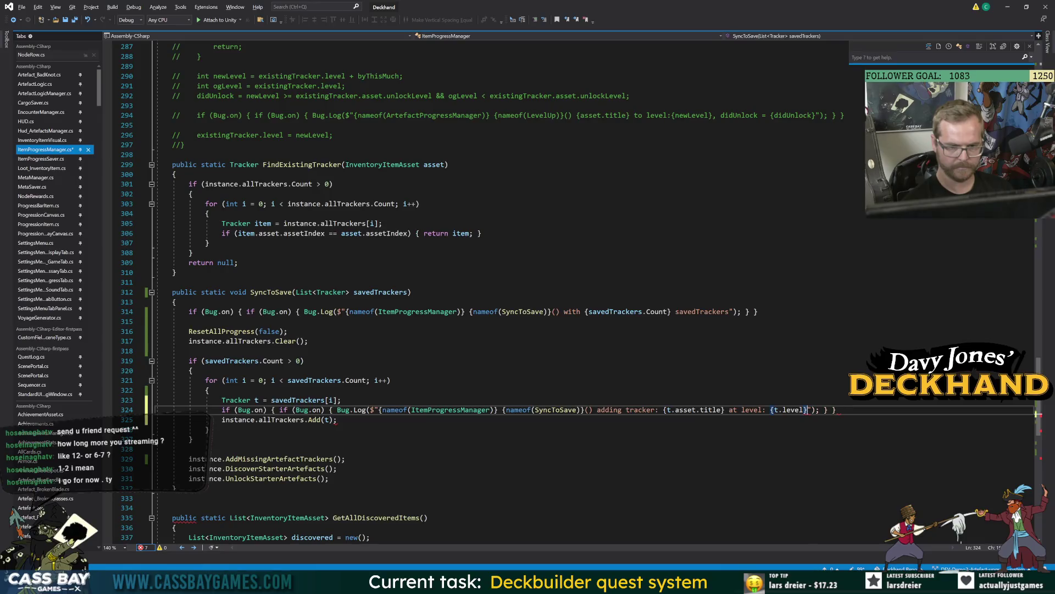
Remove the stray brace from the tracker log string in SyncToSave.
click(192, 371)
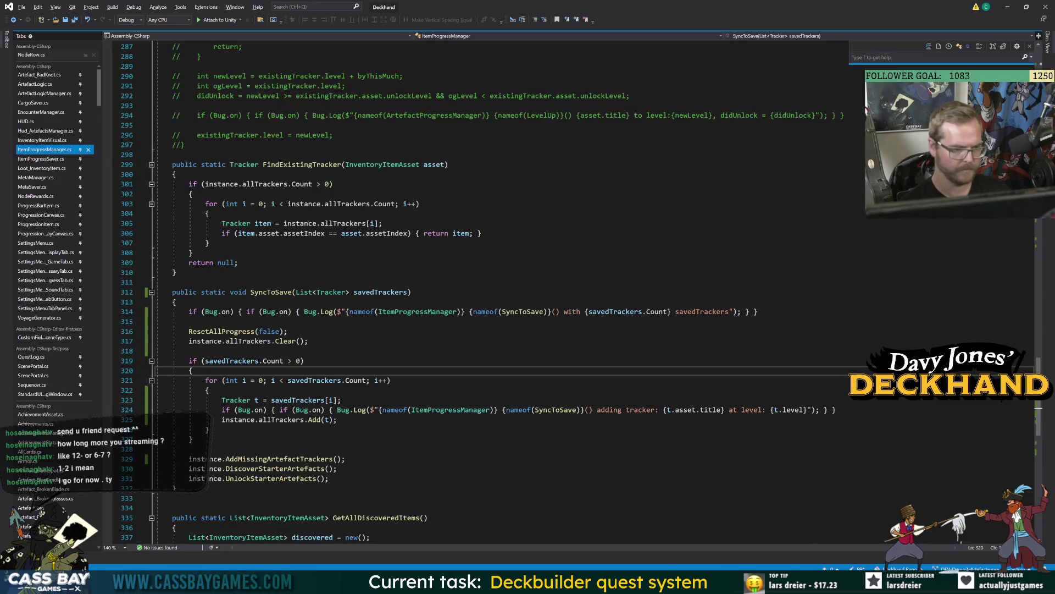
drag(836, 410, 206, 410)
click(184, 292)
double_click(184, 292)
In ItemProgressSaver.cs, copy the ApplyData Bug.Log line to just below the newTracker creation.
click(65, 159)
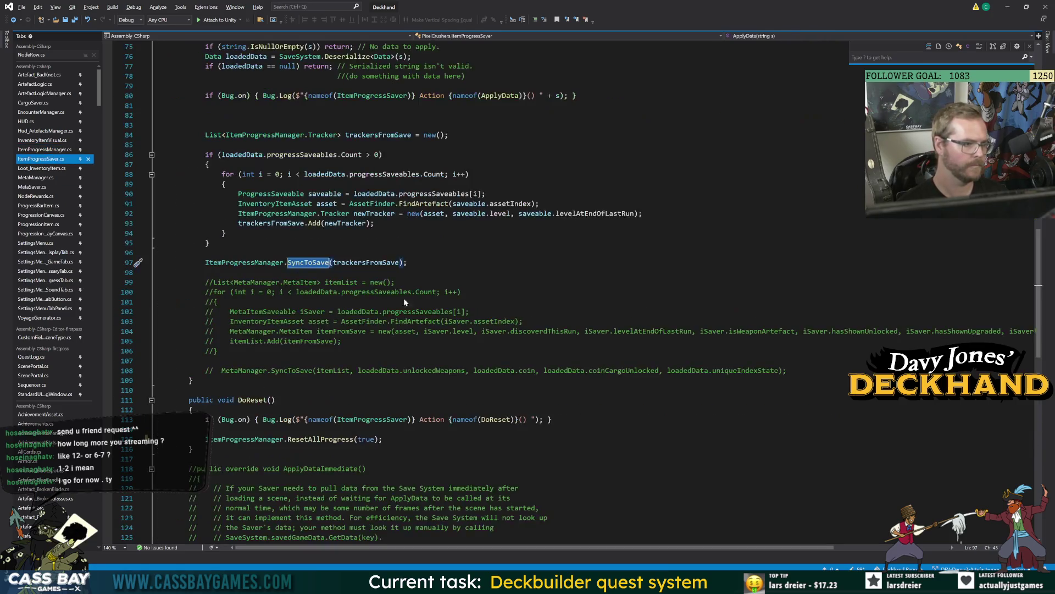
scroll(494, 291, up, 2)
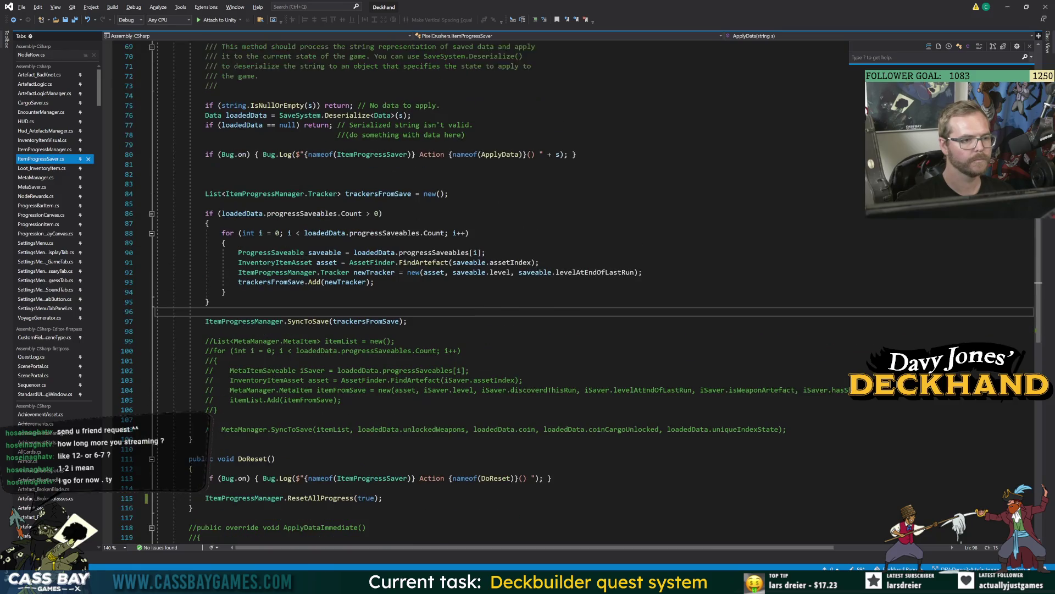
drag(576, 154, 203, 155)
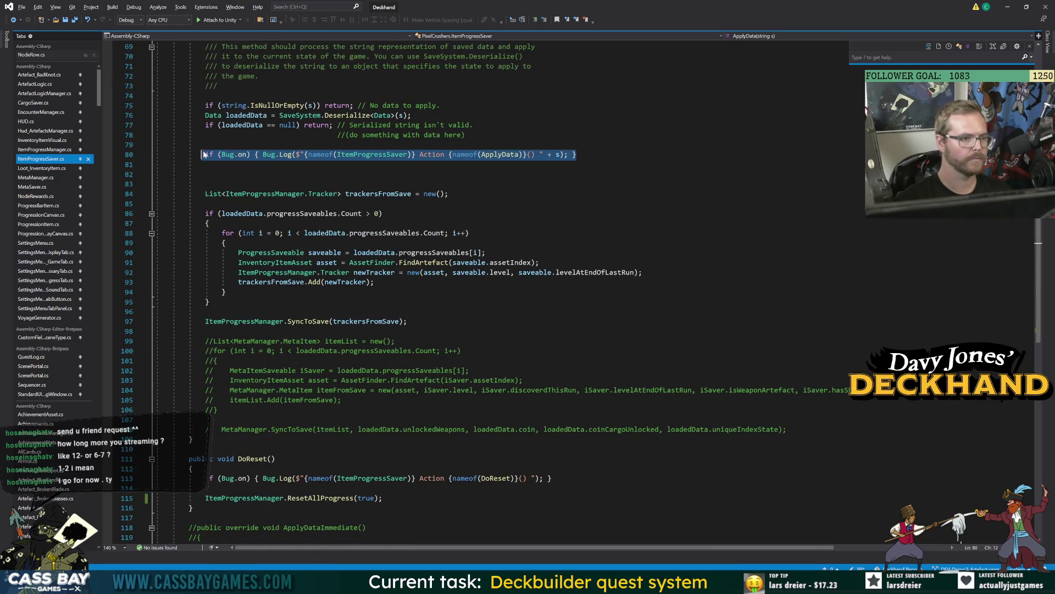
click(380, 272)
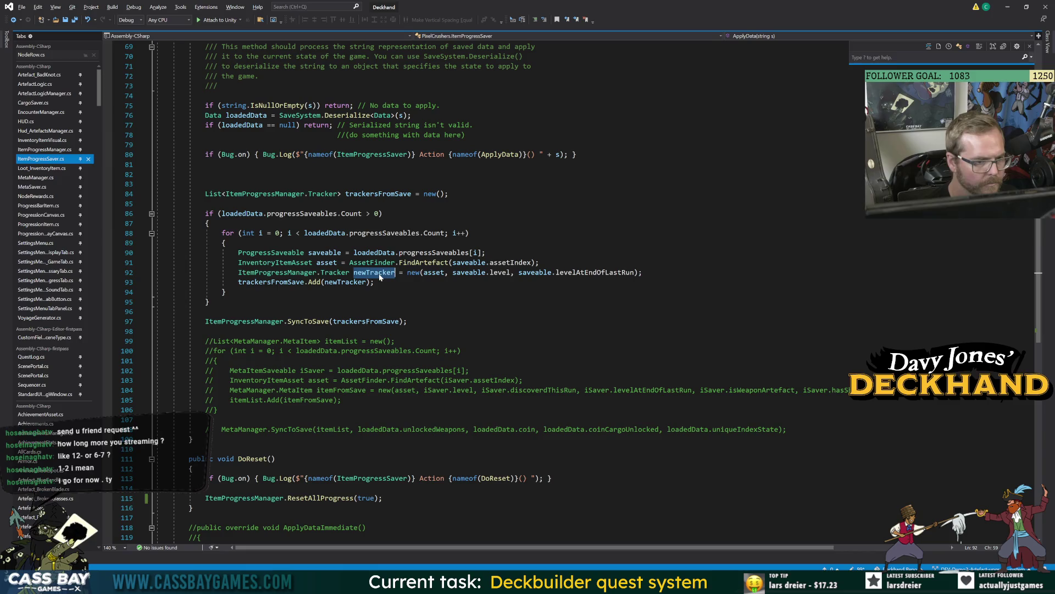
key(End)
key(Return)
text(if (Bug.on) { Bug.Log($"{nameof(ItemProgressSaver)} Action {nameof(ApplyData)}() " + s); })
scroll(494, 292, up, 4)
double_click(394, 400)
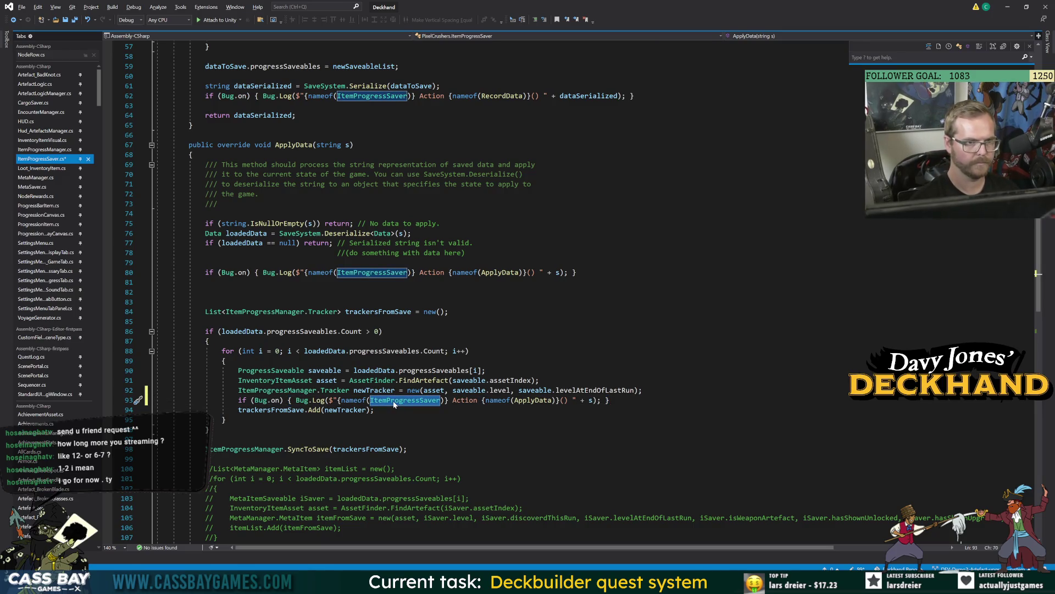
Retype ItemProgressSaver in the pasted log line and delete the word 'Action'.
text(ItemProgressSaver)
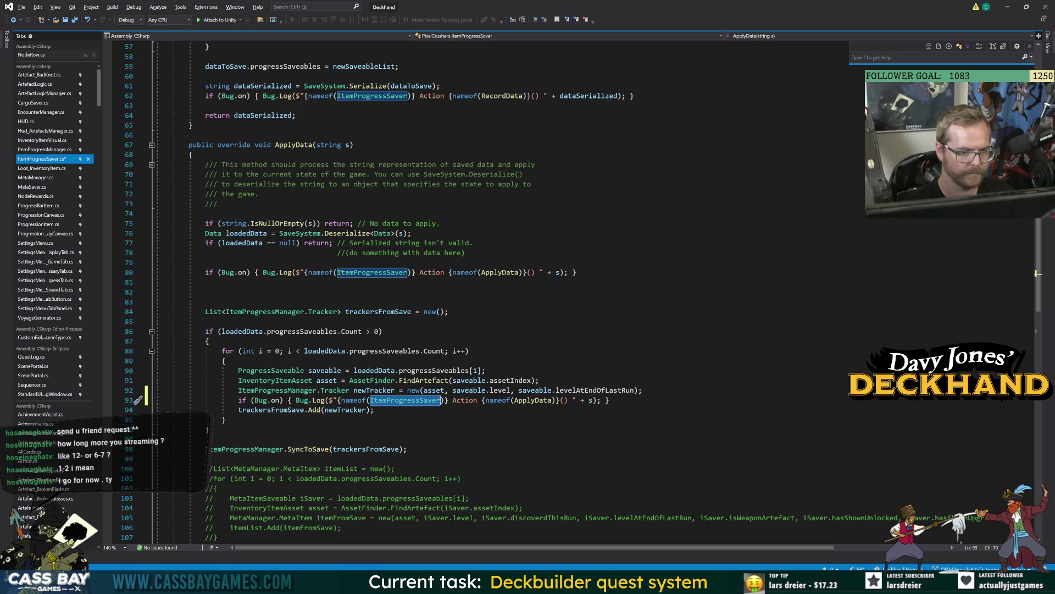
click(211, 429)
double_click(465, 400)
key(BackSpace)
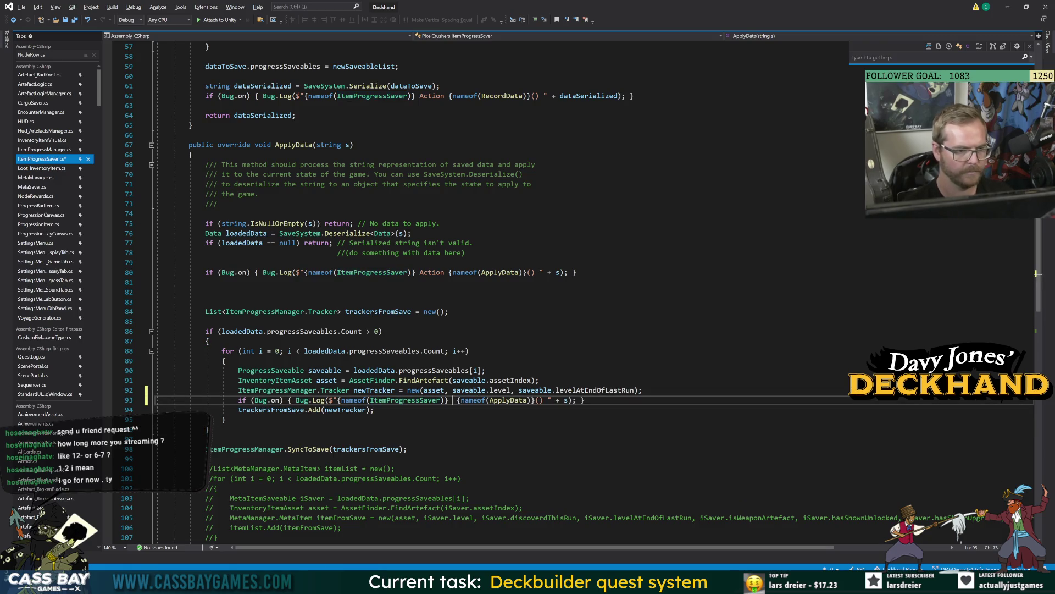
key(BackSpace)
Replace '+ s' with the message 'adding newTracker for {asset.title}, with level {saveable.level}'.
click(565, 400)
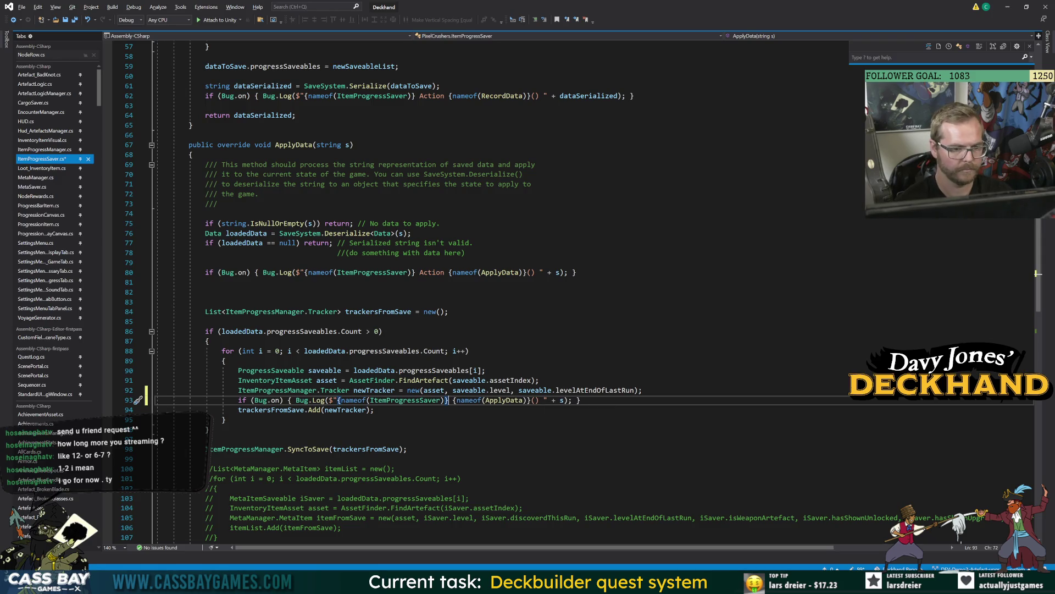
key(BackSpace)
key(BackSpace)
key(BackSpace)
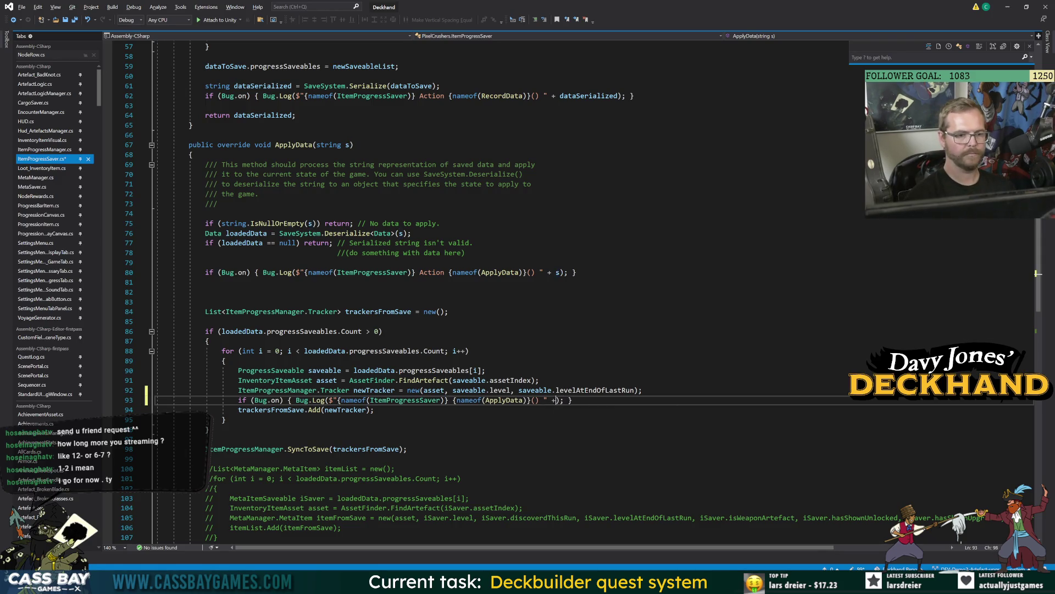
key(Left)
key(Left)
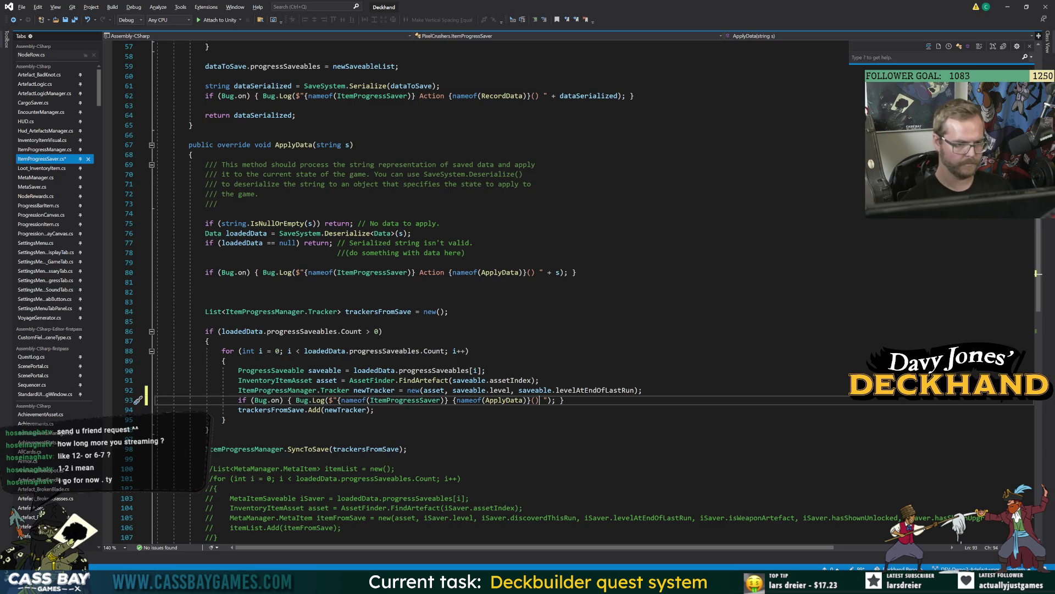
text(adding  )
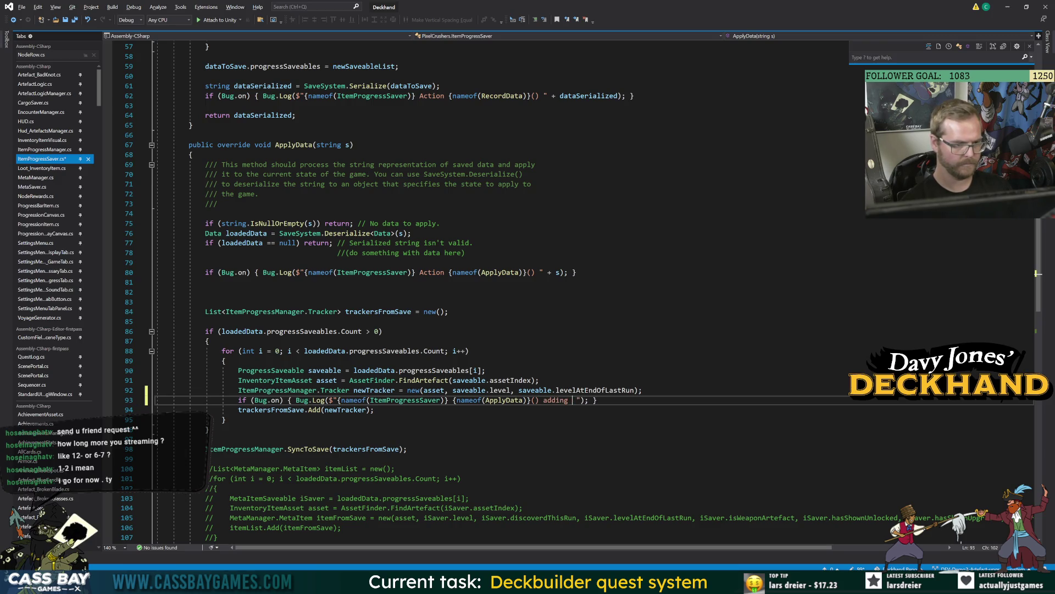
text(newTracker: {)
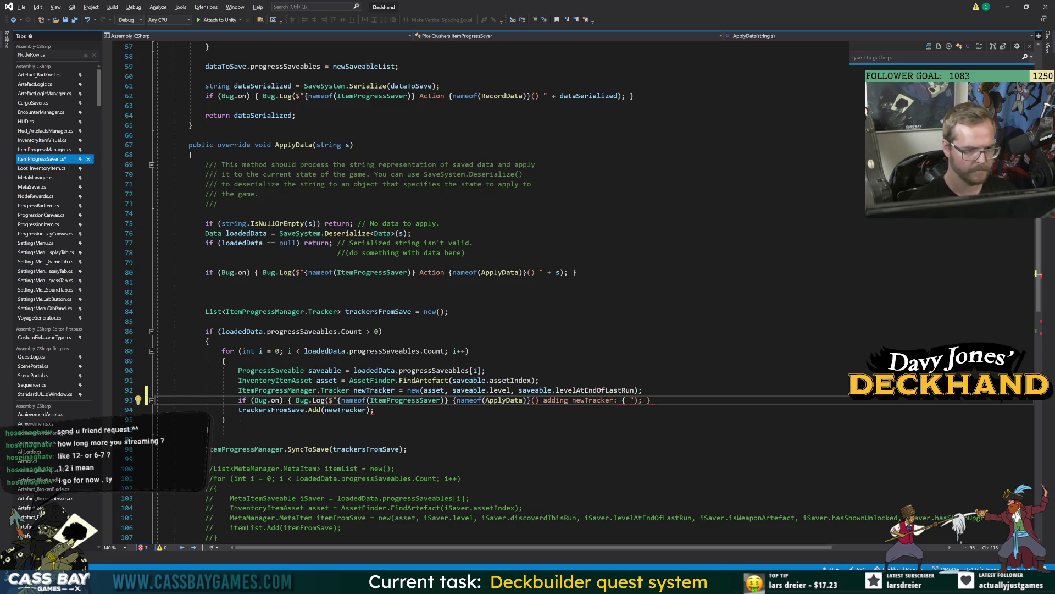
key(BackSpace)
key(BackSpace)
key(BackSpace)
text(for {as)
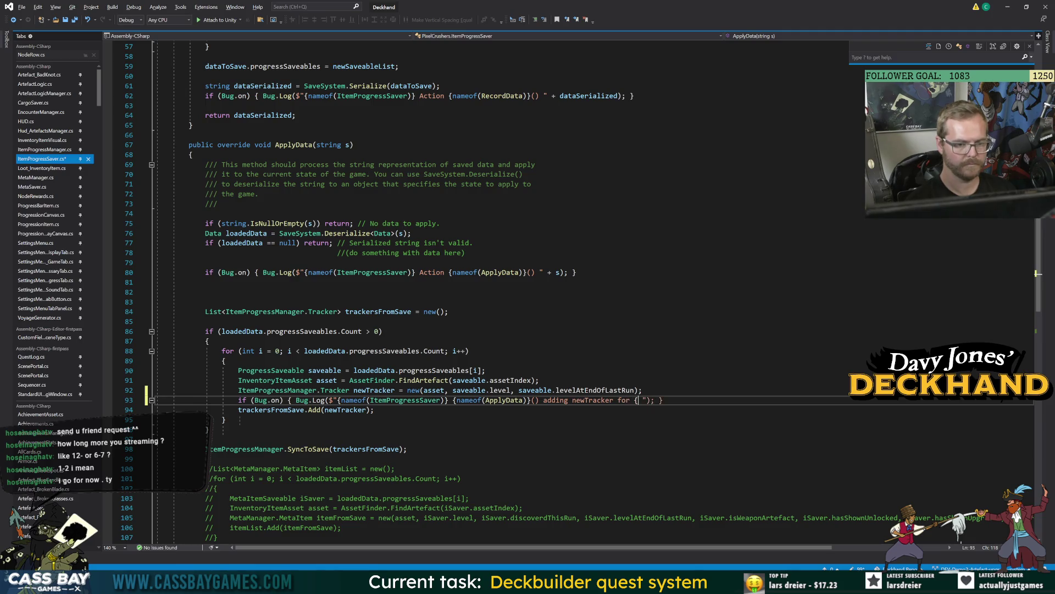
text(set.title})
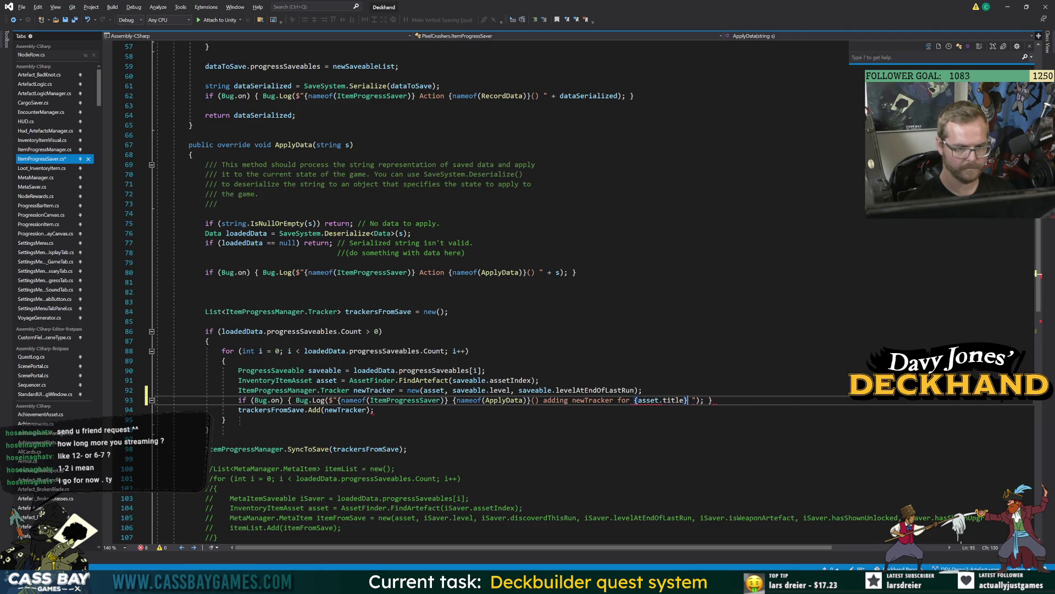
text(, with )
text(level {savea)
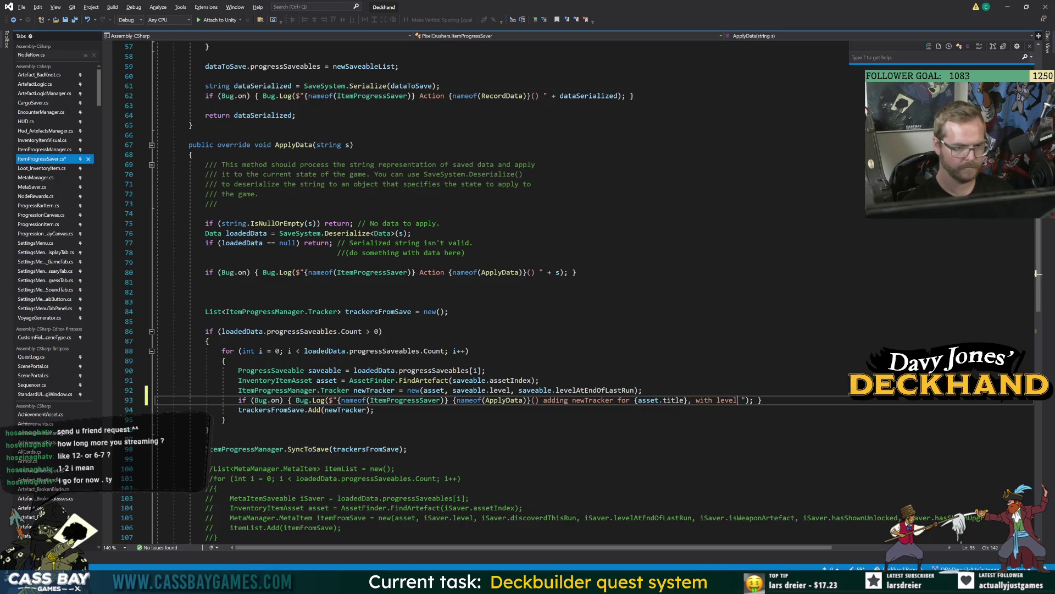
text(ble.level)
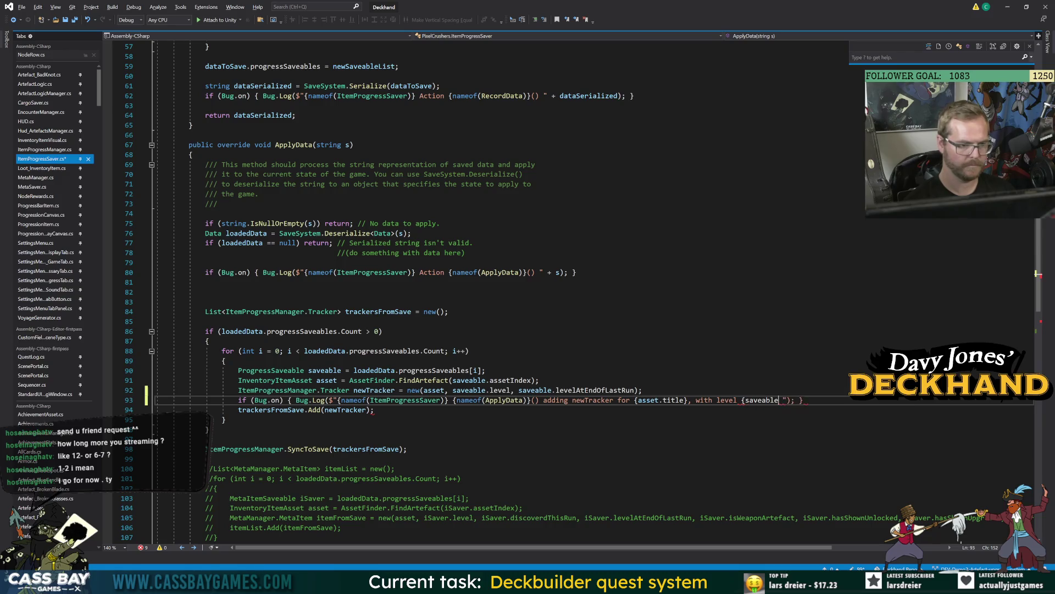
text(})
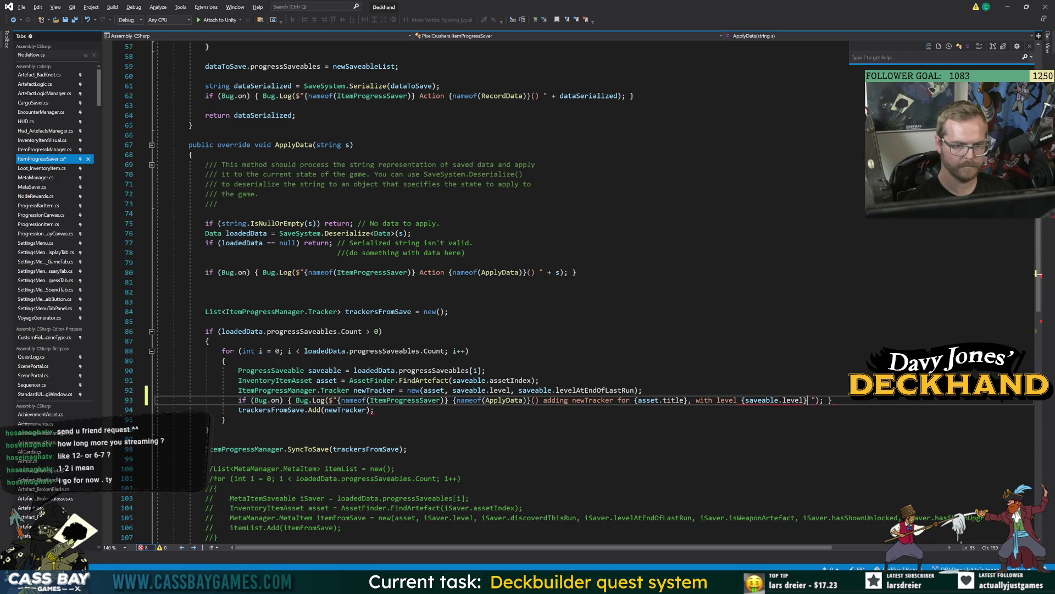
Copy the ItemProgressSaver class name into Unity's console search.
click(210, 341)
double_click(405, 400)
key(ctrl+c)
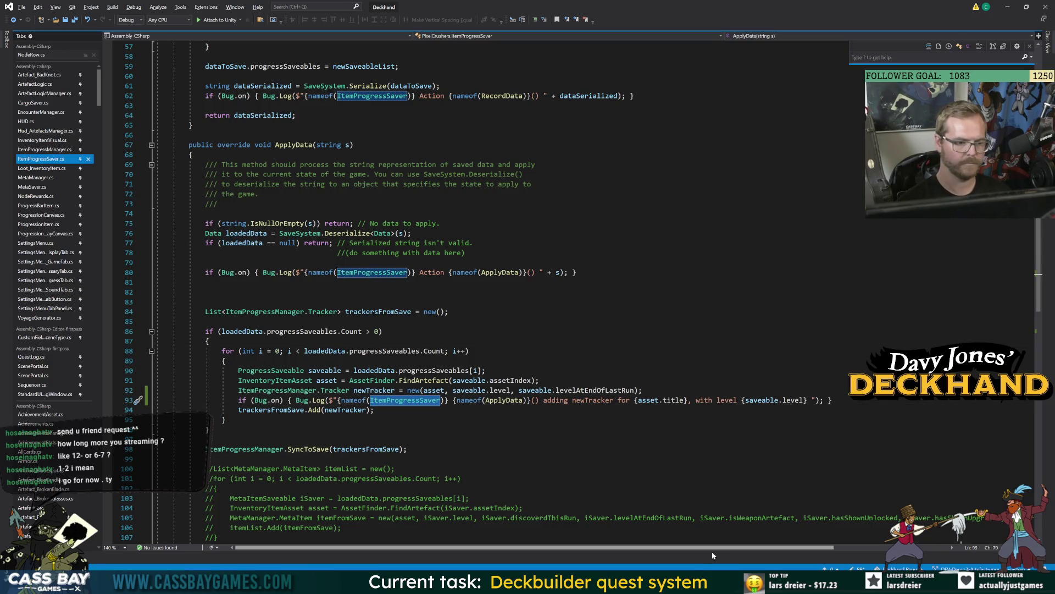
key(alt+Tab)
click(945, 309)
key(ctrl+v)
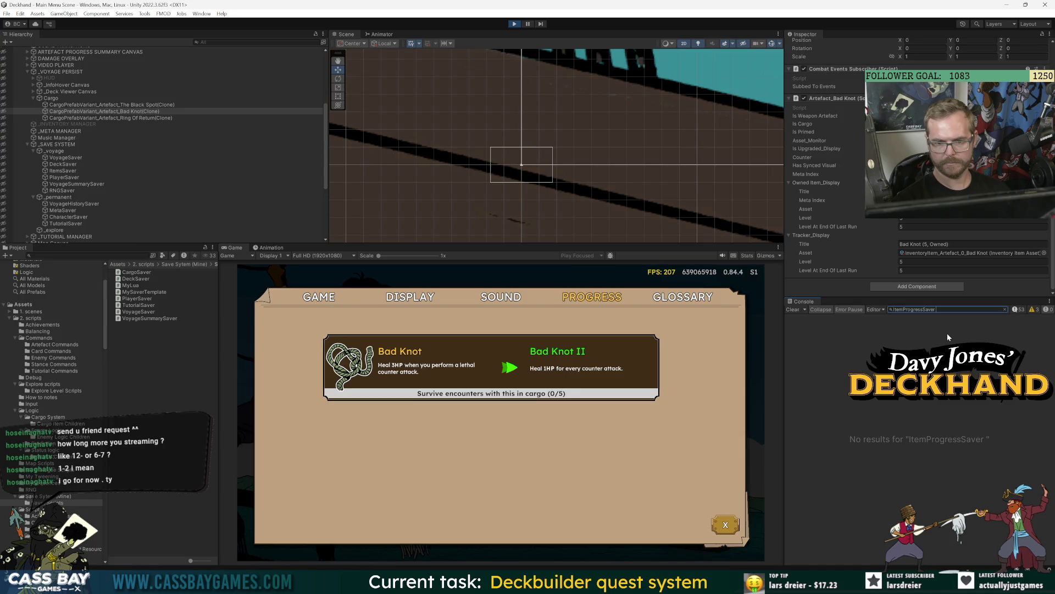
Filter Unity's console for 'ItemProgressSaver ApplyData', exit play mode, and return to the new log line.
key(alt+Tab)
key(alt+Tab)
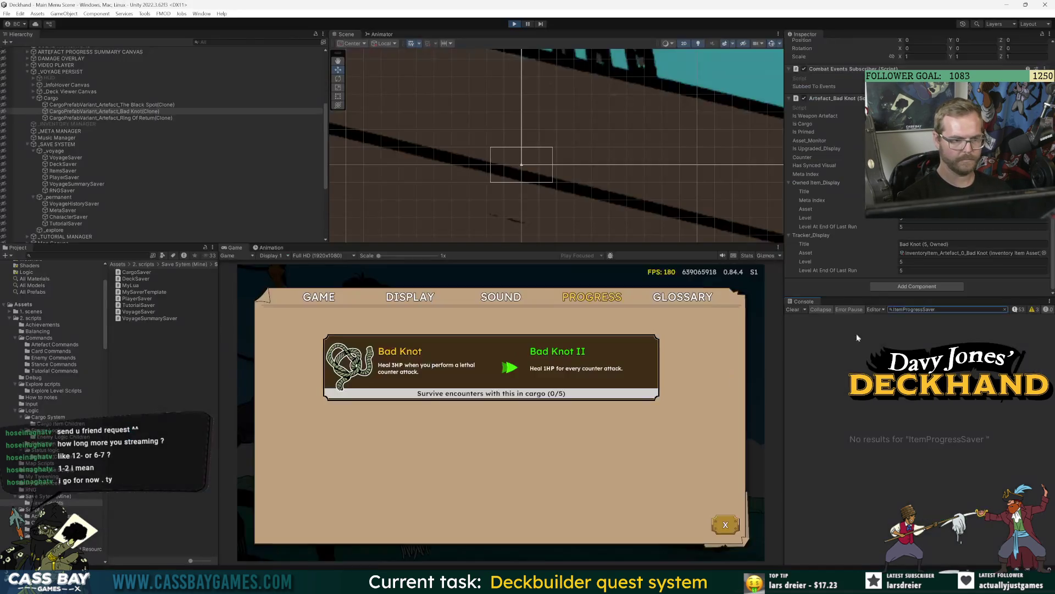
key(ctrl+v)
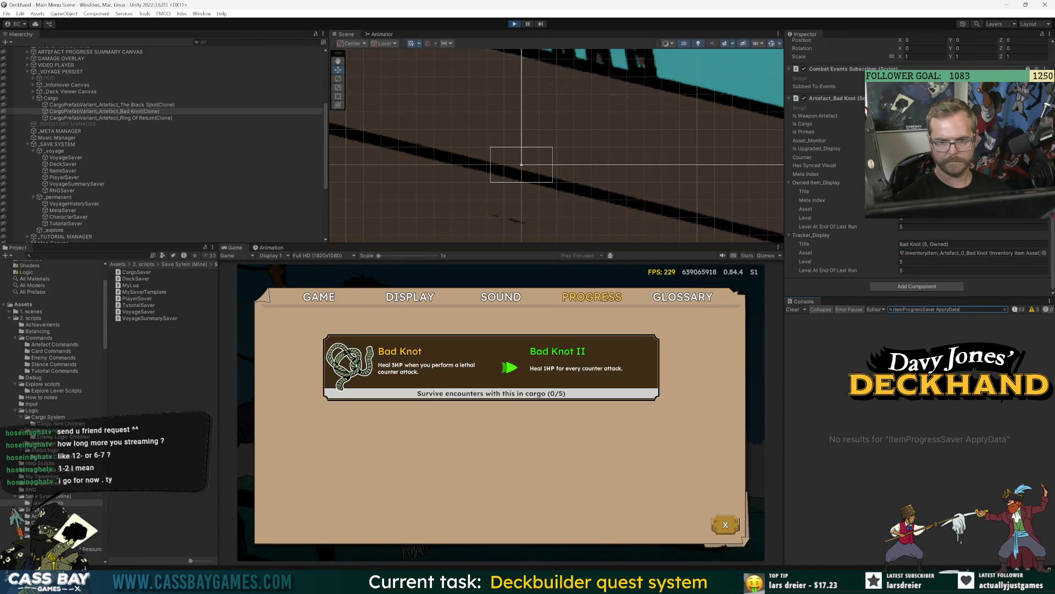
click(514, 24)
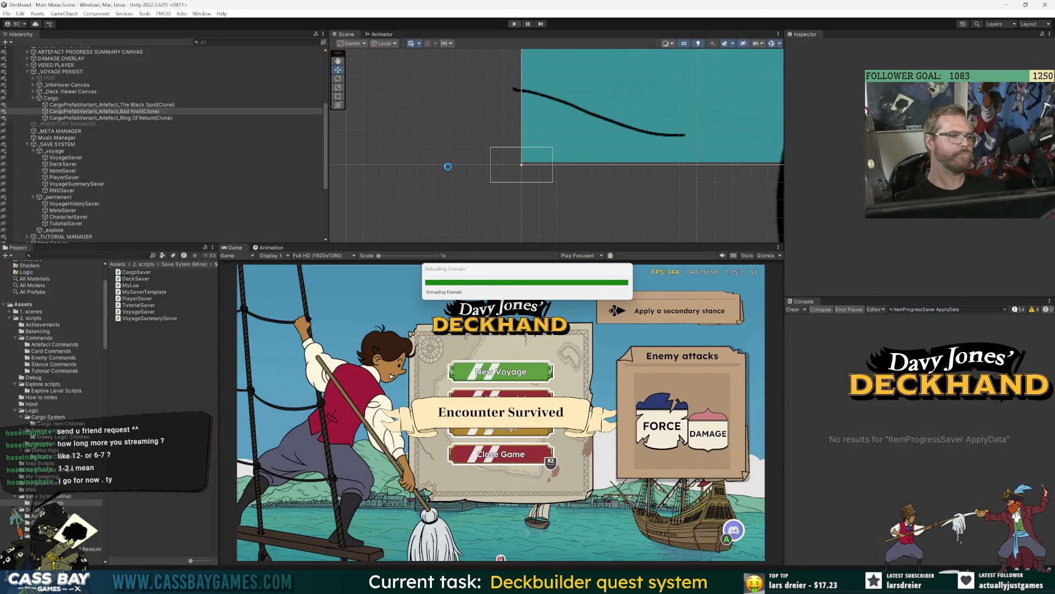
key(alt+Tab)
click(207, 438)
click(405, 400)
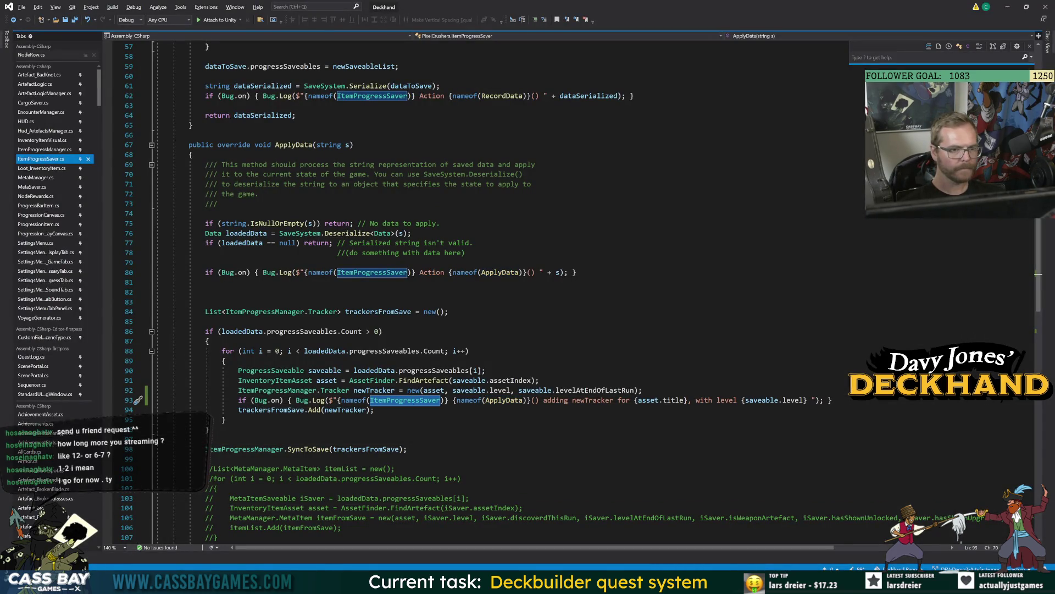
Delete the two blank lines after the ApplyData log statement.
click(517, 272)
key(Down)
key(Down)
key(BackSpace)
key(BackSpace)
click(462, 459)
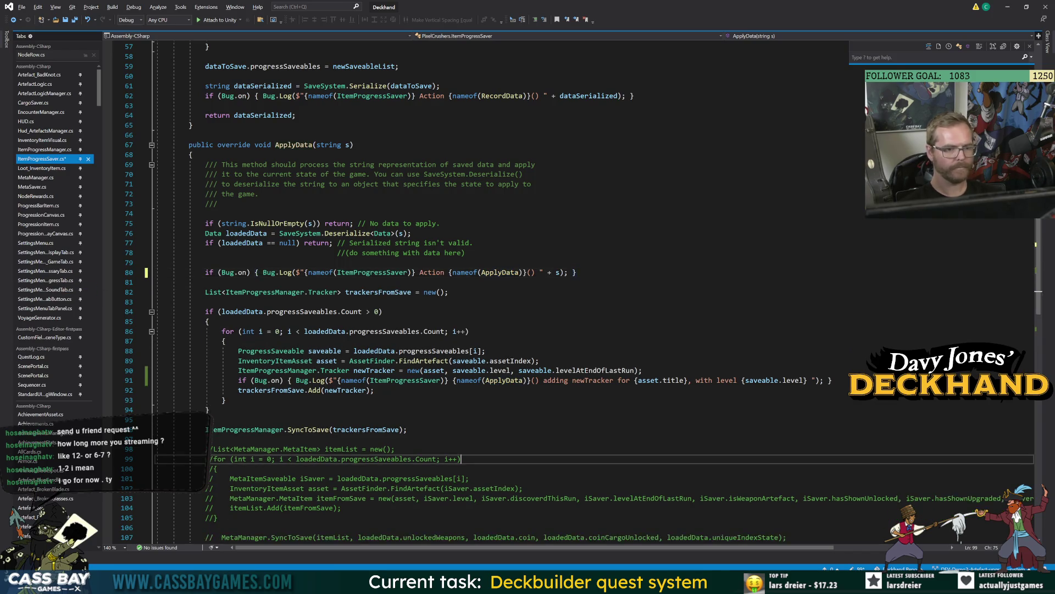
Pick ItemProgressSaver from the RecordData log and paste it into Unity's console filter.
scroll(207, 429, up, 9)
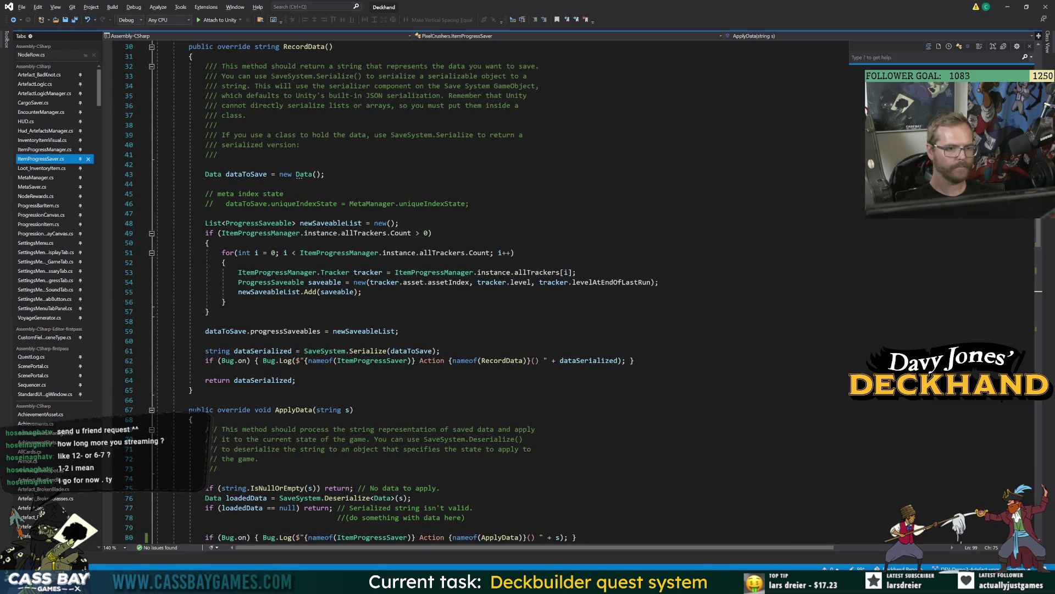
click(509, 361)
click(373, 361)
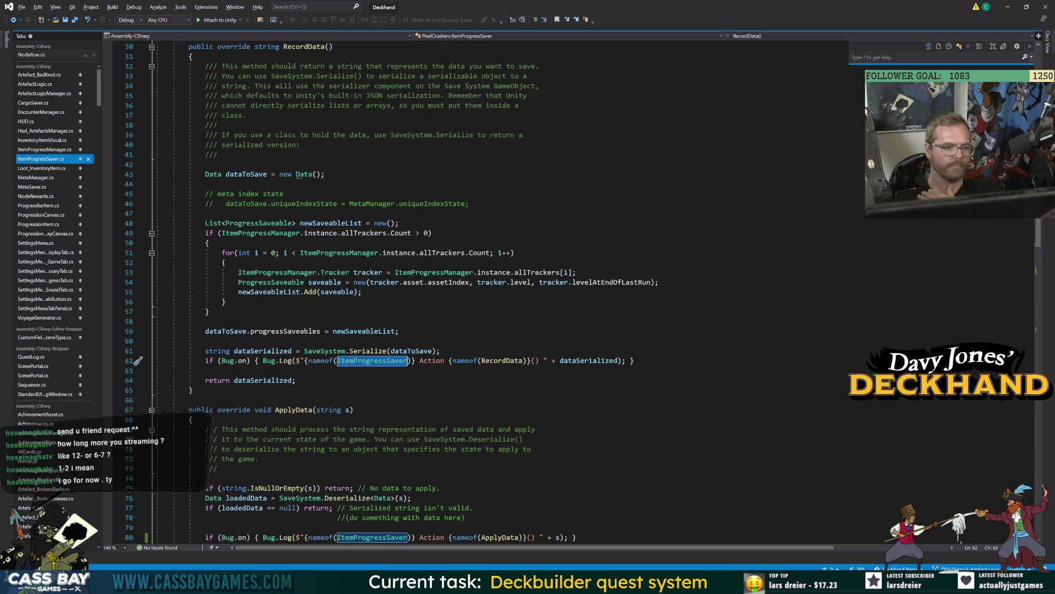
key(alt+Tab)
key(ctrl+v)
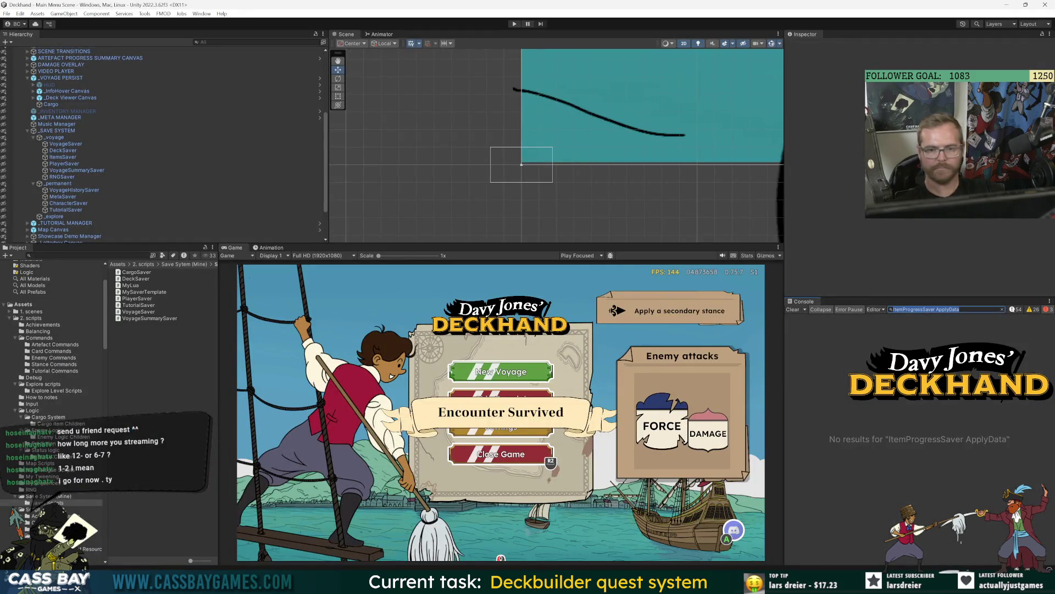
Clear the console, enter play mode, and filter the logs for ItemProgressSaver.
click(829, 311)
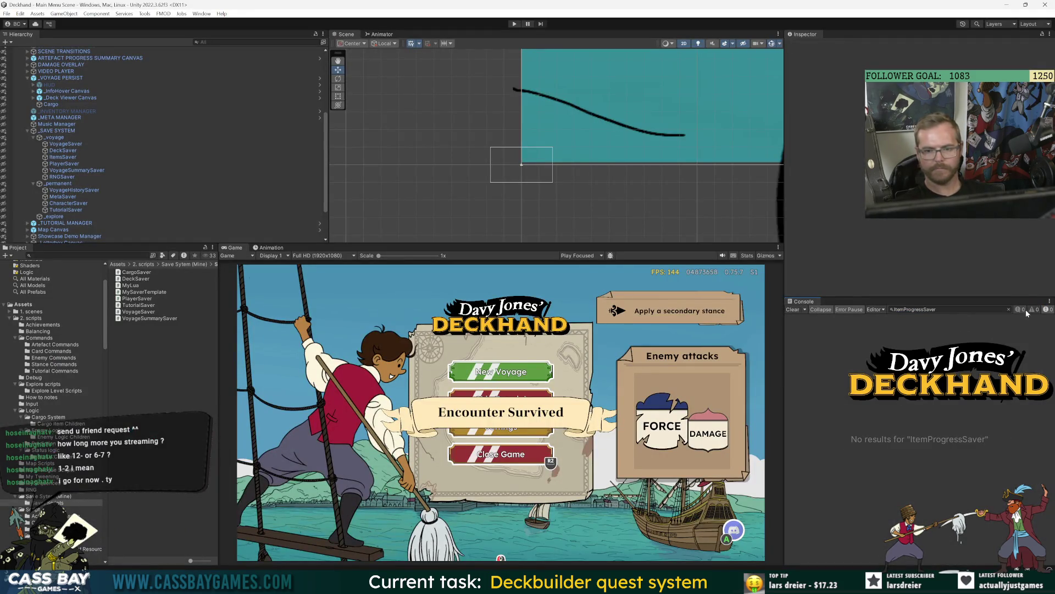
click(514, 24)
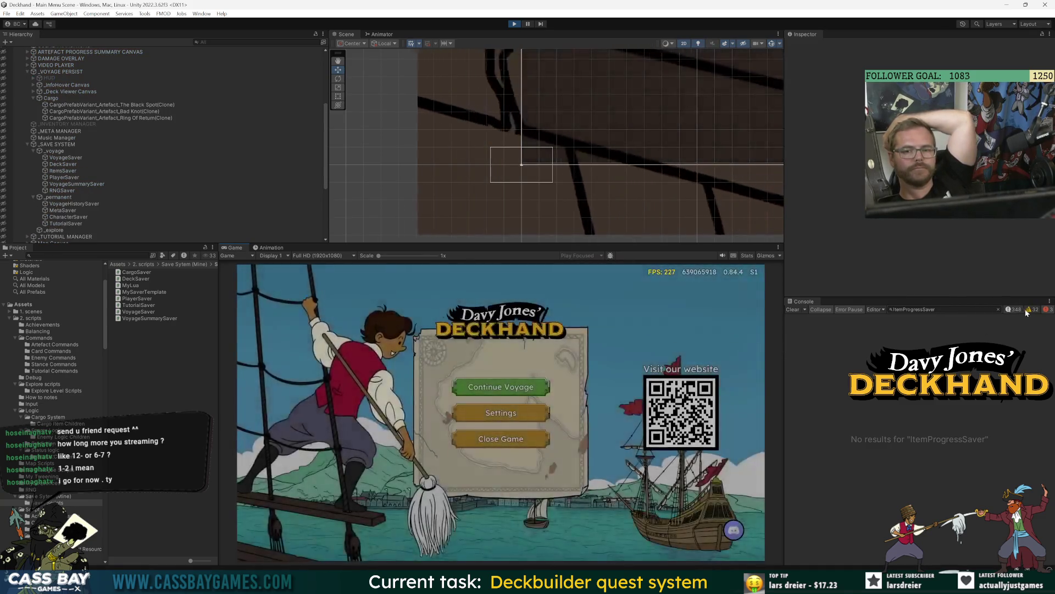
click(998, 310)
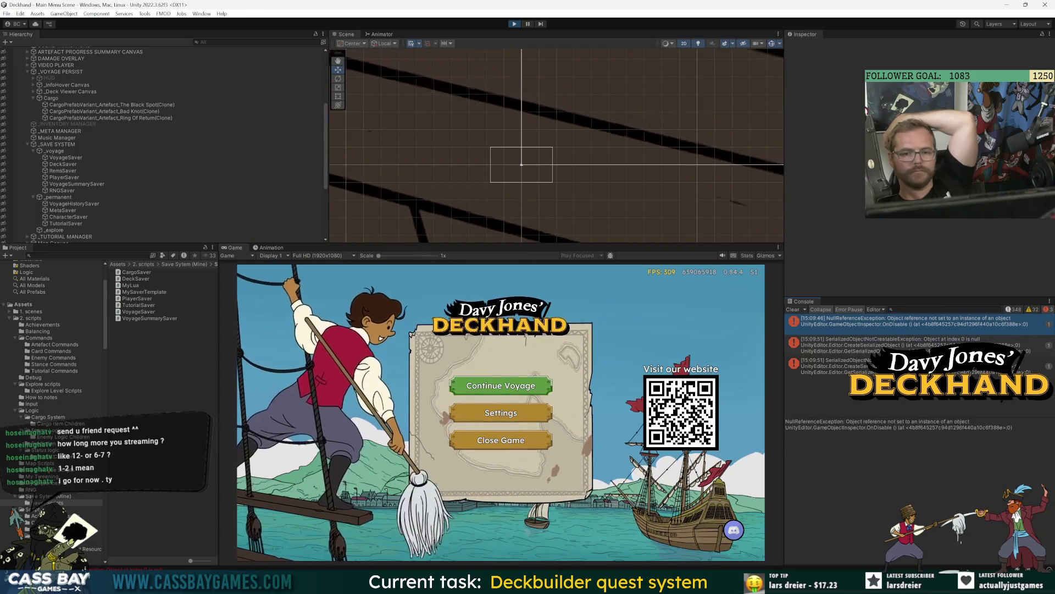
click(961, 309)
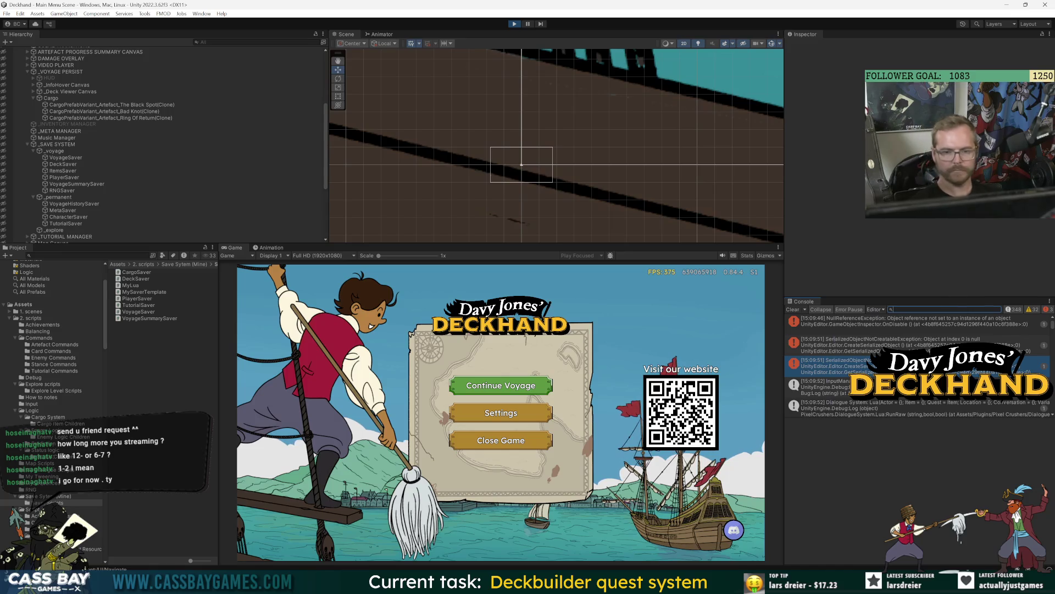
text(ItemProgressSaver)
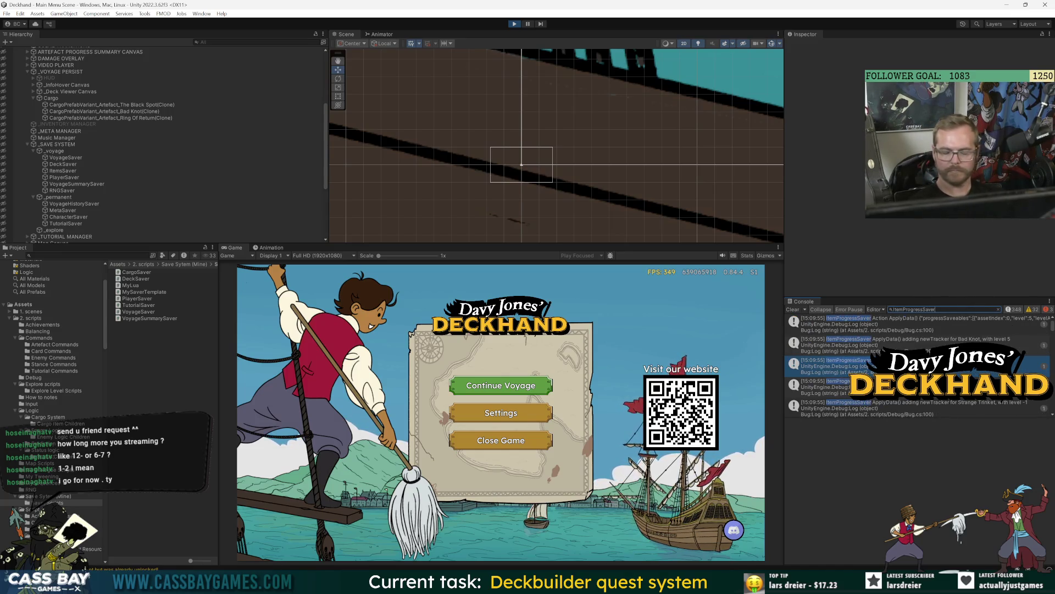
Widen the Console and read the first entry's saved index, level and levelAtEndOfLastRun.
click(880, 324)
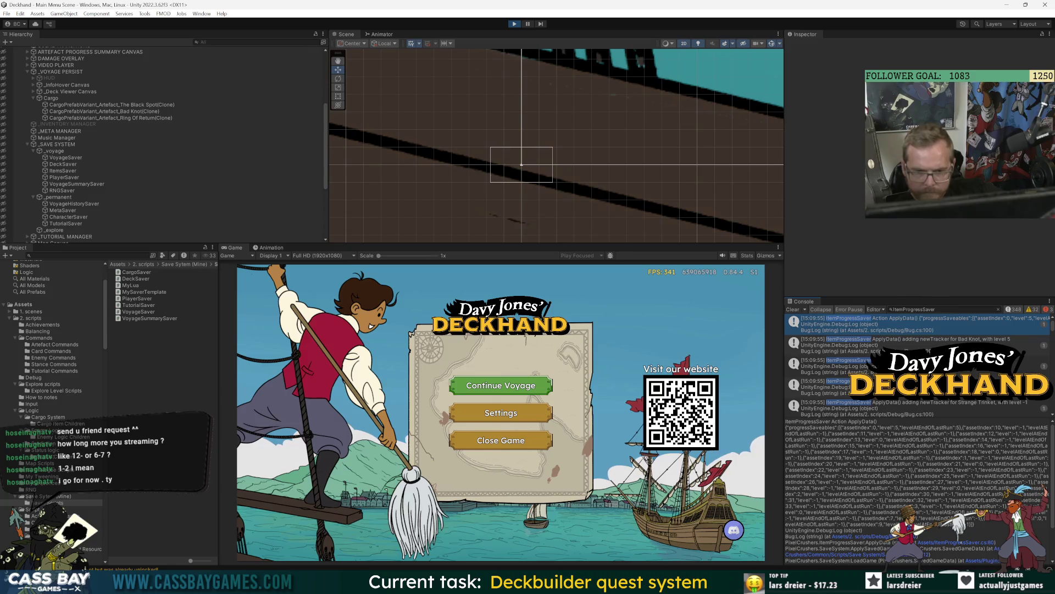
drag(784, 423, 630, 423)
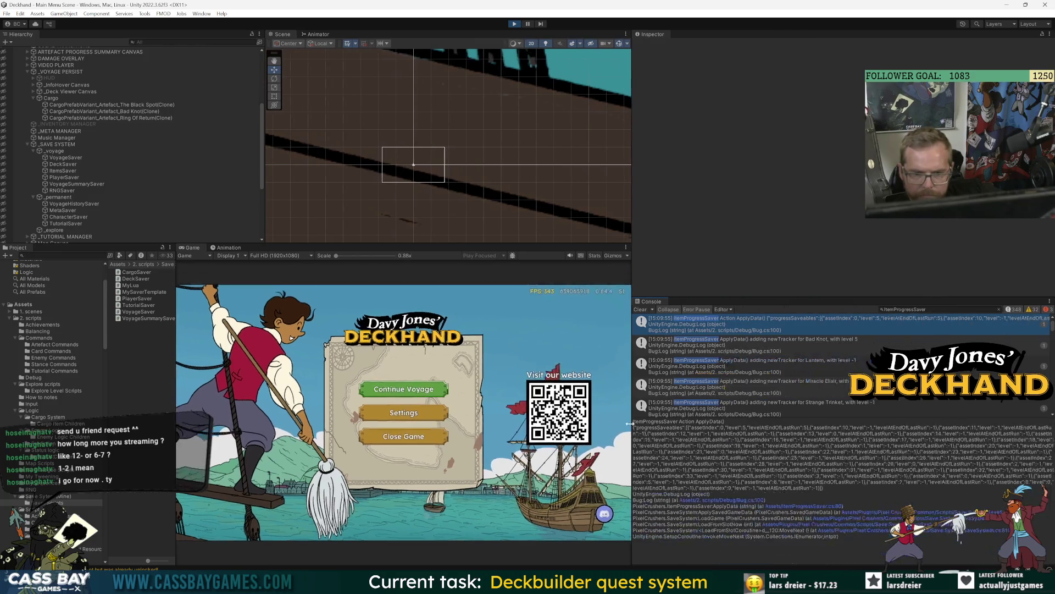
drag(703, 428, 802, 435)
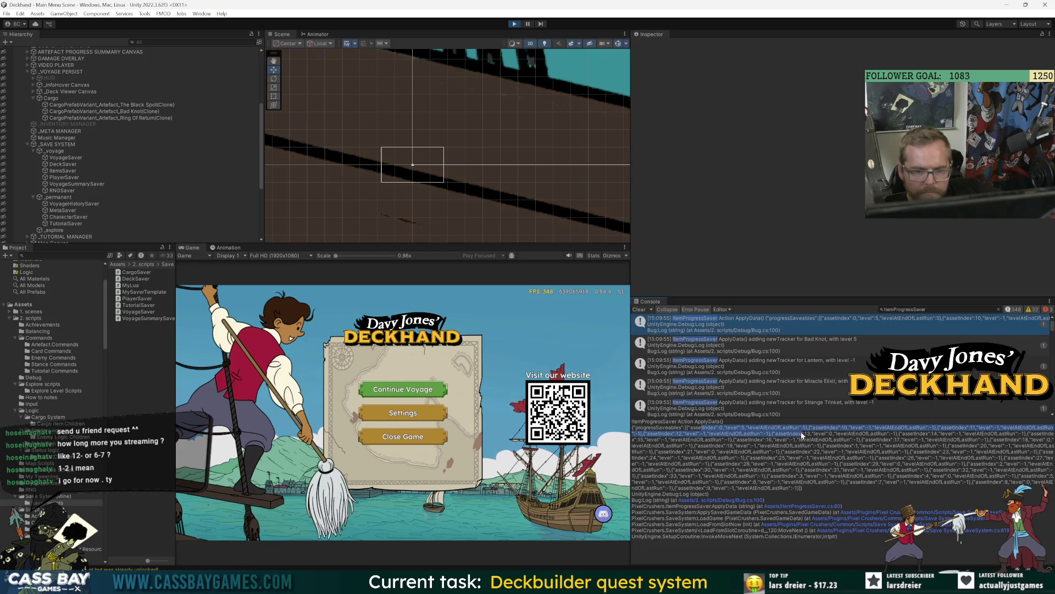
click(801, 435)
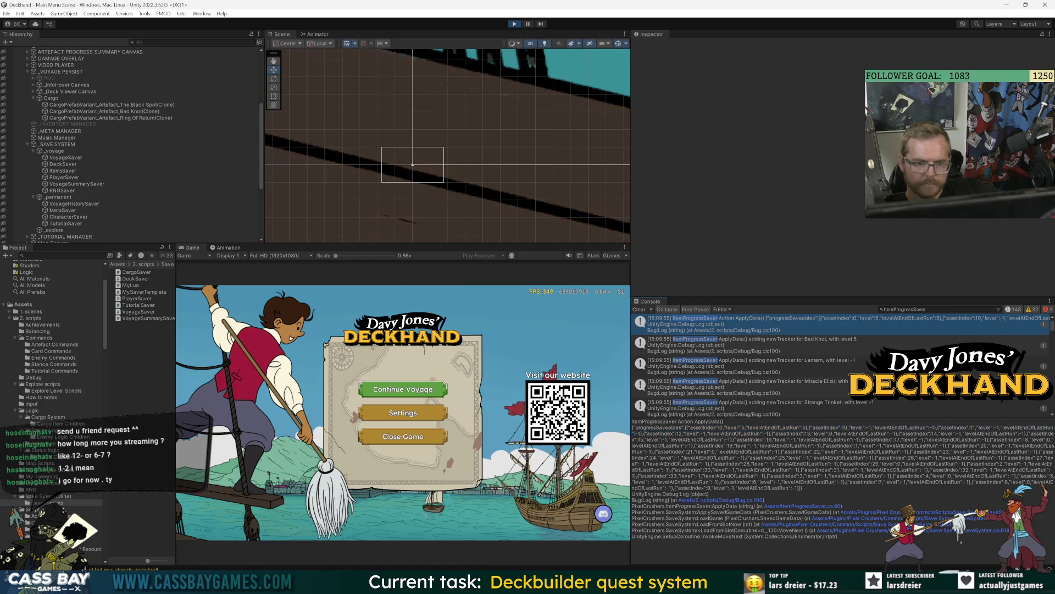
drag(779, 432, 803, 433)
click(804, 433)
Delete the game's save file and skip the tutorial from the Settings screen.
click(421, 414)
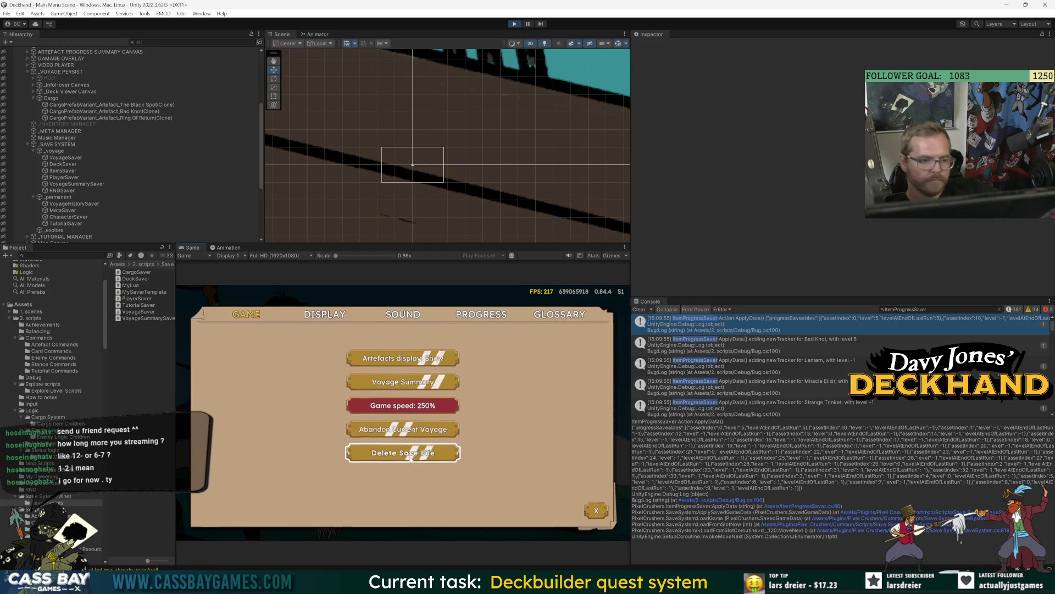
drag(394, 452, 394, 452)
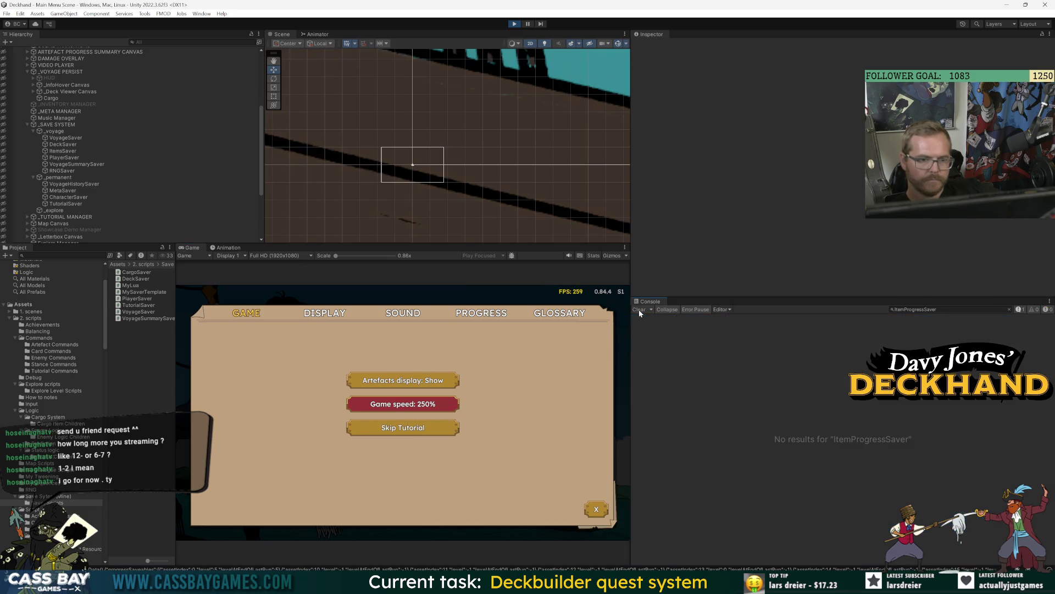
drag(407, 432, 407, 432)
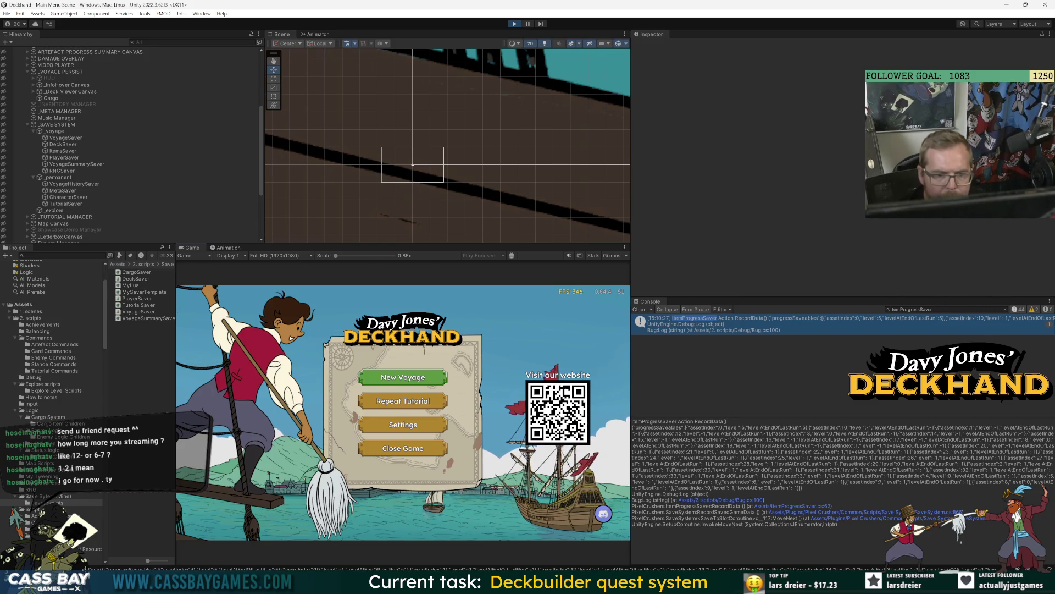
click(1008, 309)
Start a new voyage, pick a destination and load the Rope into the second cargo slot.
click(403, 380)
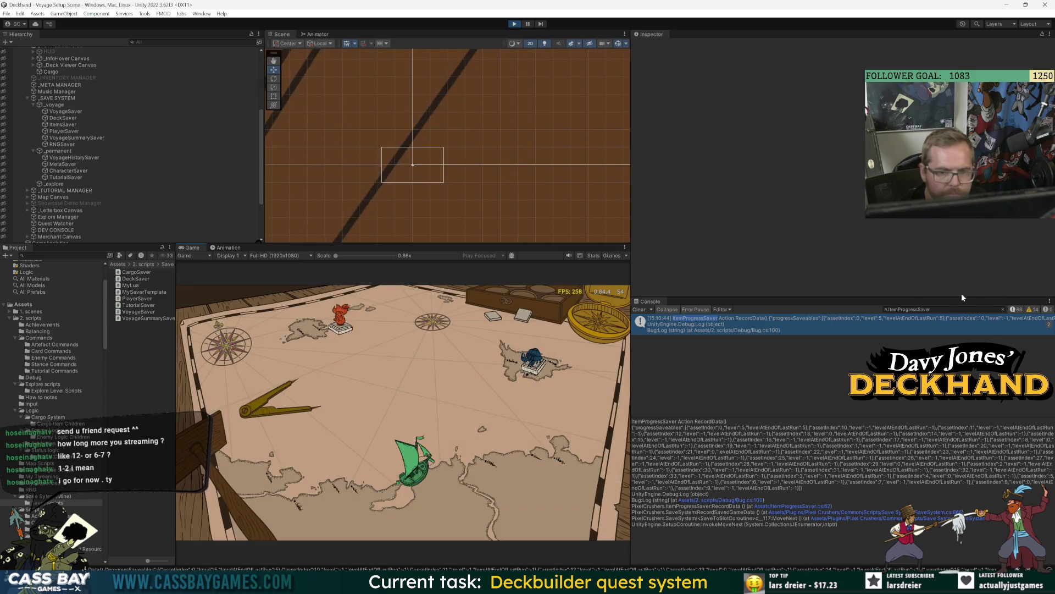
click(930, 309)
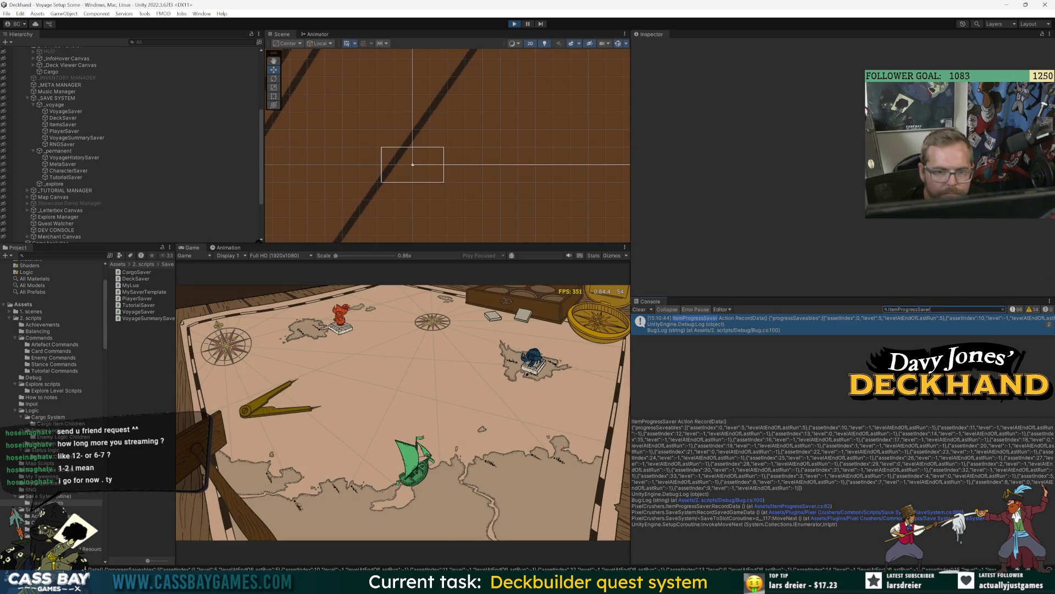
click(352, 348)
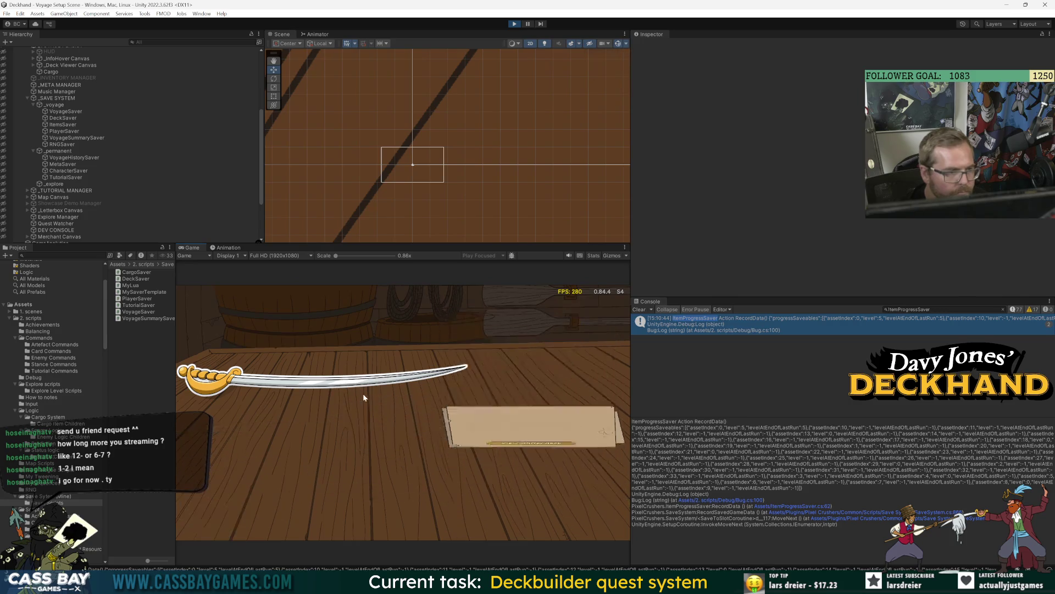
click(241, 504)
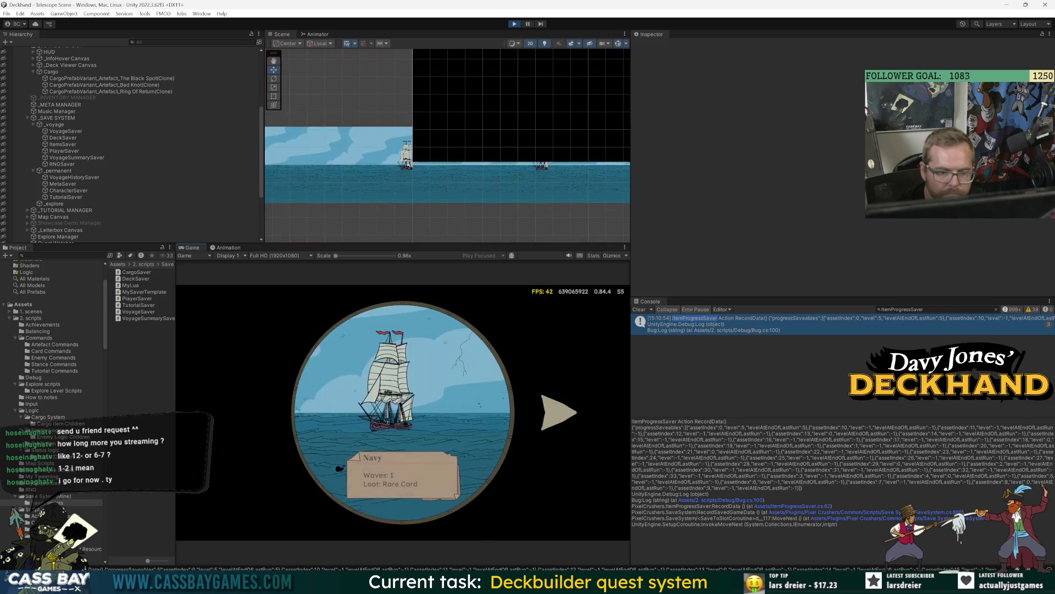
click(792, 506)
click(311, 409)
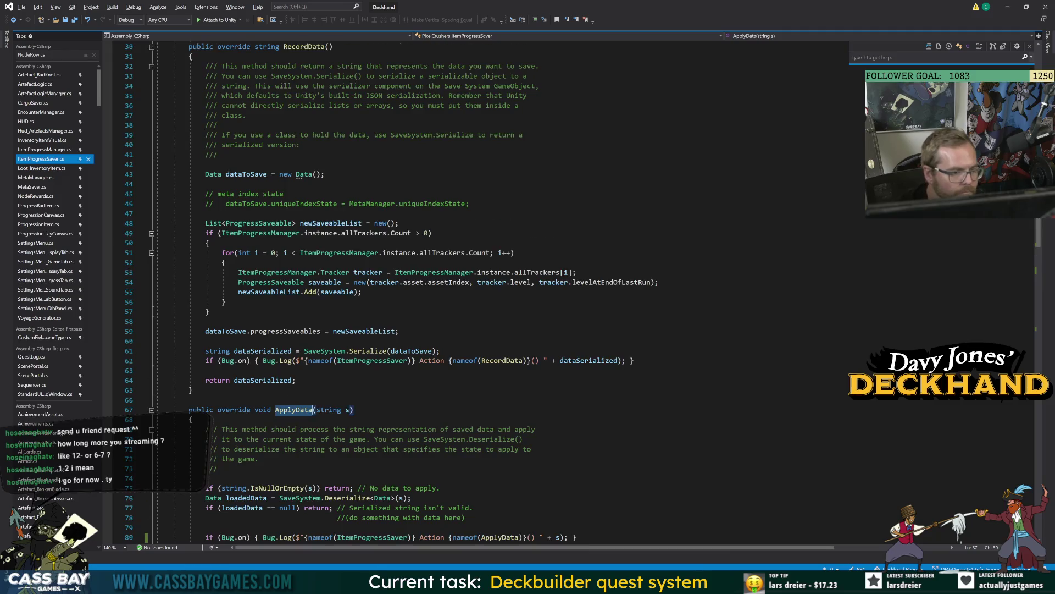
Read through ApplyData's tracker-rebuilding loop, then return to the game at the Navy encounter.
scroll(440, 291, down, 6)
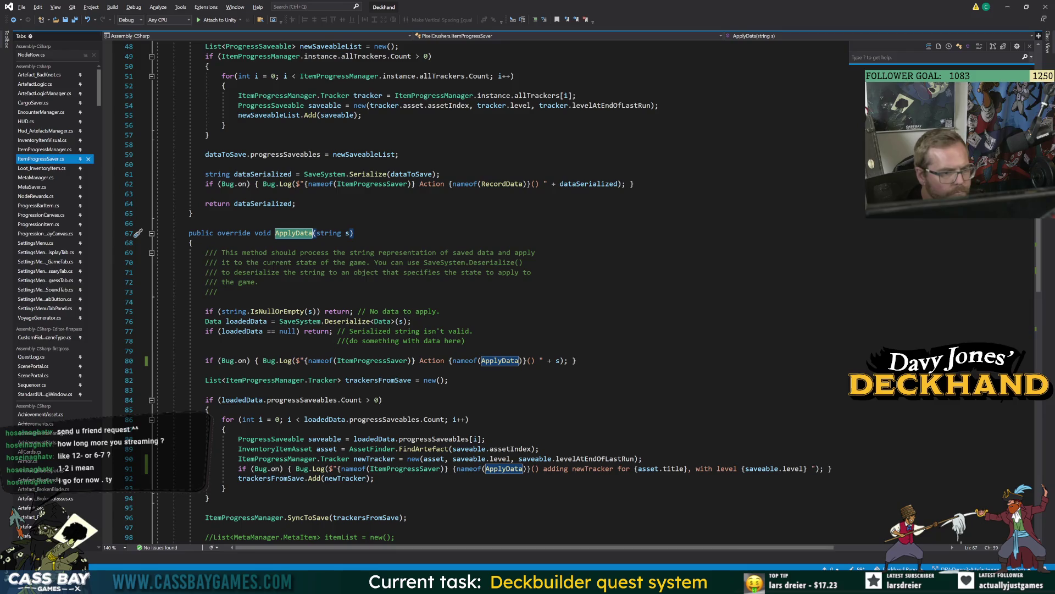
click(205, 302)
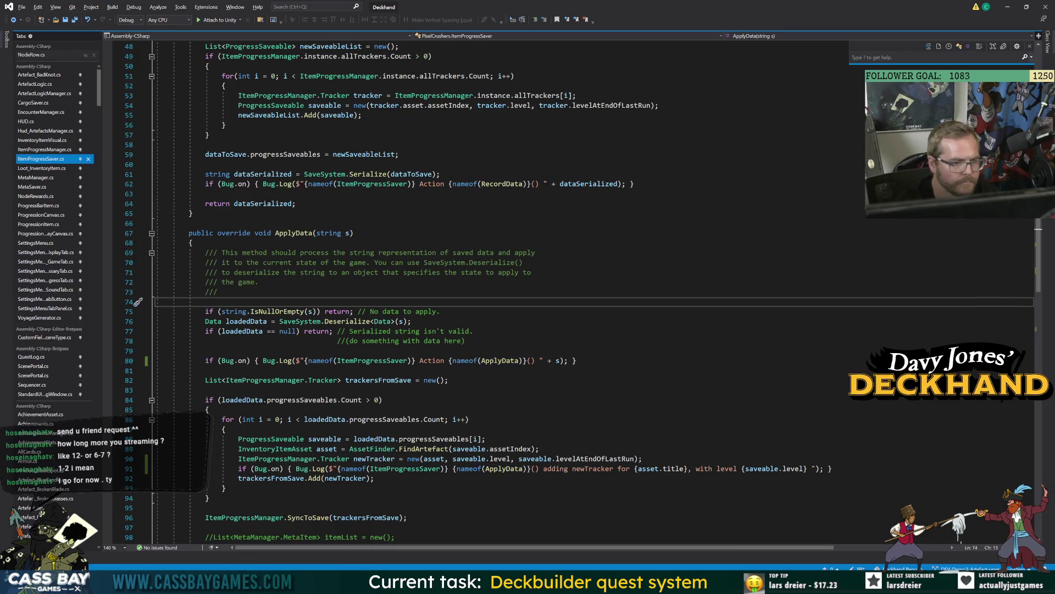
key(alt+Tab)
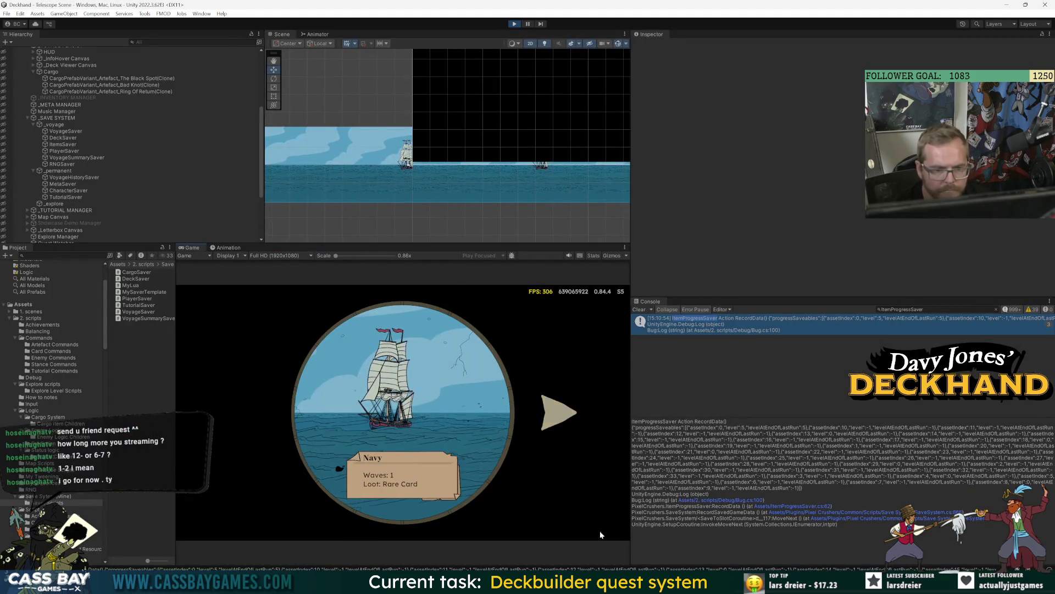
Engage the Navy ship, dismiss the Black Spot letter, check Bad Knot's progress, and enlarge the Inspector.
click(414, 391)
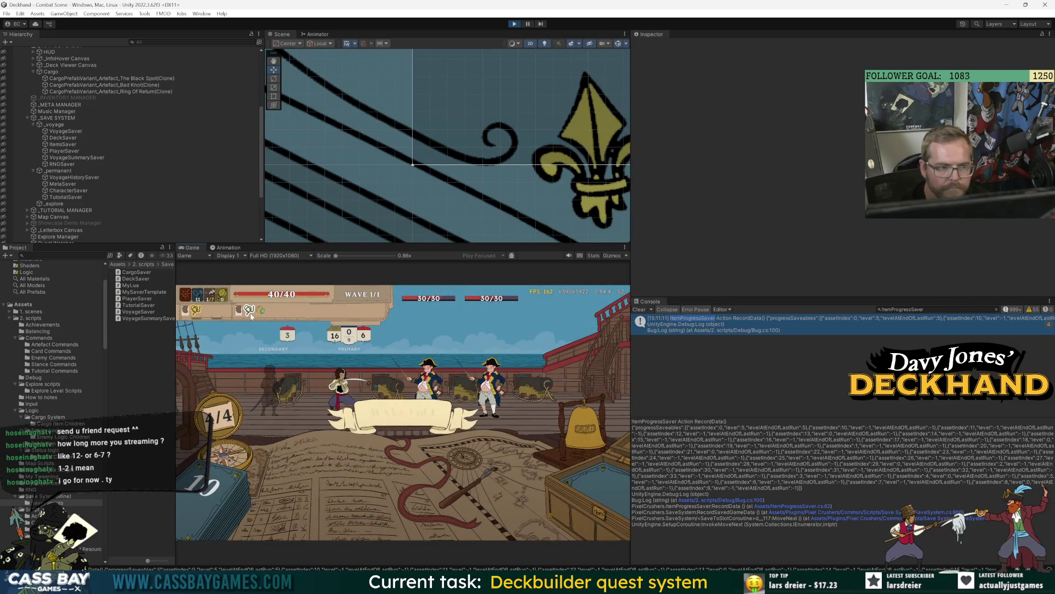
key(Return)
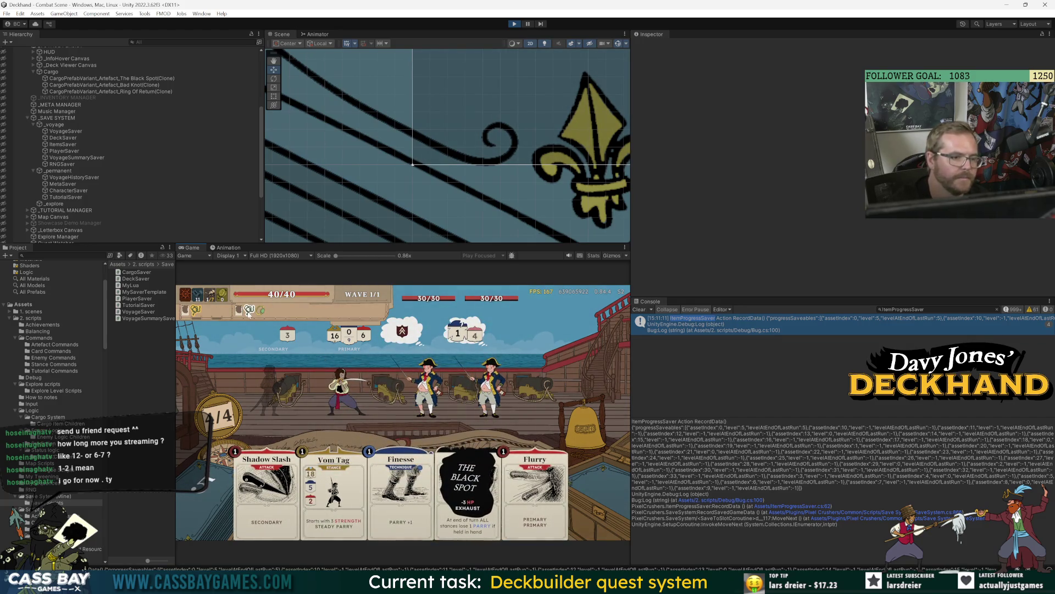
key(Escape)
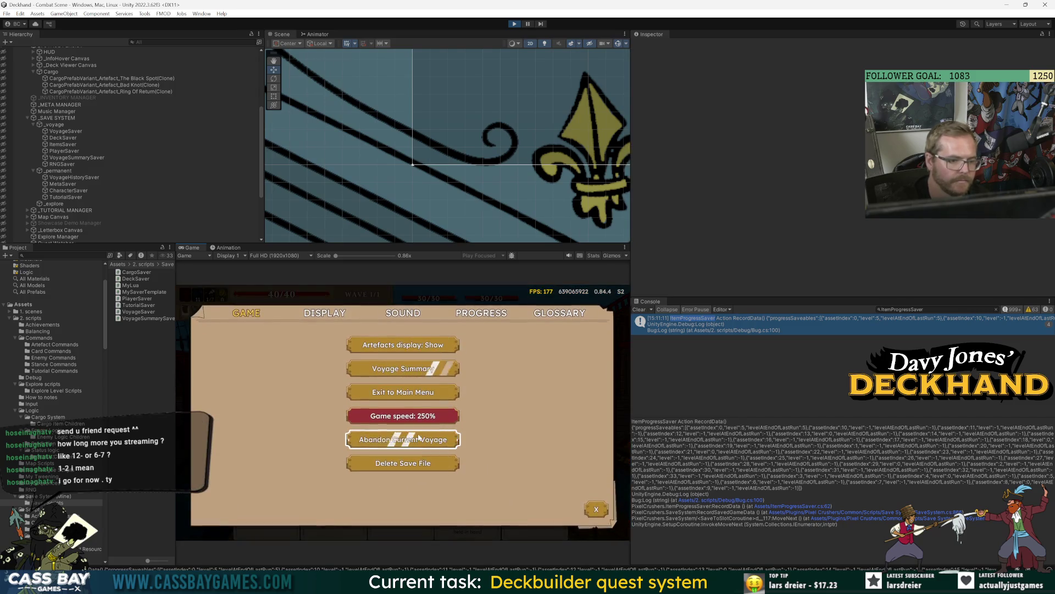
click(480, 312)
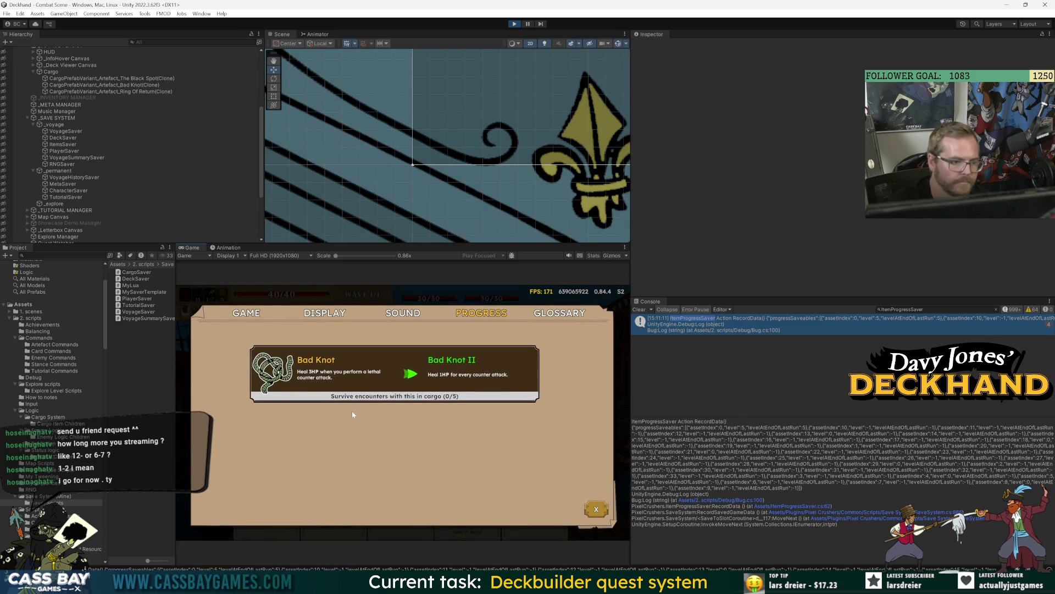
key(Escape)
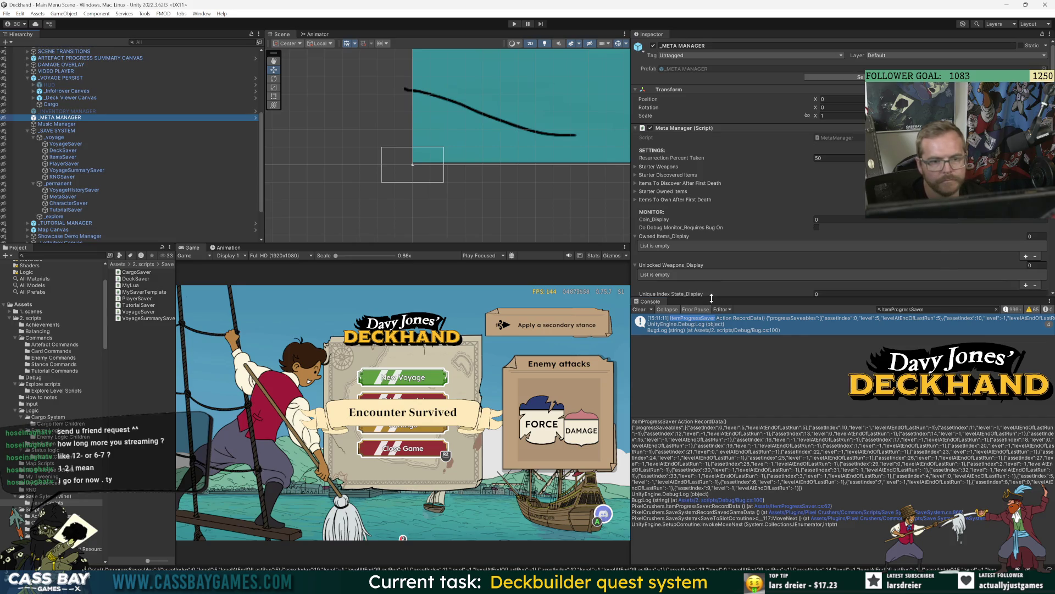
drag(704, 297, 701, 418)
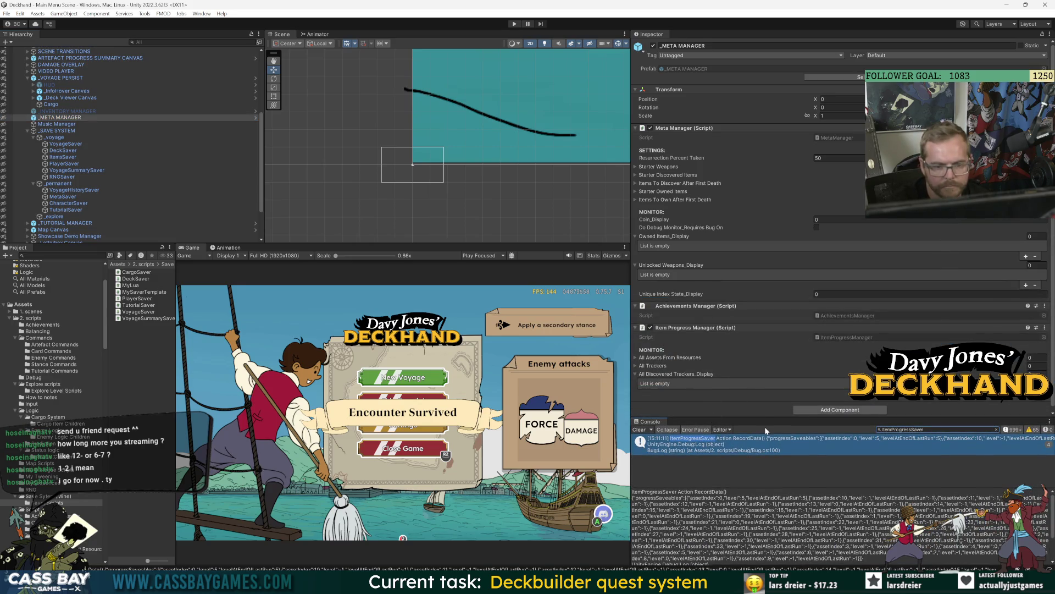
key(alt+Tab)
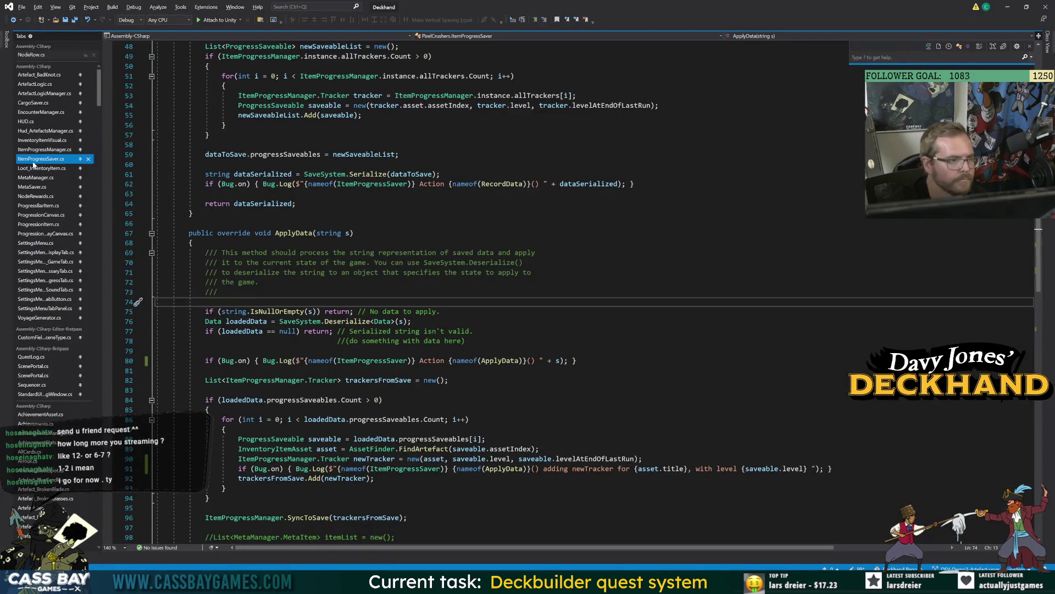
Find the SyncToSave call in MetaSaver.cs ApplyData, then filter Unity's console for MetaSaver.
click(47, 187)
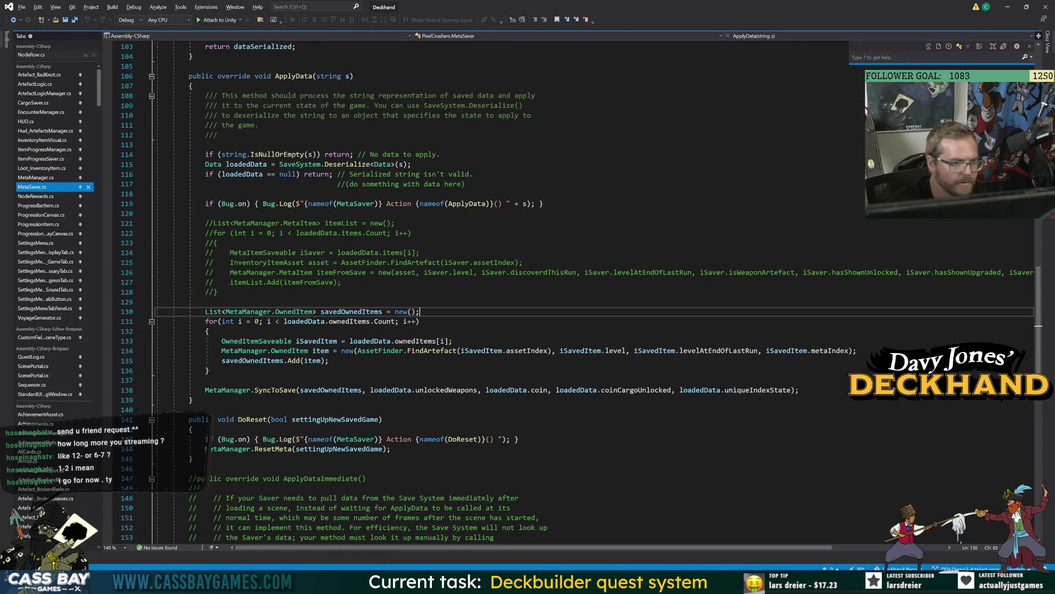
click(297, 389)
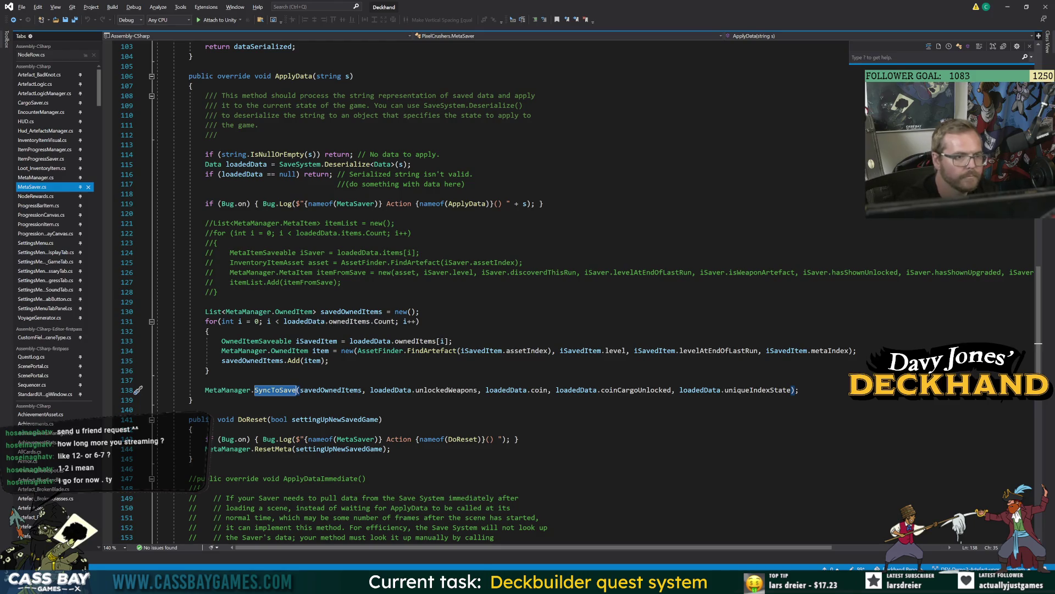
key(alt+Tab)
key(ctrl+a)
text(MetaSaver)
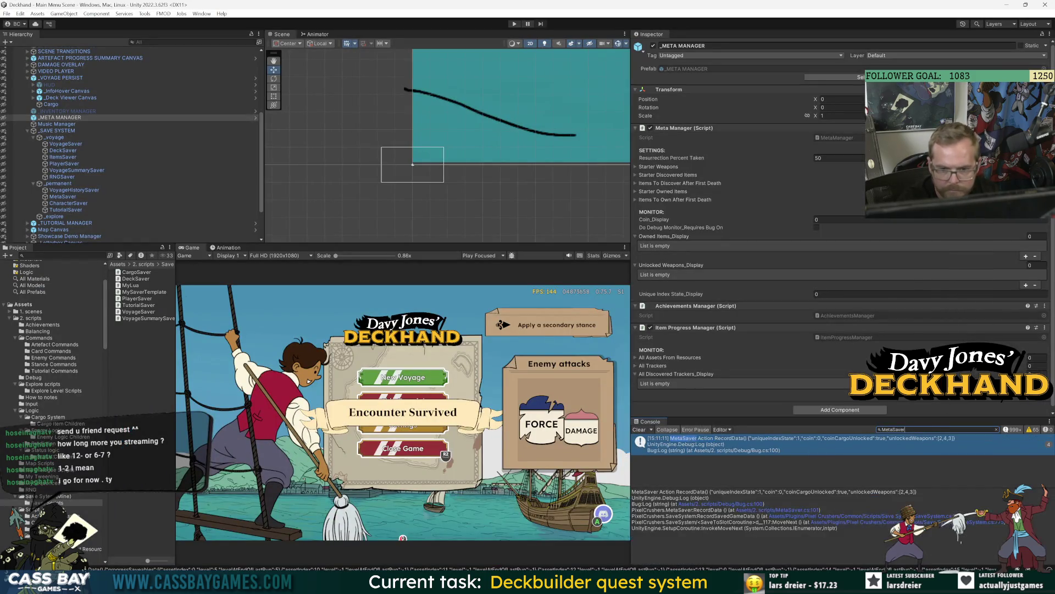
Read the MetaSaver log entry showing coin 0 and unlocked weapons 2, 4, 3.
click(802, 446)
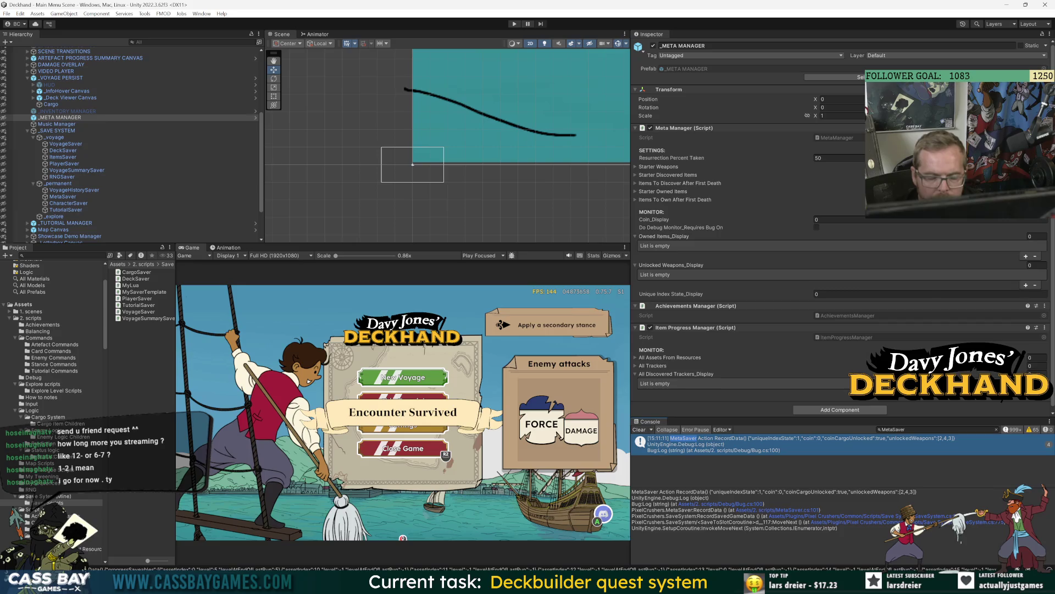
key(alt+Tab)
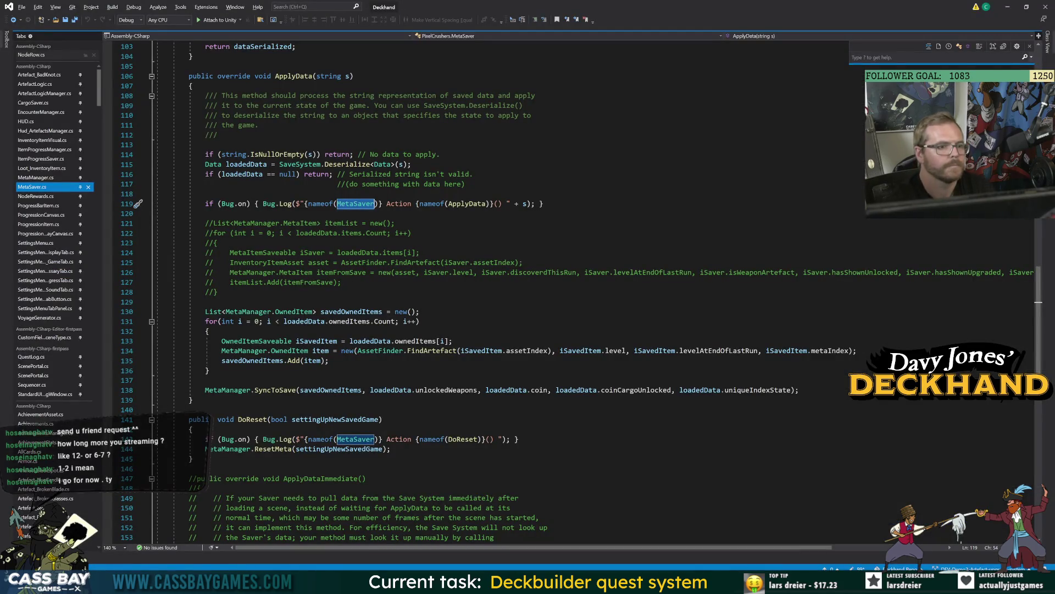
Review the ApplyData header, the MetaItemSaveable constructor and the OwnedItemSaveable type in MetaSaver.cs.
click(328, 76)
scroll(495, 286, up, 20)
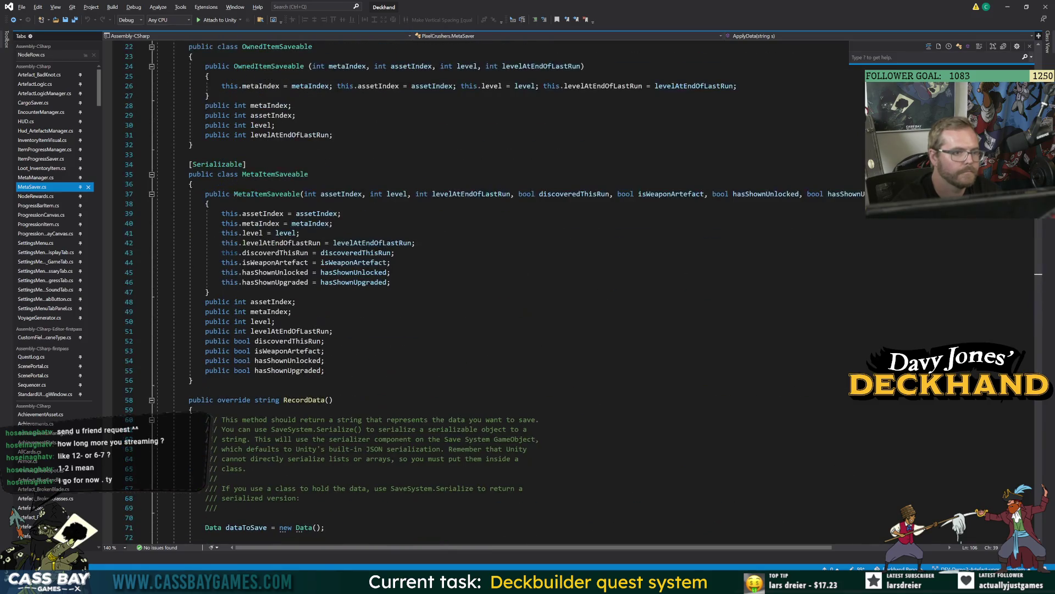
click(301, 193)
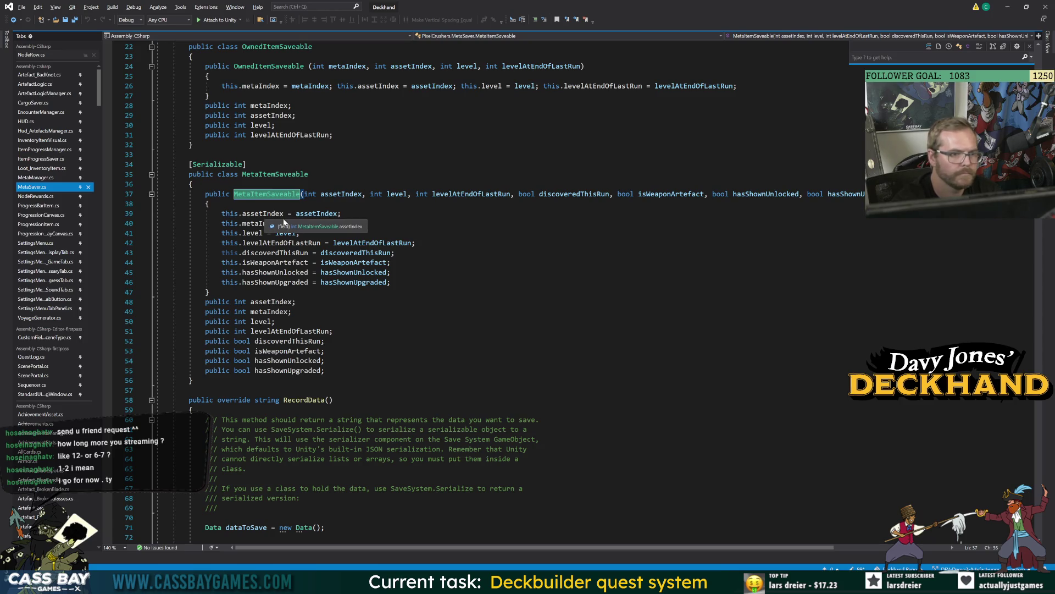
scroll(303, 209, up, 7)
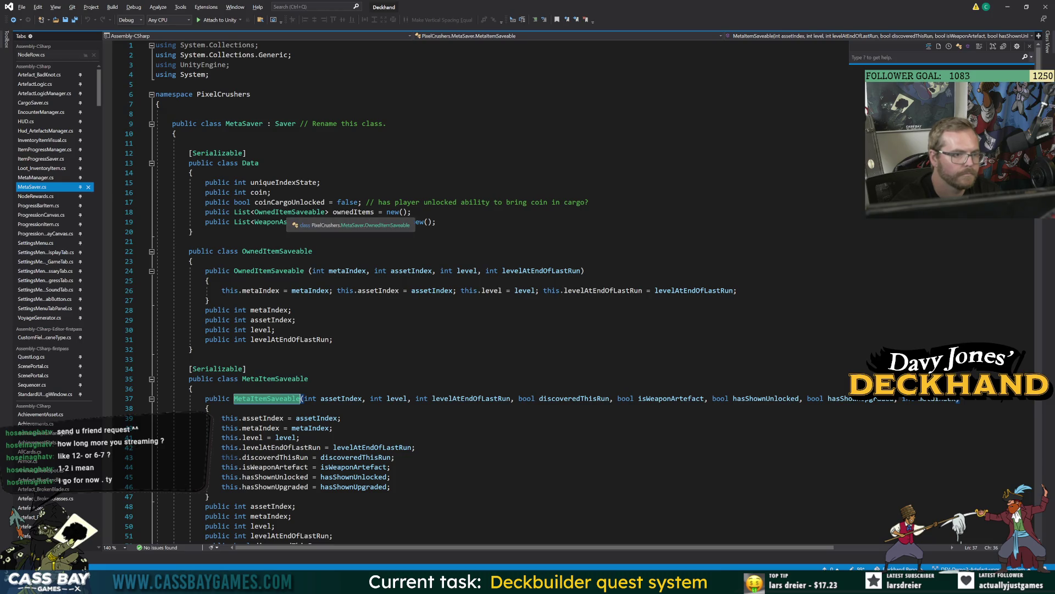
click(287, 214)
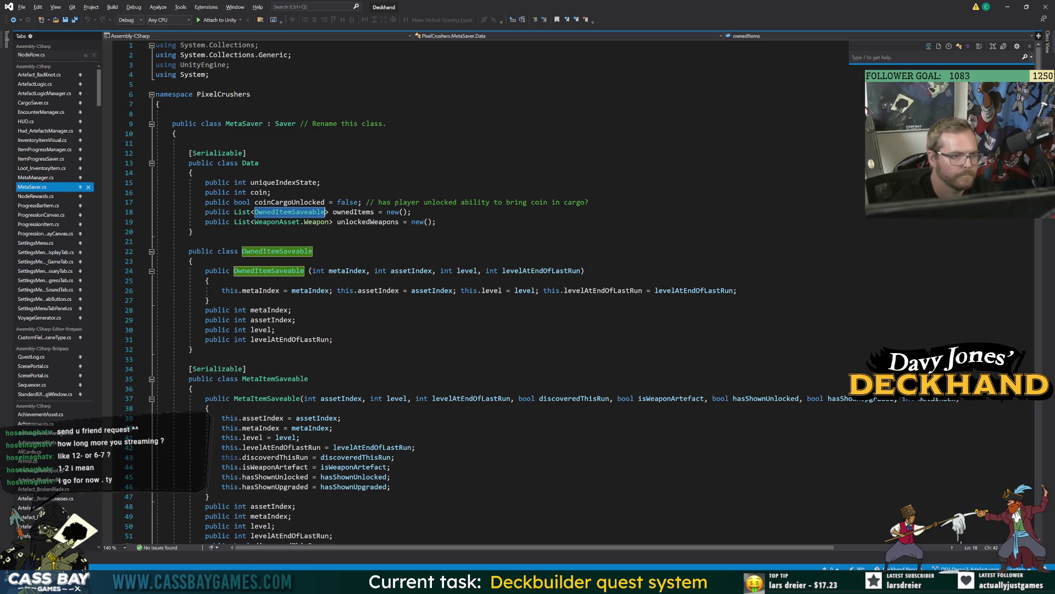
Paste the [Serializable] attribute above the OwnedItemSaveable class.
click(220, 369)
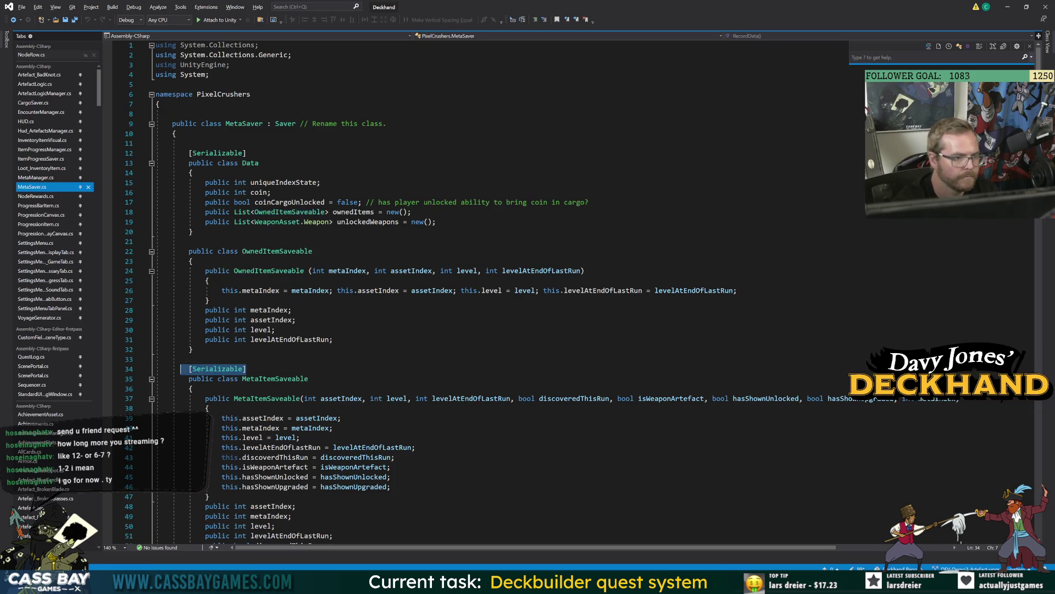
click(189, 241)
text([Serializable])
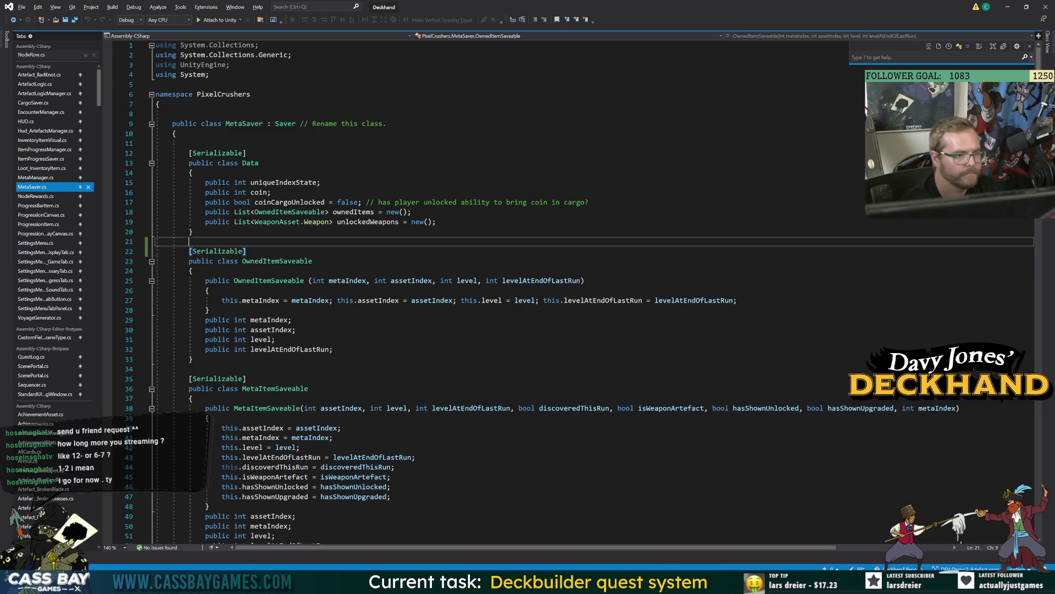
Comment out the whole MetaItemSaveable class, lines 35–57, with Ctrl+K, Ctrl+C.
scroll(495, 292, down, 4)
mouse_move(189, 262)
mouse_down()
mouse_move(209, 429)
mouse_move(194, 477)
mouse_up()
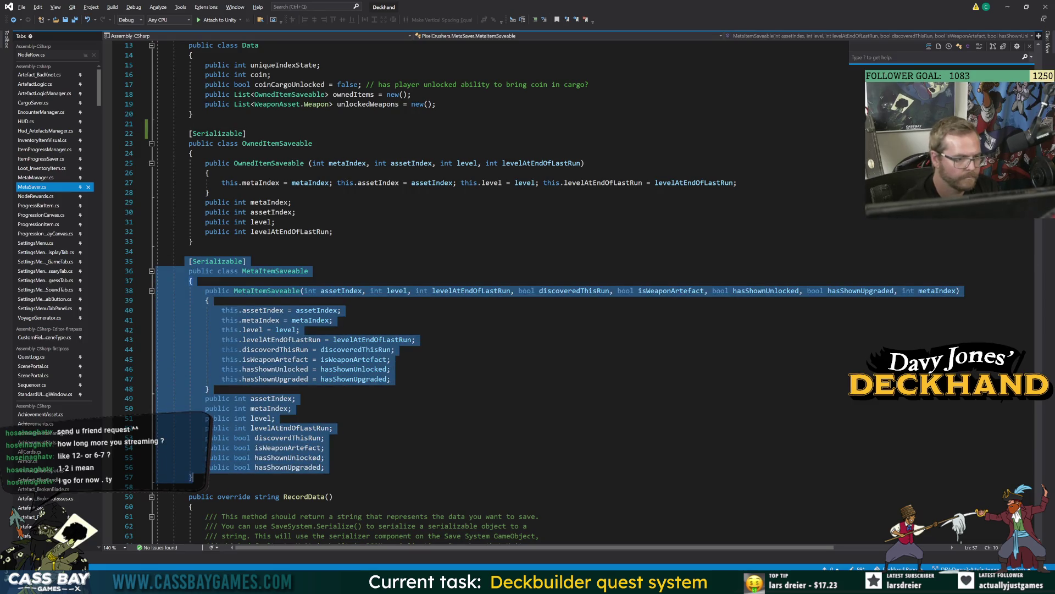
key(ctrl+k)
key(ctrl+c)
click(333, 467)
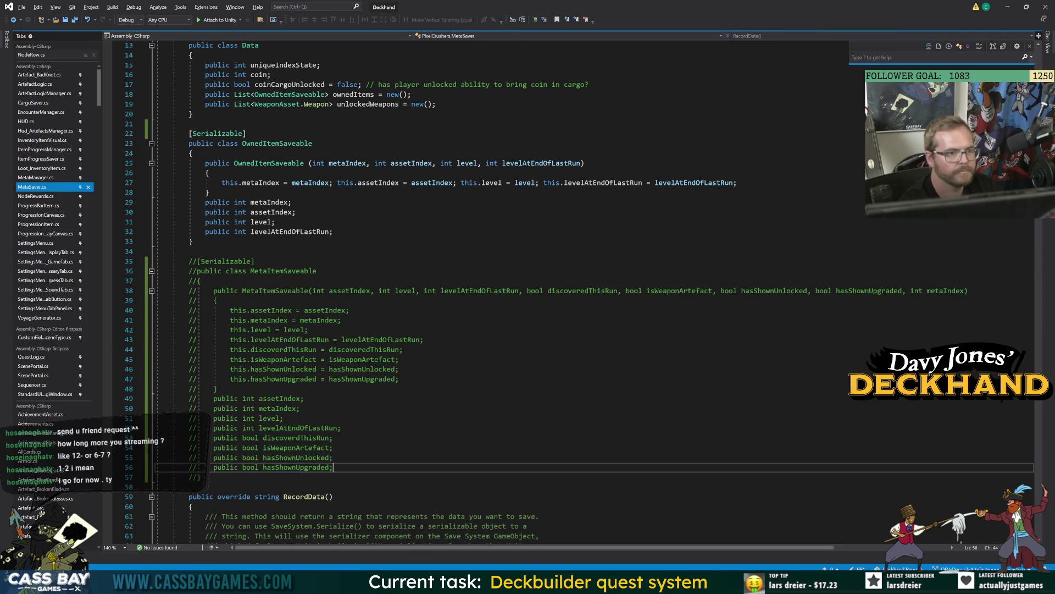
Scroll back up through MetaSaver.cs and switch to the Unity editor.
scroll(495, 291, down, 15)
scroll(495, 291, up, 10)
scroll(495, 291, up, 20)
click(258, 134)
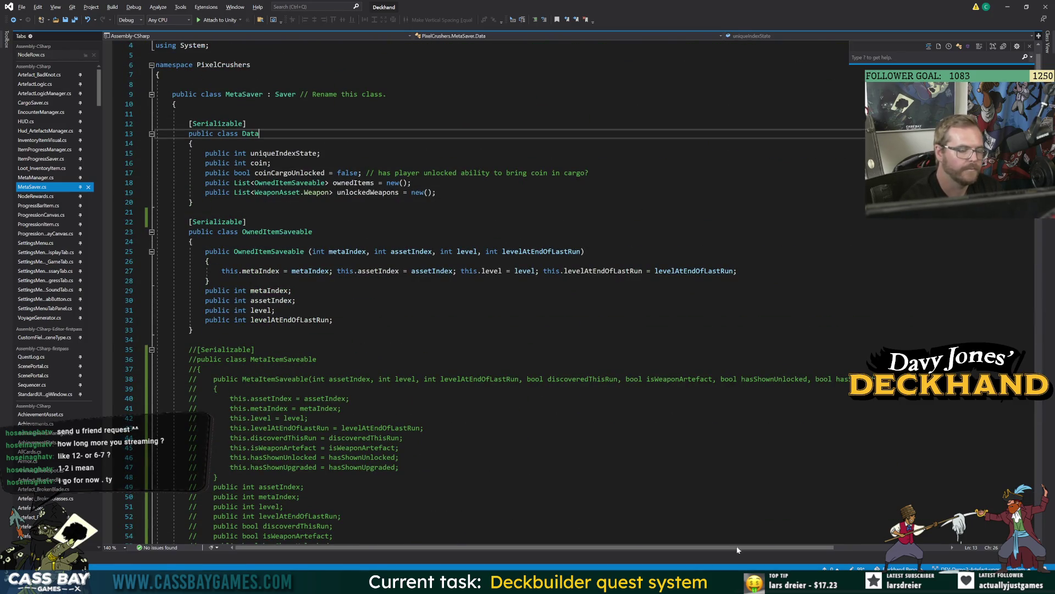
mouse_move(647, 575)
click(646, 544)
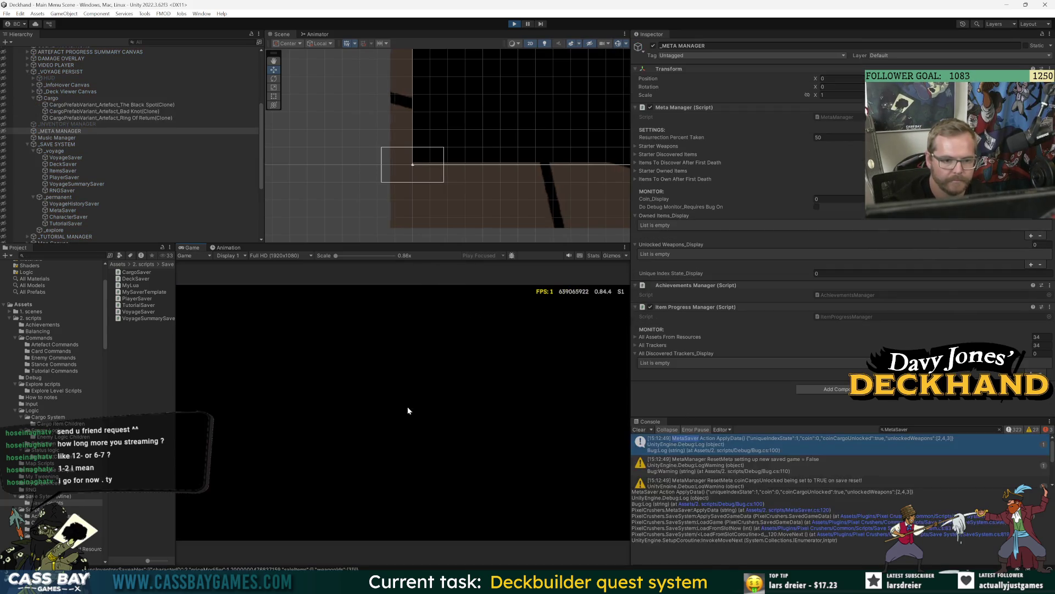
Delete the save file in the game's Settings, then start a new voyage and confirm the starting weapon to reach Cargo.
click(438, 414)
click(409, 456)
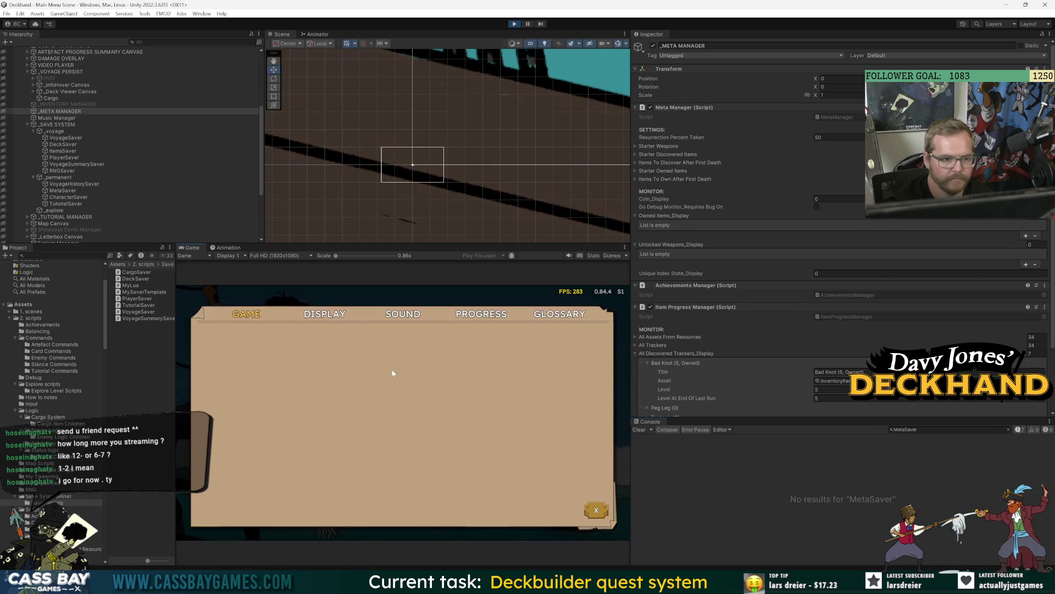
click(415, 417)
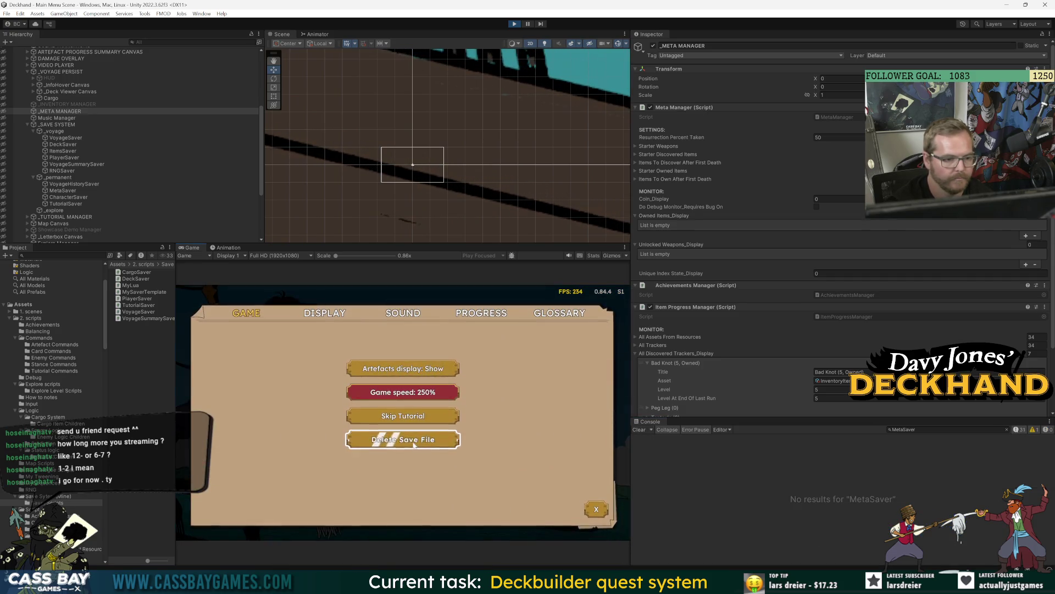
click(402, 375)
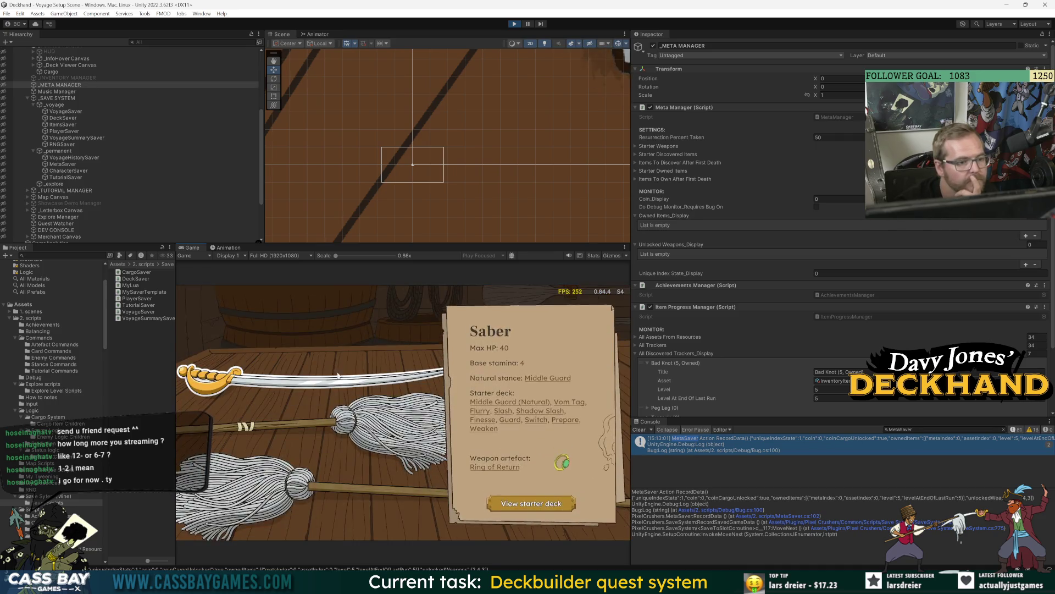
click(347, 376)
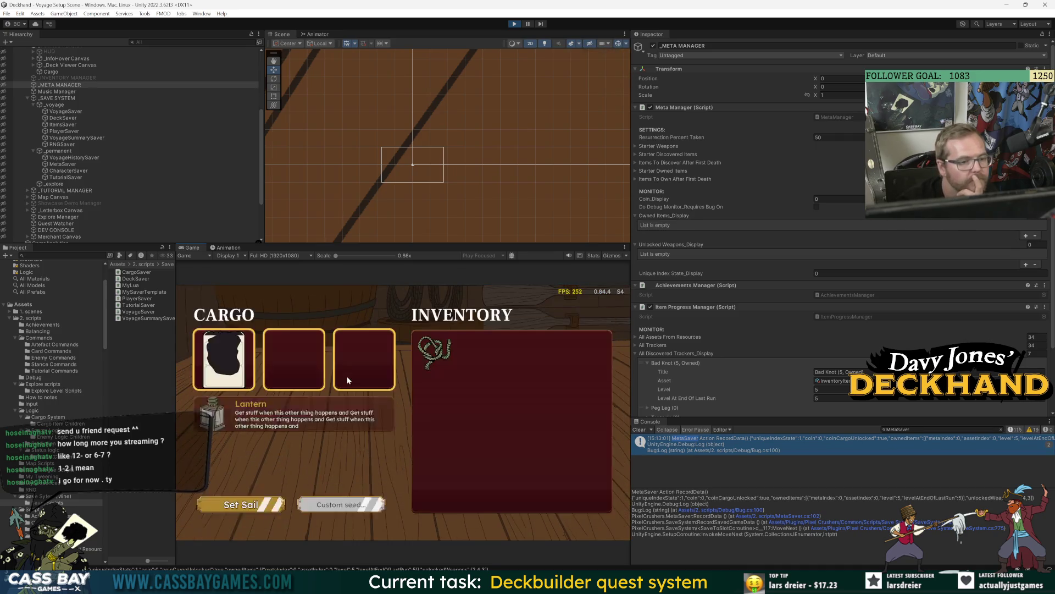
Set sail to the first encounter and tick Do Debug Monitor on the Meta Manager.
click(258, 503)
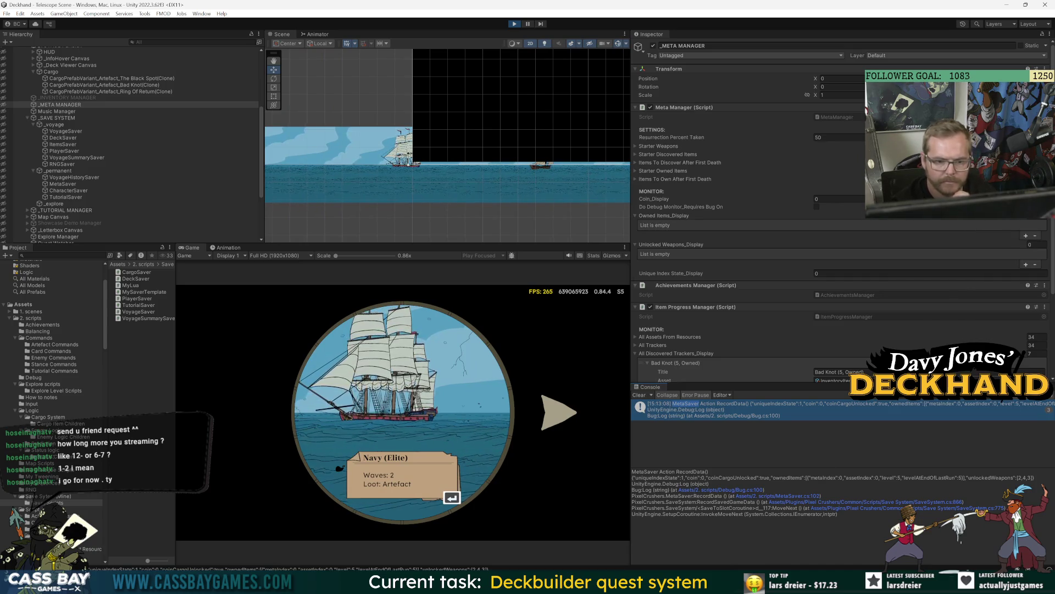
key(Return)
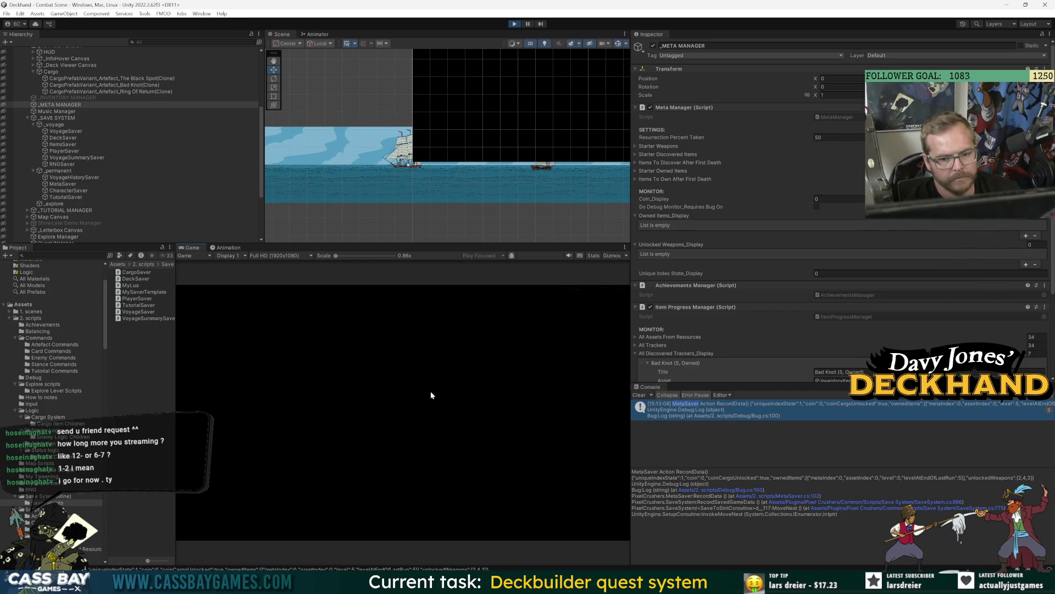
scroll(694, 318, down, 3)
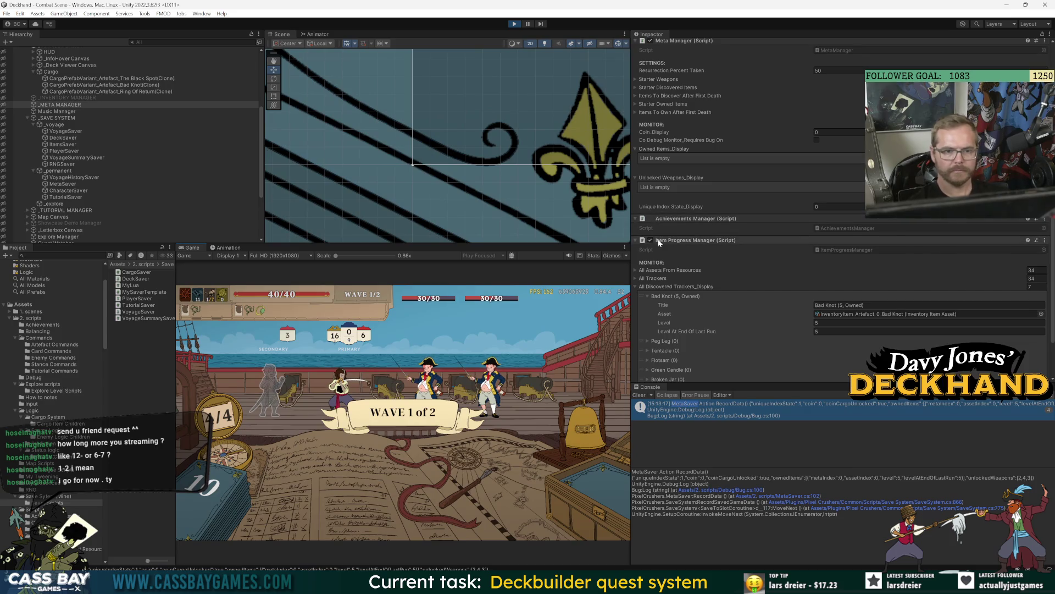
scroll(650, 241, up, 3)
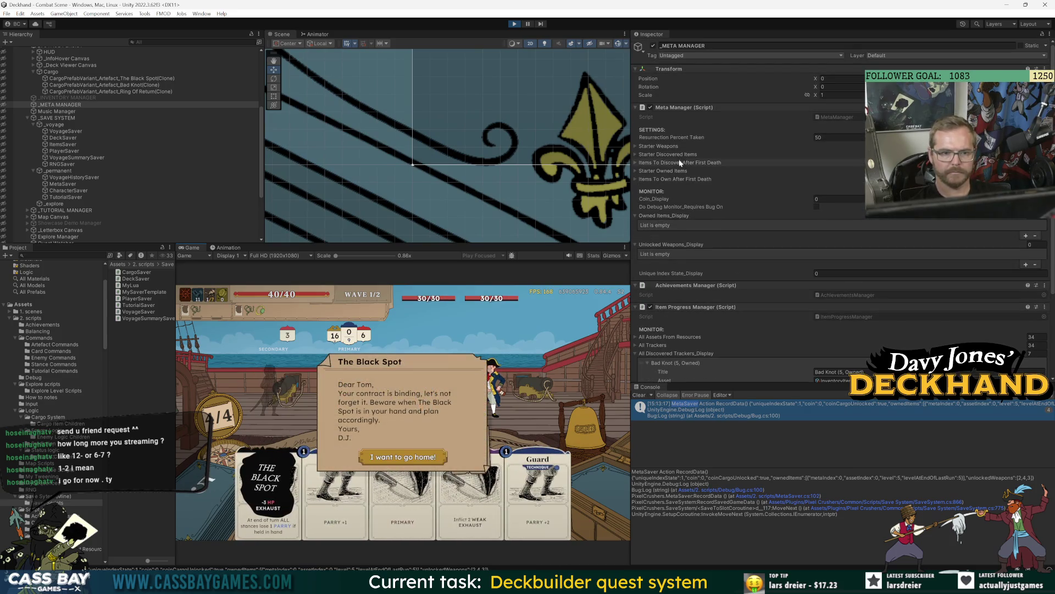
click(817, 207)
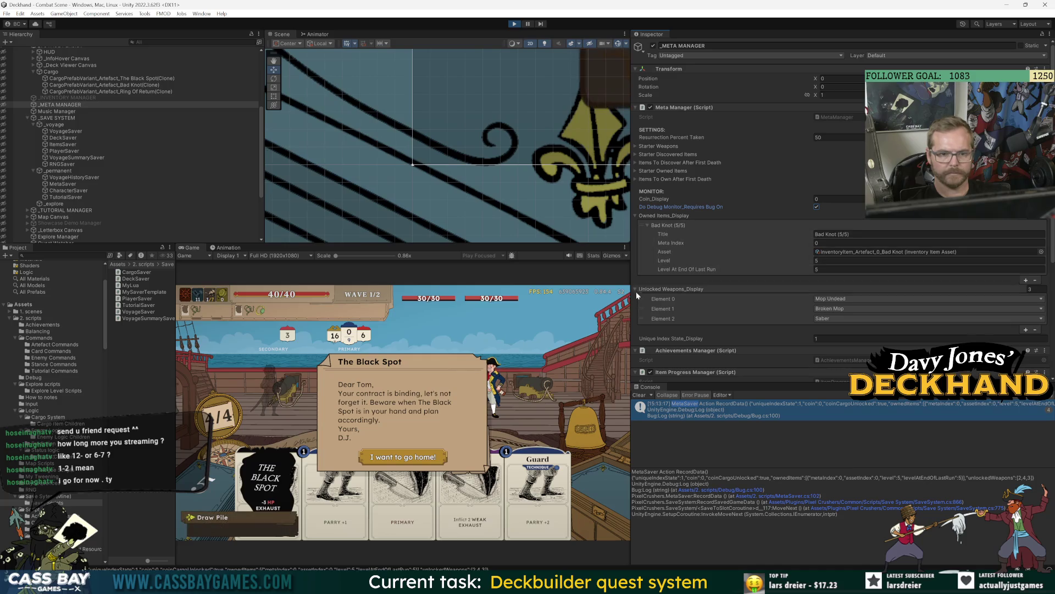
Dismiss The Black Spot letter, win the fight with the 'win all' cheat, and take the Tentacle.
click(393, 459)
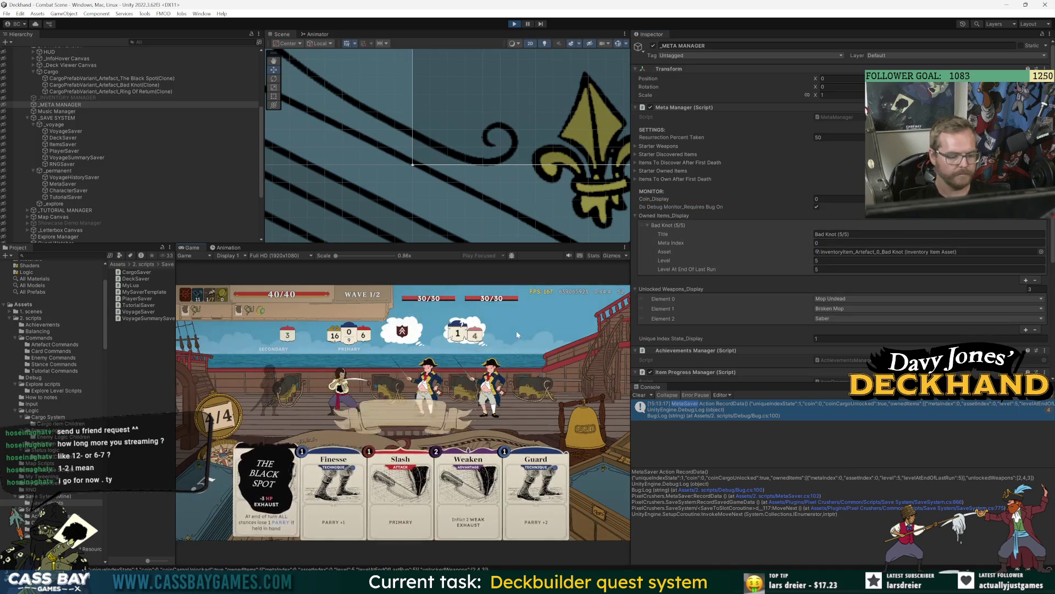
text(win all)
key(Return)
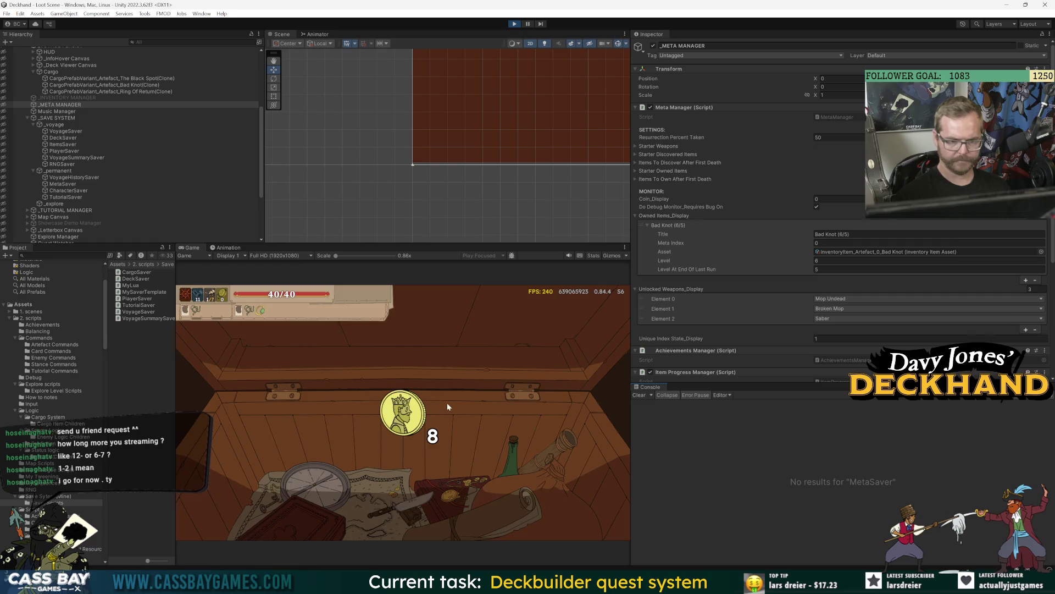
click(405, 410)
click(450, 419)
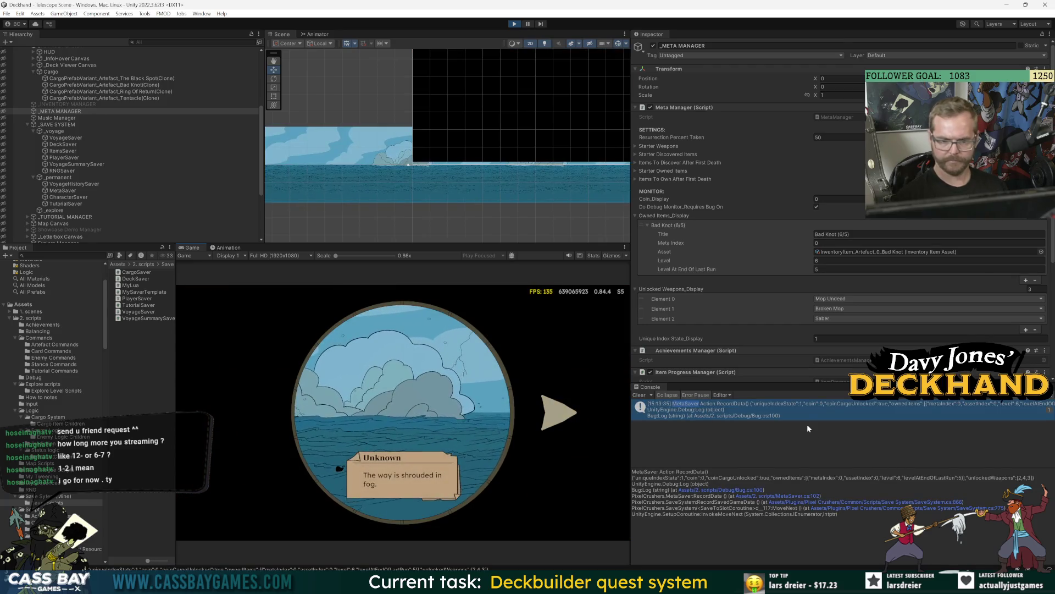
Sail to the floating loot, take the Bad Knot, and check artefact unlocks on the PROGRESS tab.
click(576, 399)
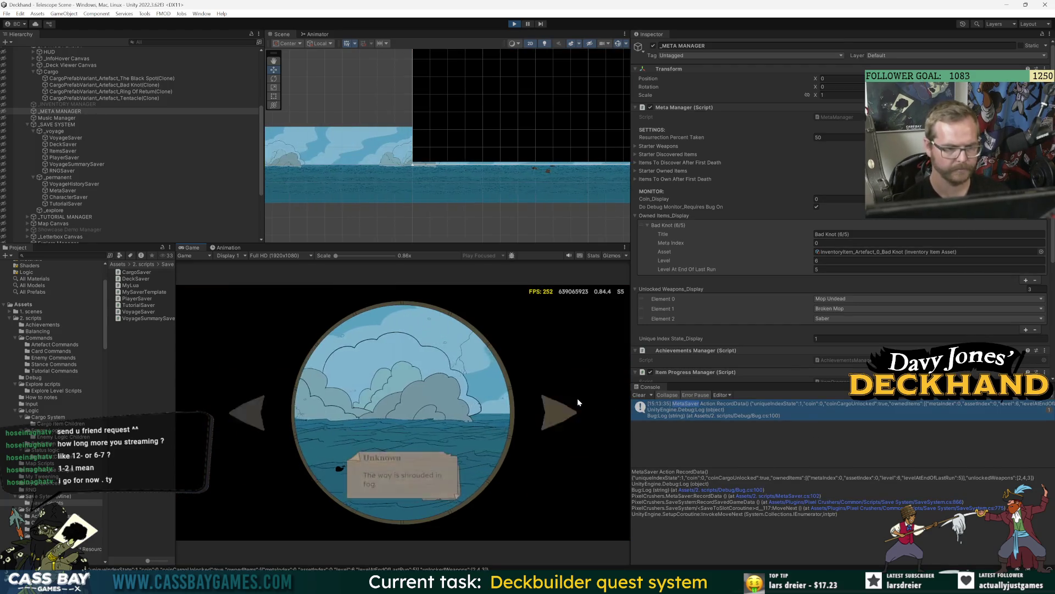
click(394, 425)
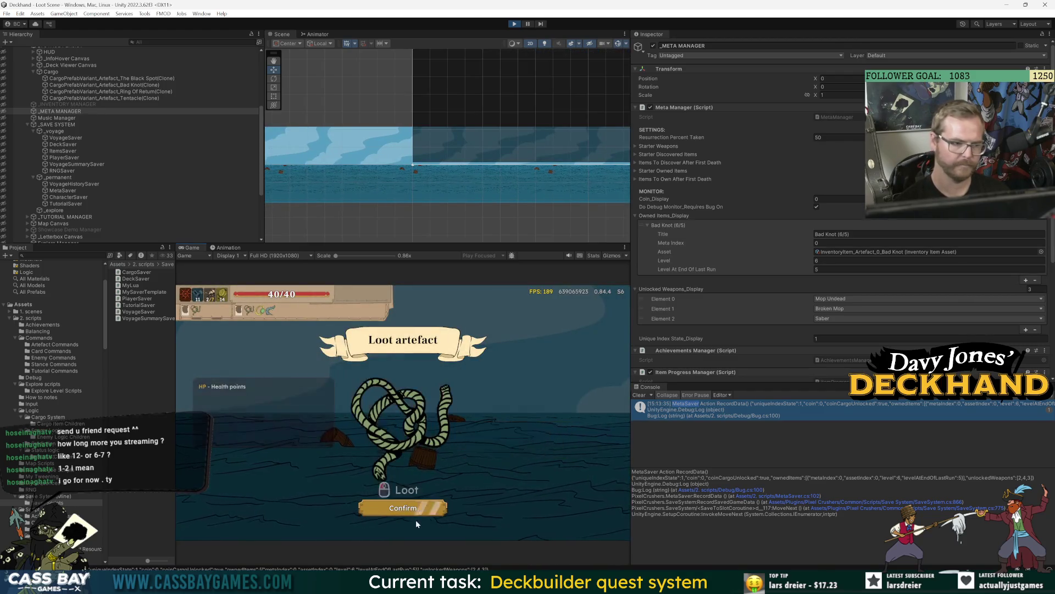
click(407, 505)
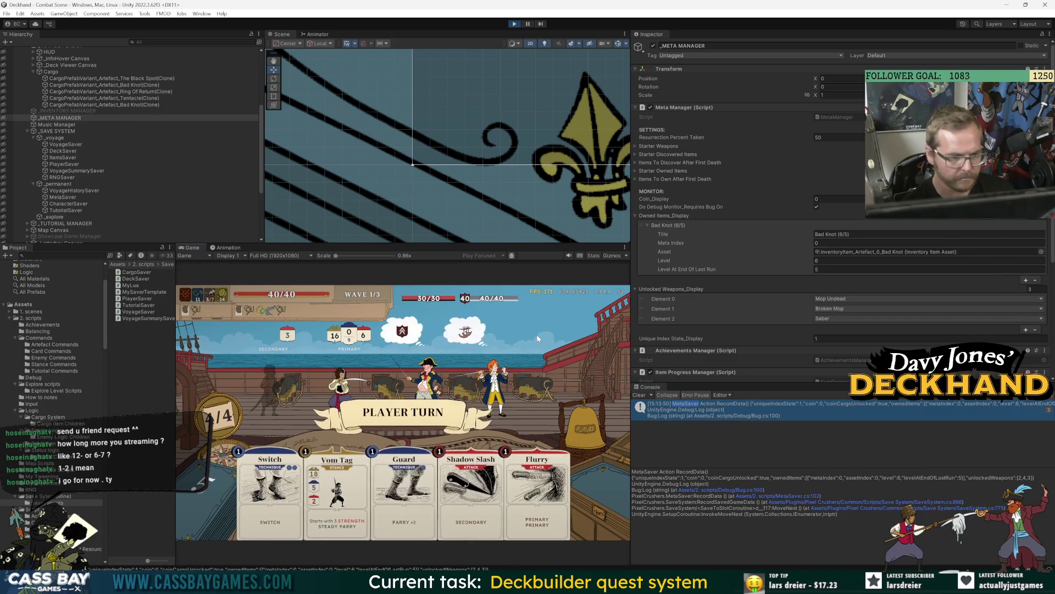
key(Escape)
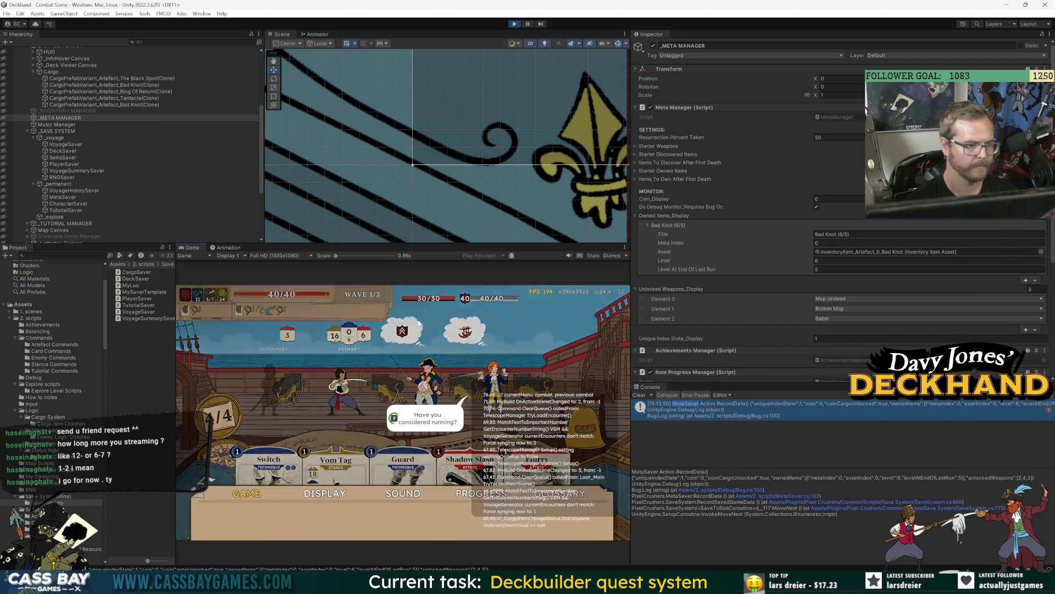
click(510, 319)
click(597, 510)
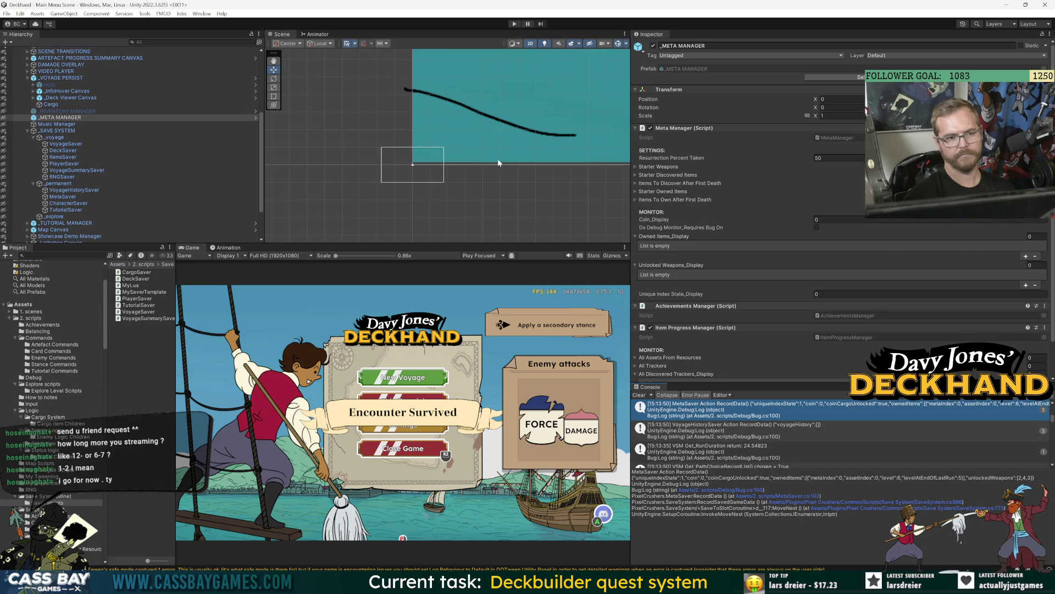
Restart play mode and select CargoPrefabVariant_Artefact_Bad Knot(Clone) to see its 5/5, level 5 details.
key(ctrl+p)
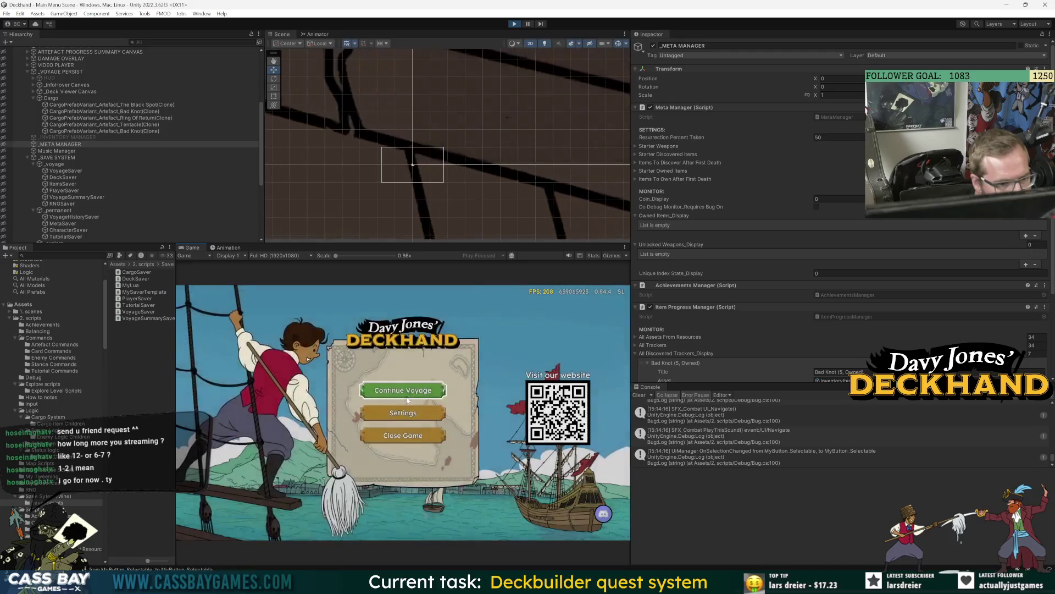
click(115, 111)
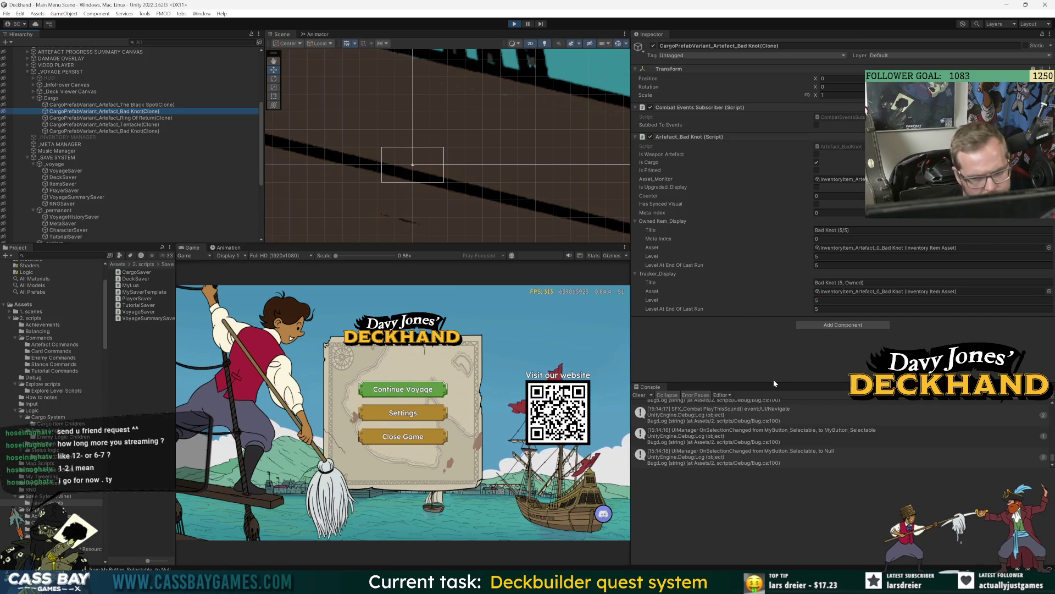
Filter the Console by 'MetaSa', enlarge it, and open the ApplyData log's source line in NpcInventorySaver.cs.
text(MetaSa)
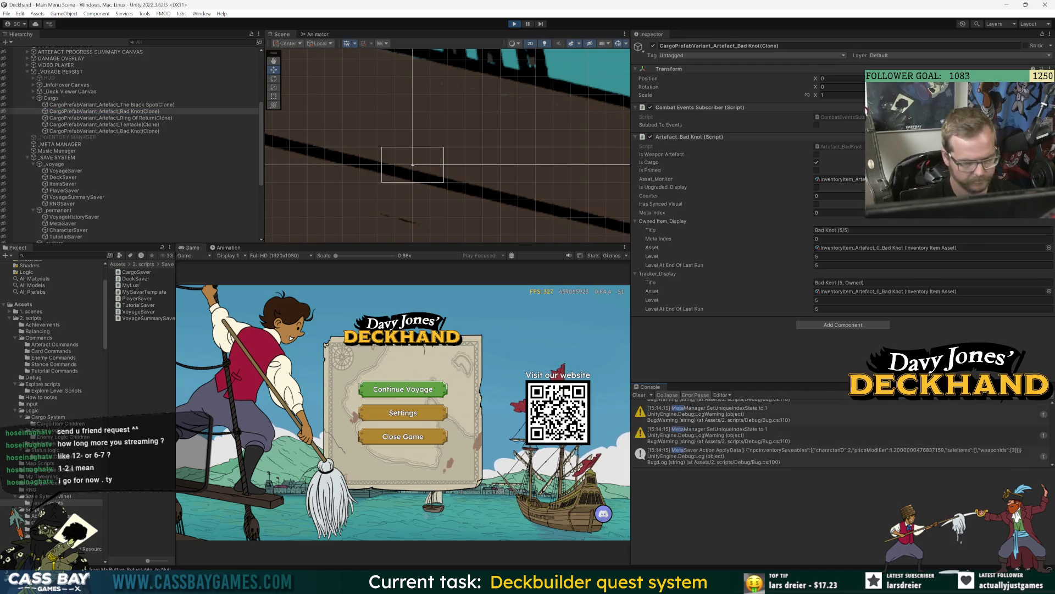
click(785, 465)
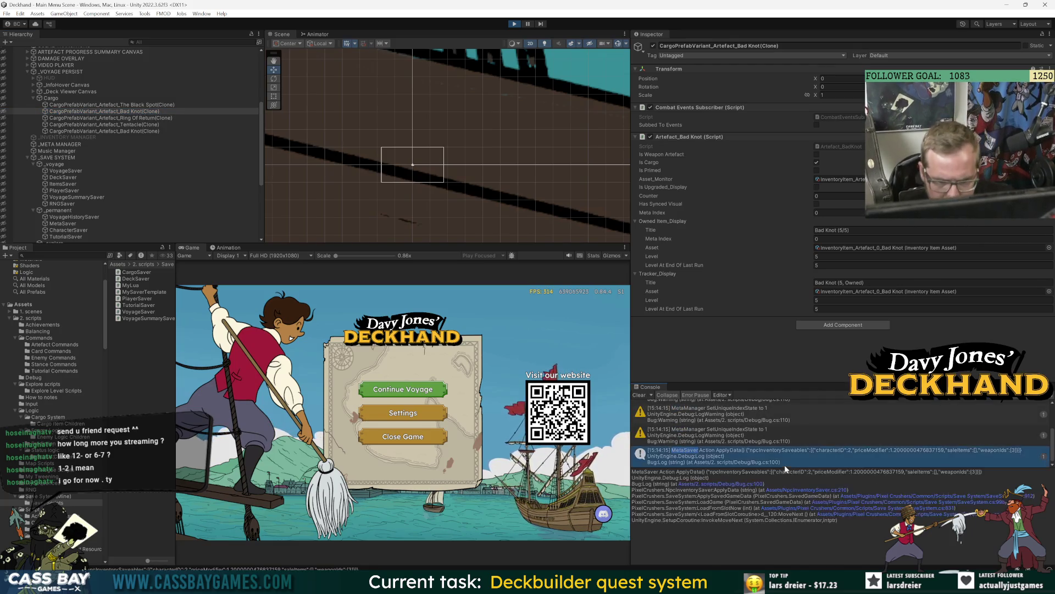
drag(828, 383, 840, 315)
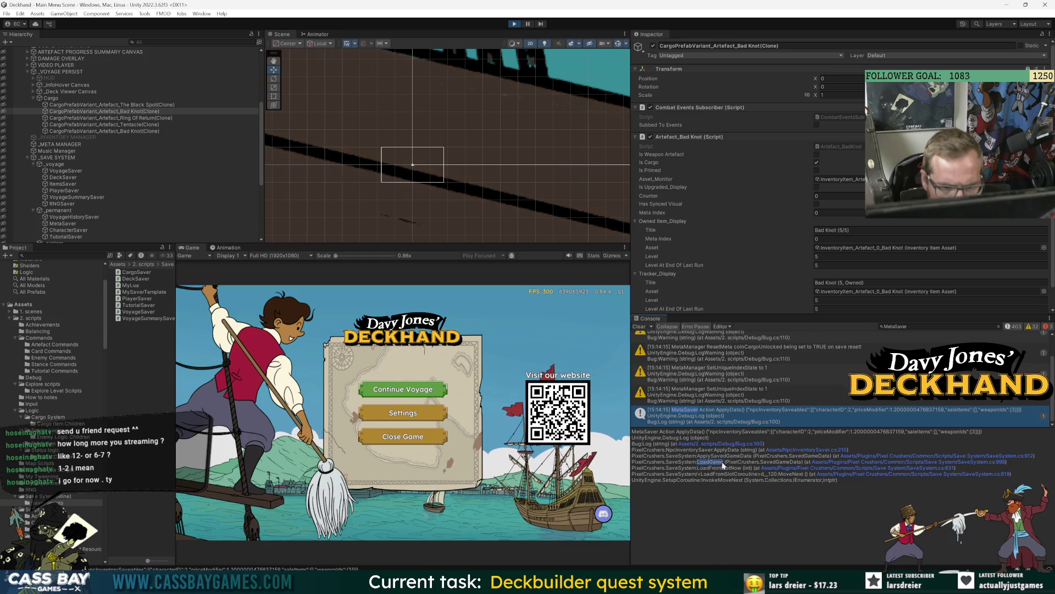
double_click(711, 413)
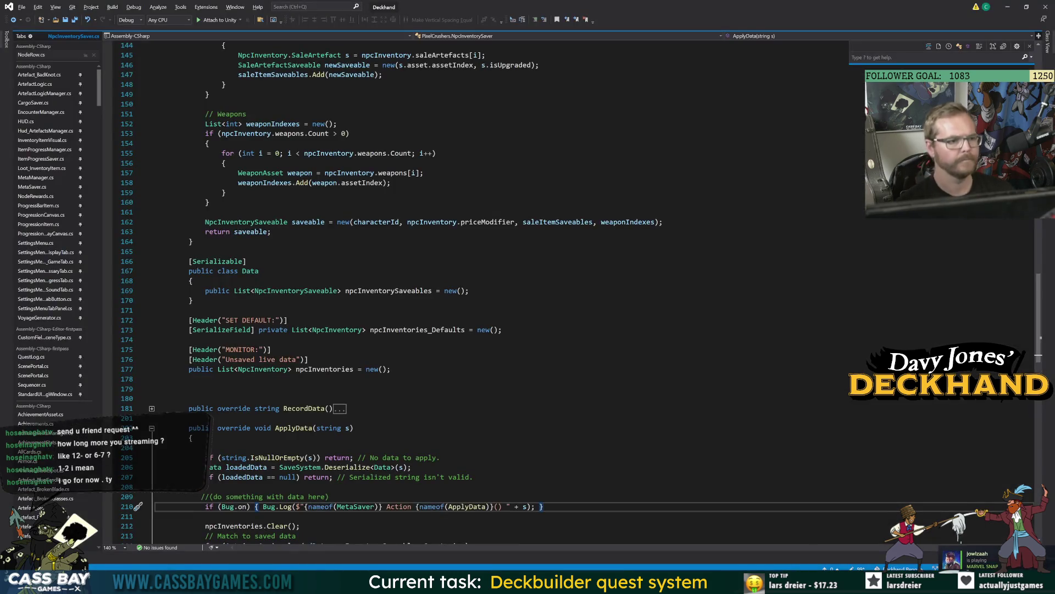
Pin NpcInventorySaver.cs and change the line 210 log label from MetaSaver to NpcInventorySaver.
mouse_move(99, 87)
mouse_down()
mouse_move(104, 342)
mouse_move(105, 324)
mouse_up()
click(81, 249)
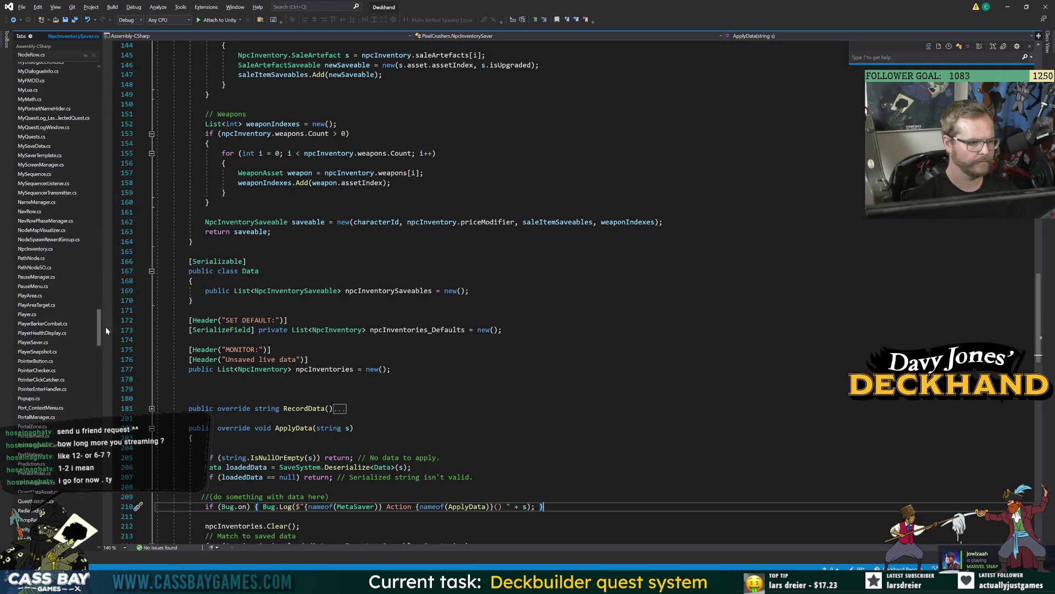
scroll(440, 330, down, 5)
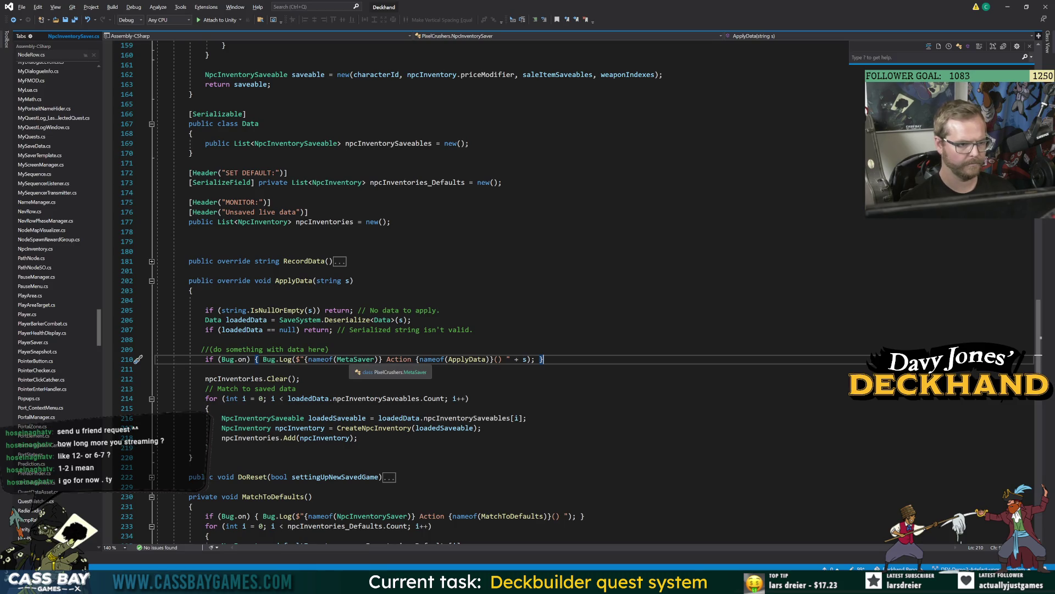
double_click(352, 359)
text(NPCI)
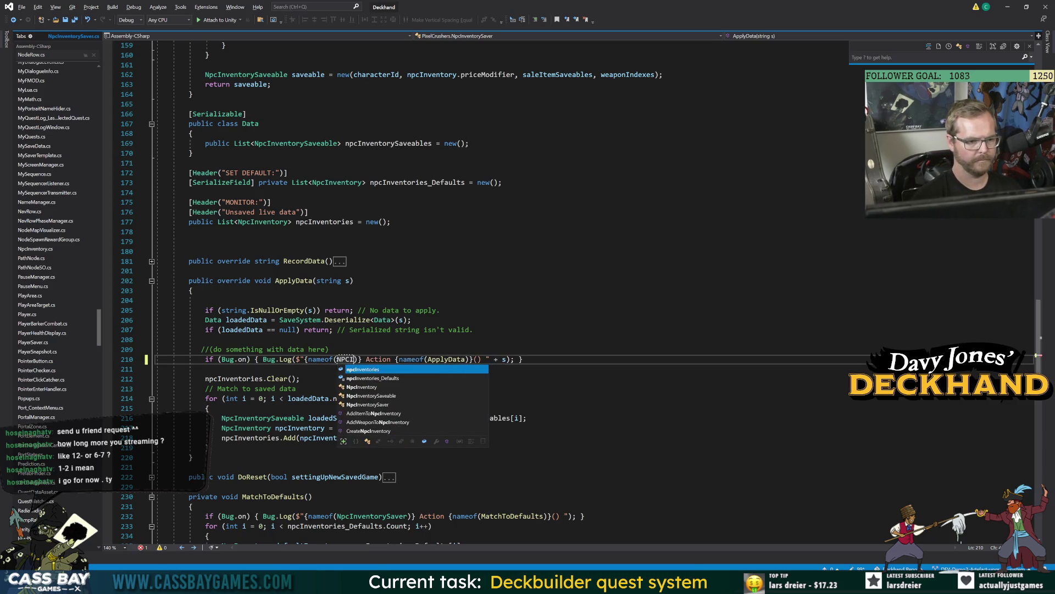
key(Down)
key(Down)
key(Down)
key(Tab)
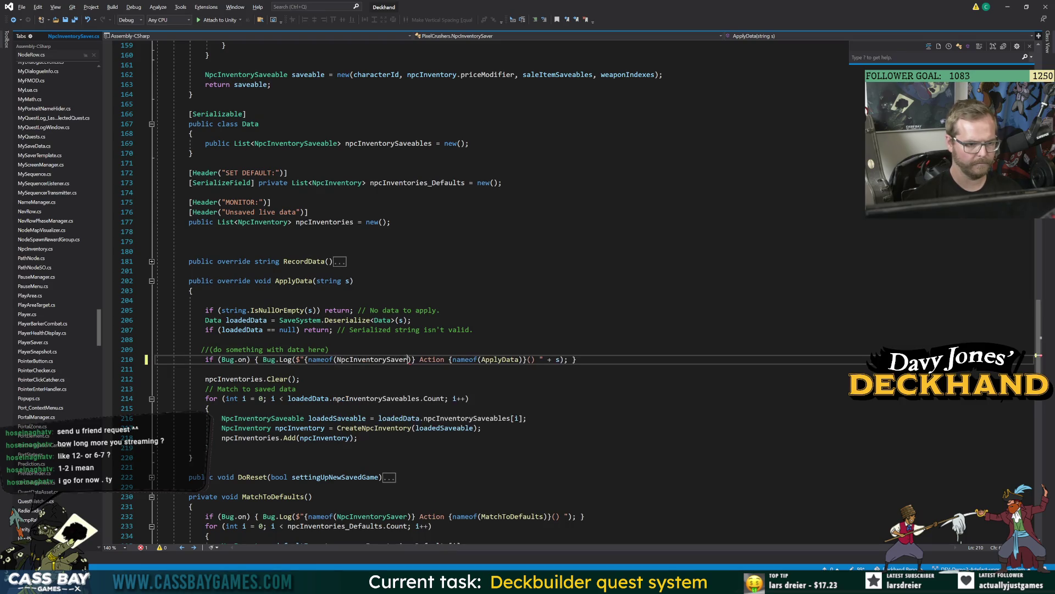
click(191, 290)
Check other uses of NpcInventorySaver and expand RecordData's body, then return to Unity.
double_click(371, 359)
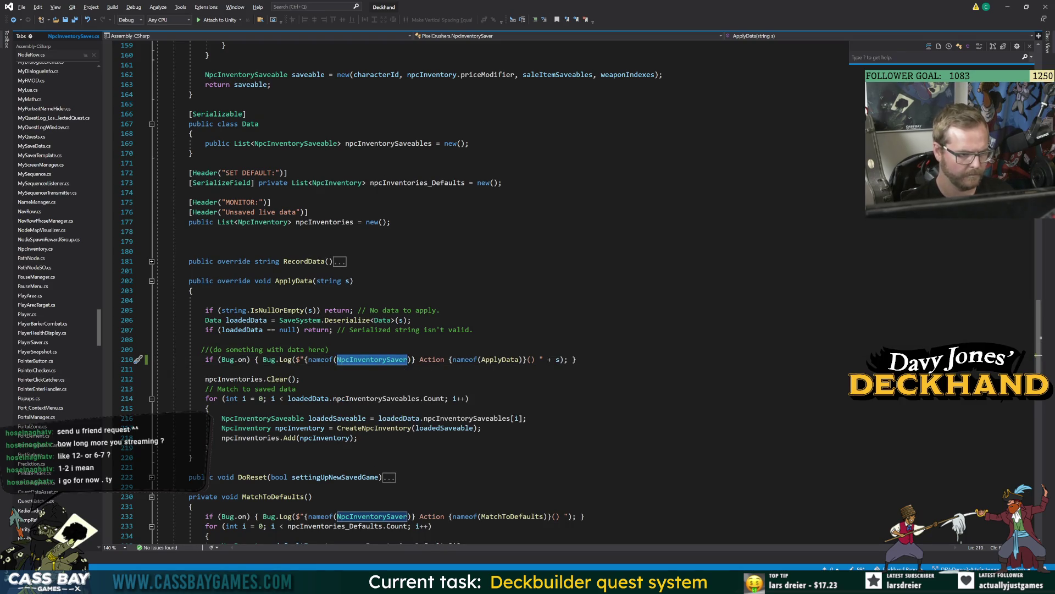
scroll(550, 291, down, 6)
scroll(550, 292, up, 4)
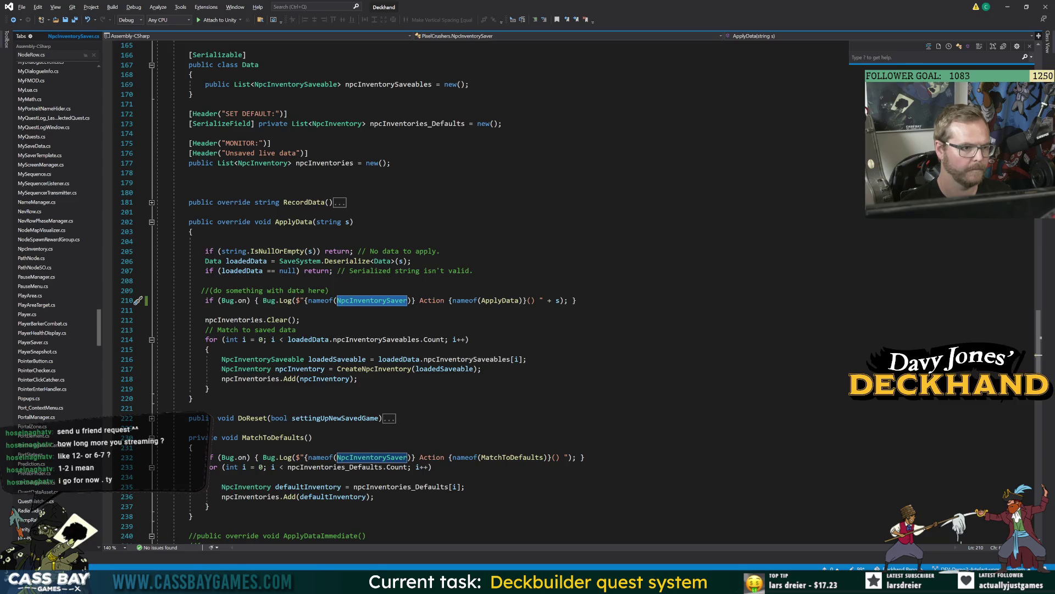
click(151, 203)
click(297, 378)
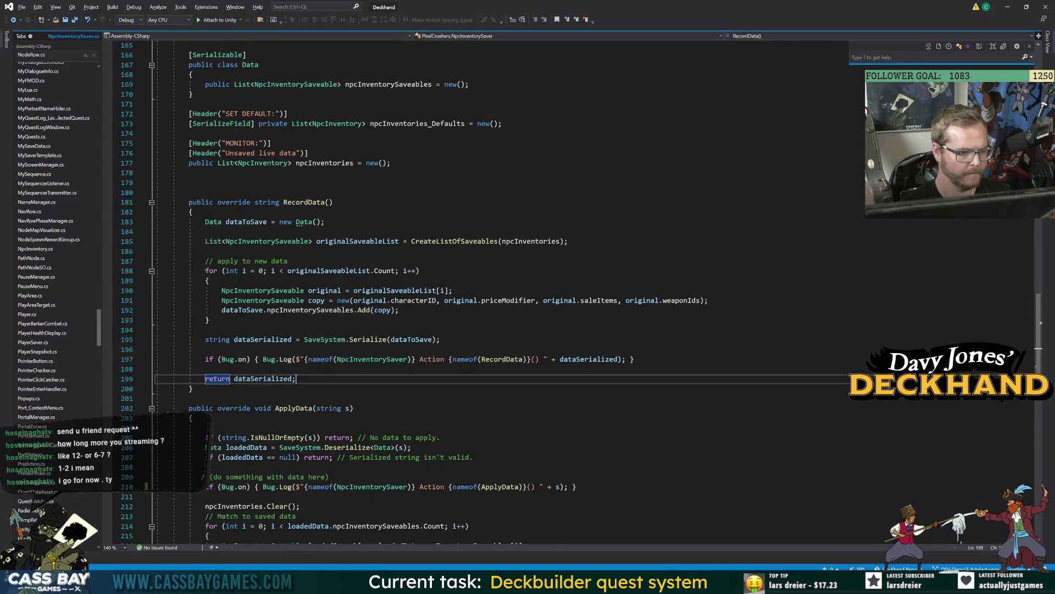
key(alt+Tab)
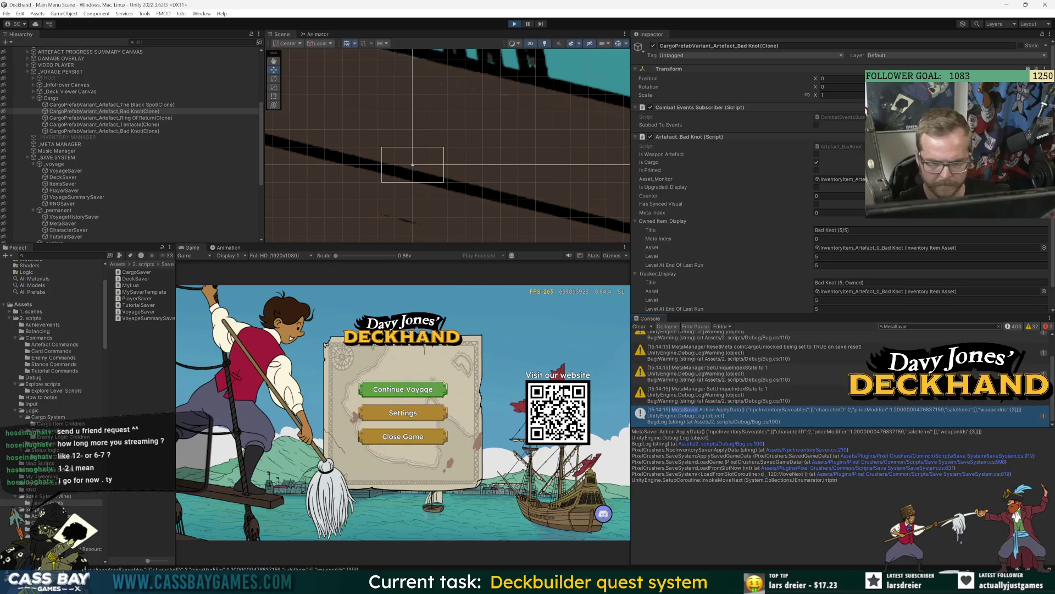
Inspect the top ApplyData log, the Cargo and _VOYAGE PERSIST objects, then open MetaSaver.cs:120.
scroll(791, 374, up, 2)
click(795, 346)
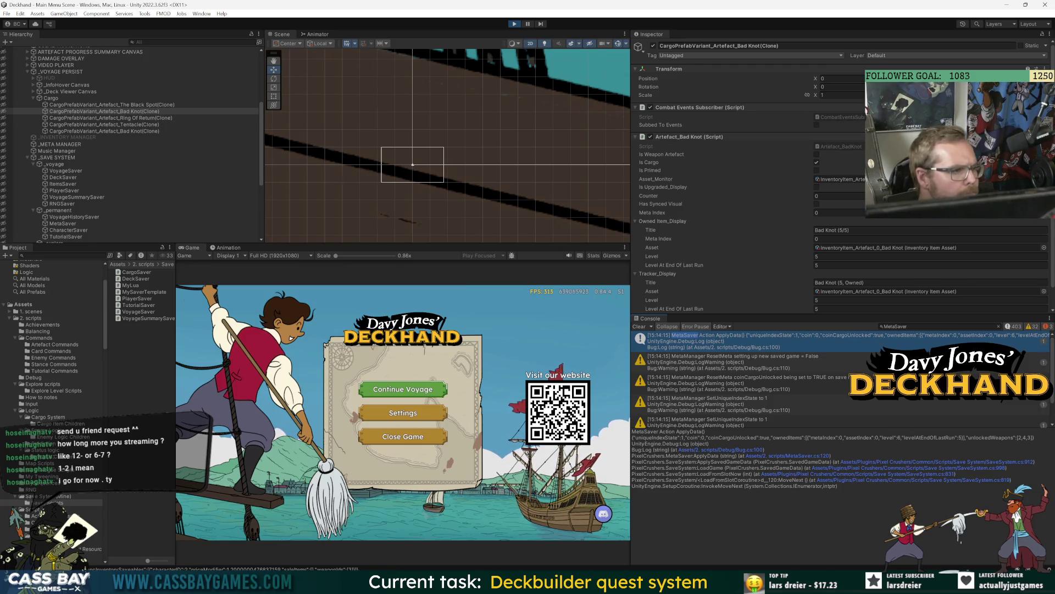
click(50, 98)
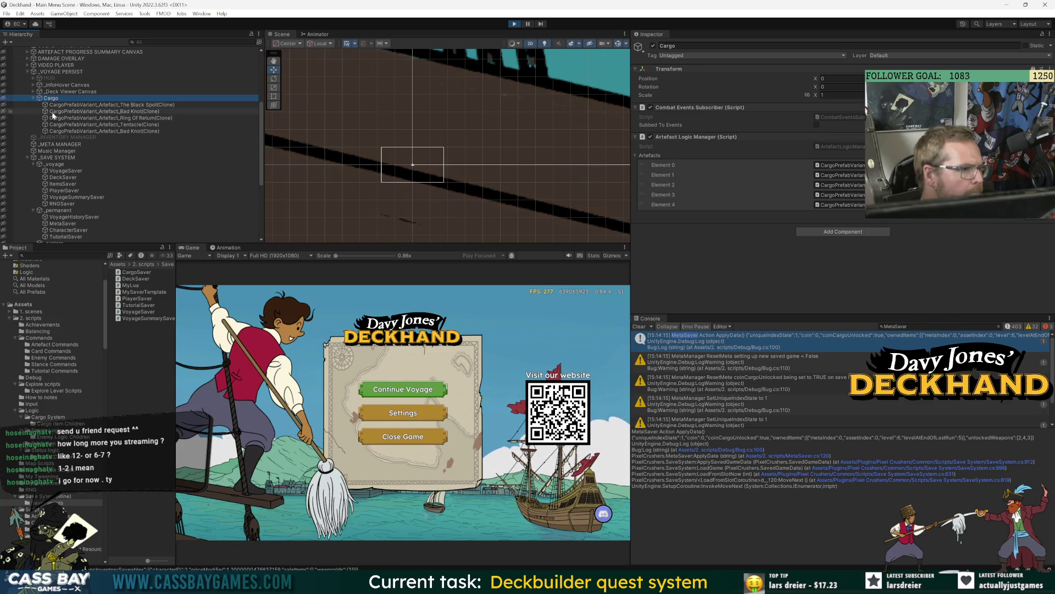
click(55, 72)
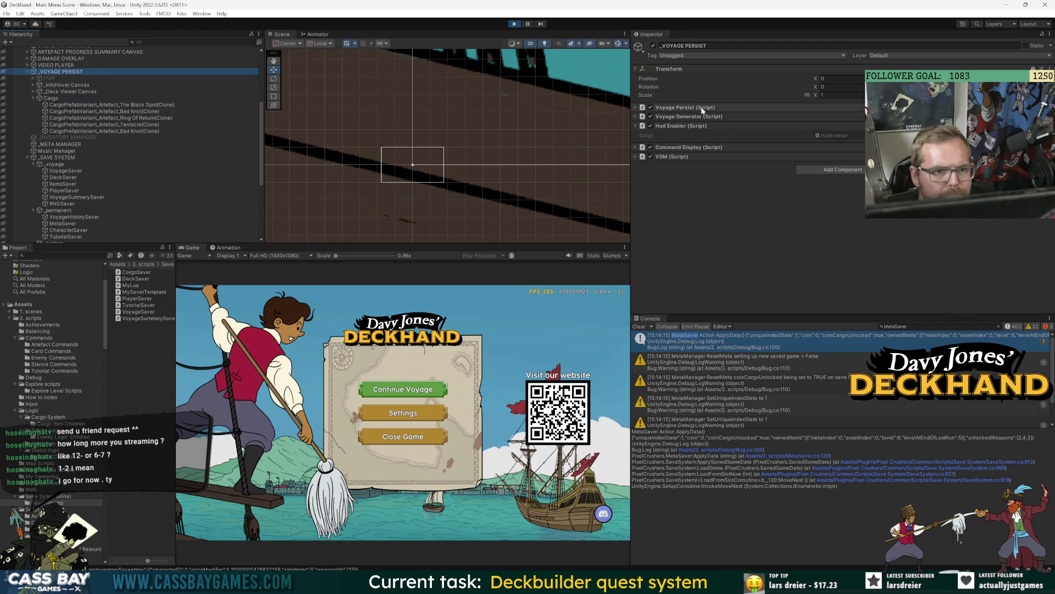
click(55, 97)
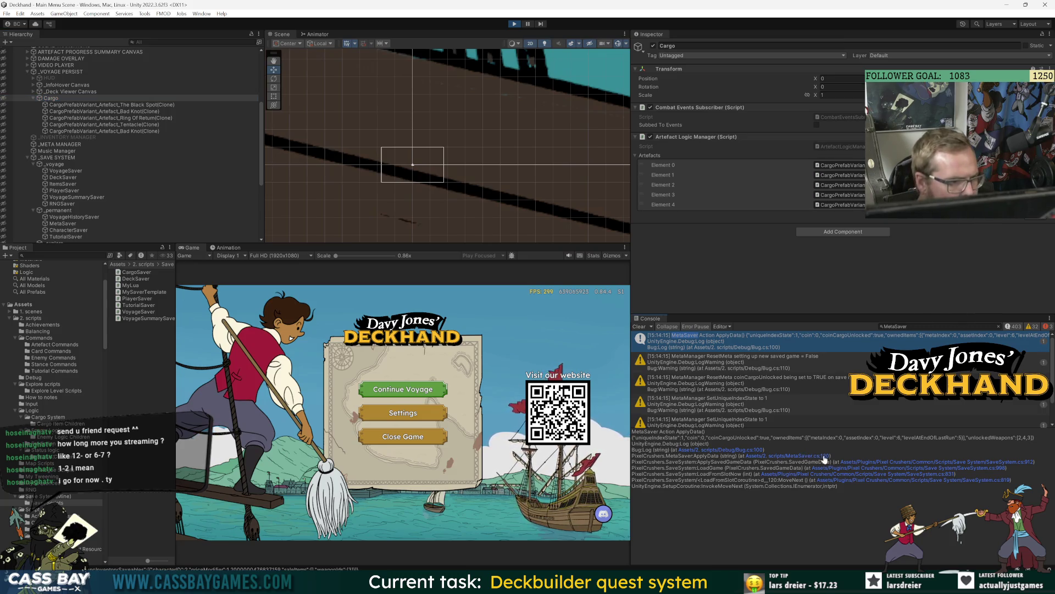
click(817, 456)
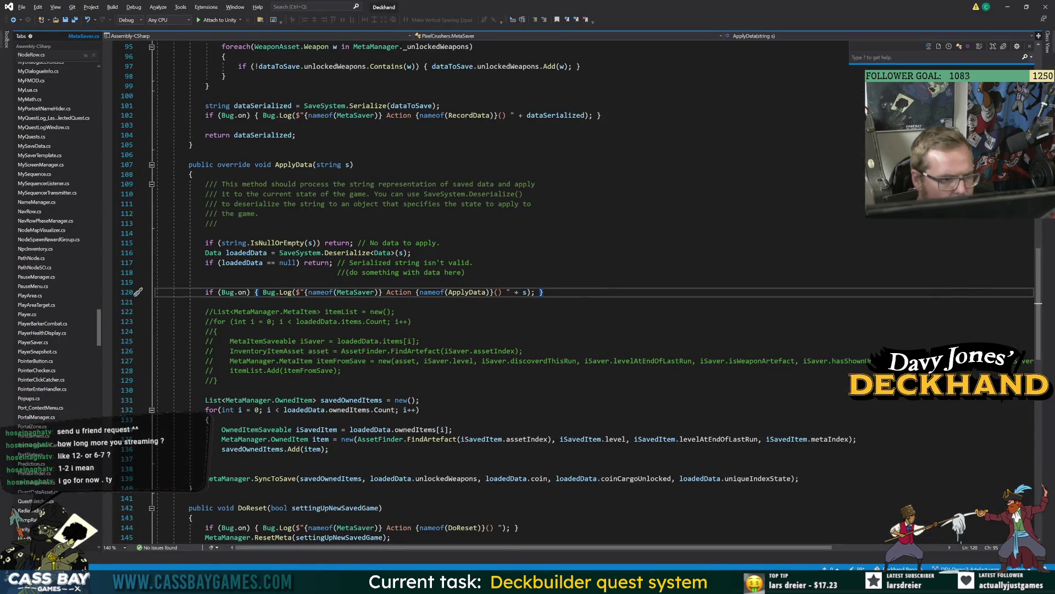
Go to the SyncToSave definition in MetaManager.cs from the call on line 139 and read through it.
scroll(528, 292, down, 5)
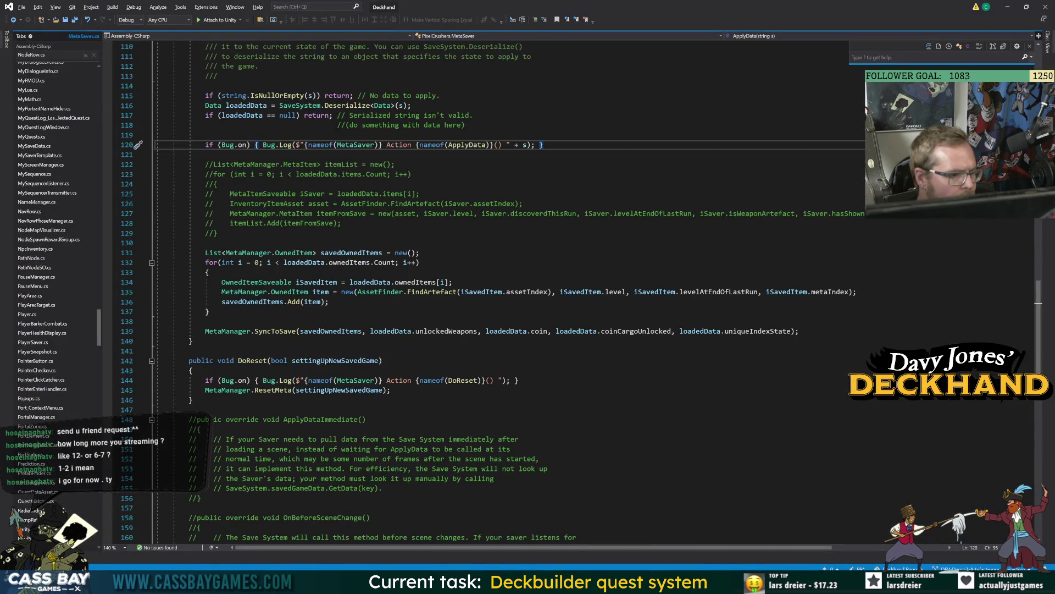
click(274, 331)
key(F12)
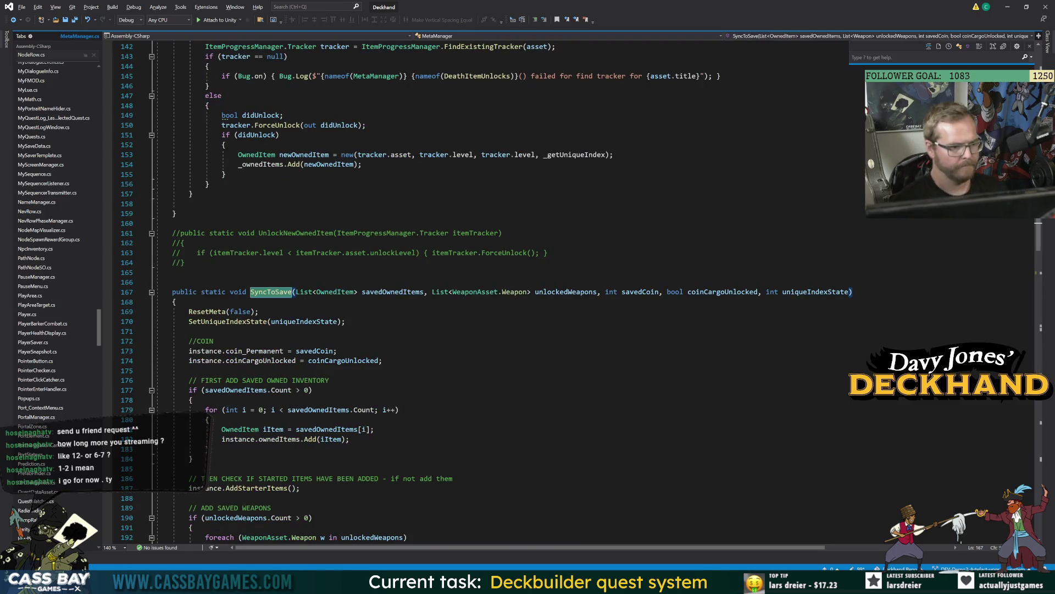
scroll(483, 292, down, 4)
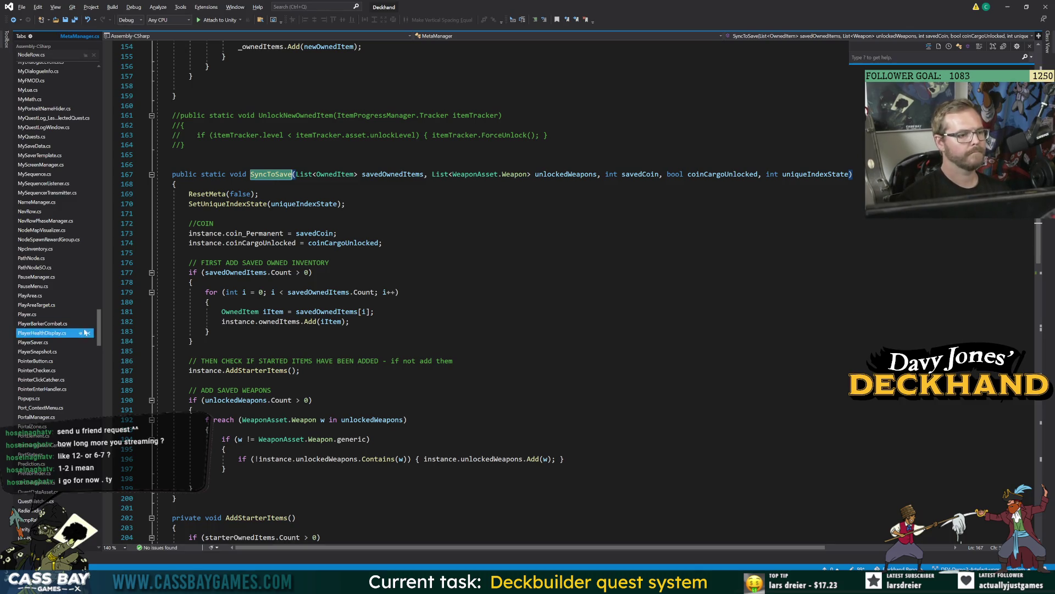
scroll(99, 332, up, 15)
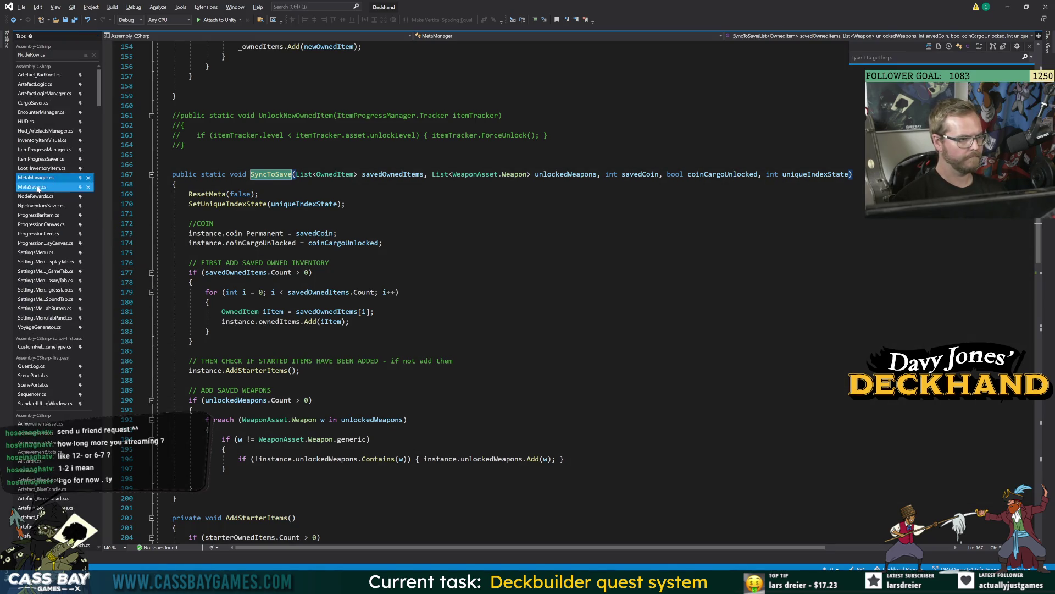
Back in Unity, check the Bad Knot artefact clone's Meta Index value.
key(alt+Tab)
click(137, 111)
click(825, 239)
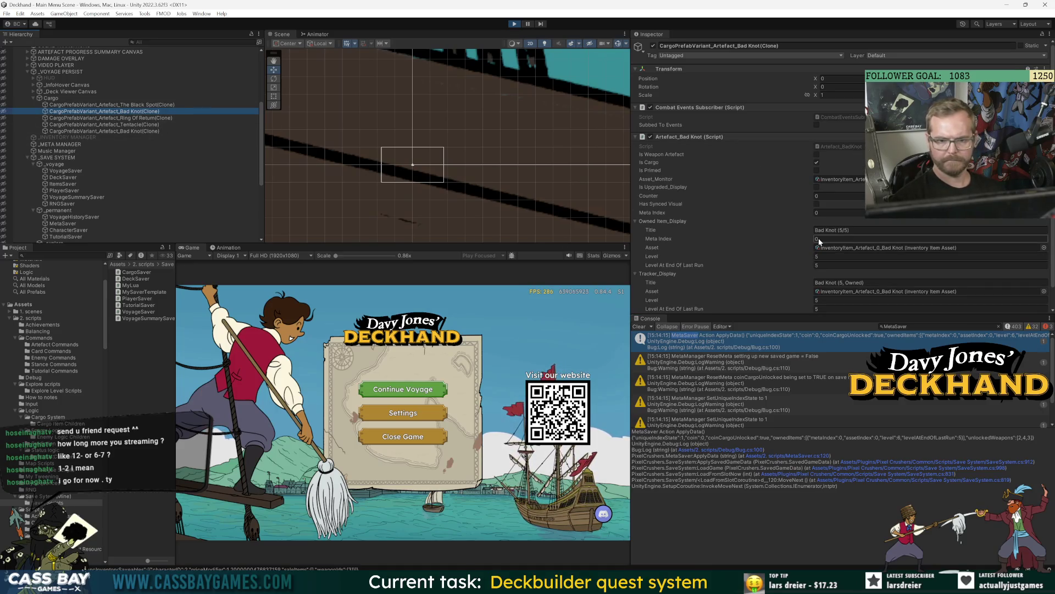
Collapse Tracker_Display, enable Do Debug Monitor on _META MANAGER, and reopen MetaSaver.cs from the top log.
scroll(786, 242, down, 2)
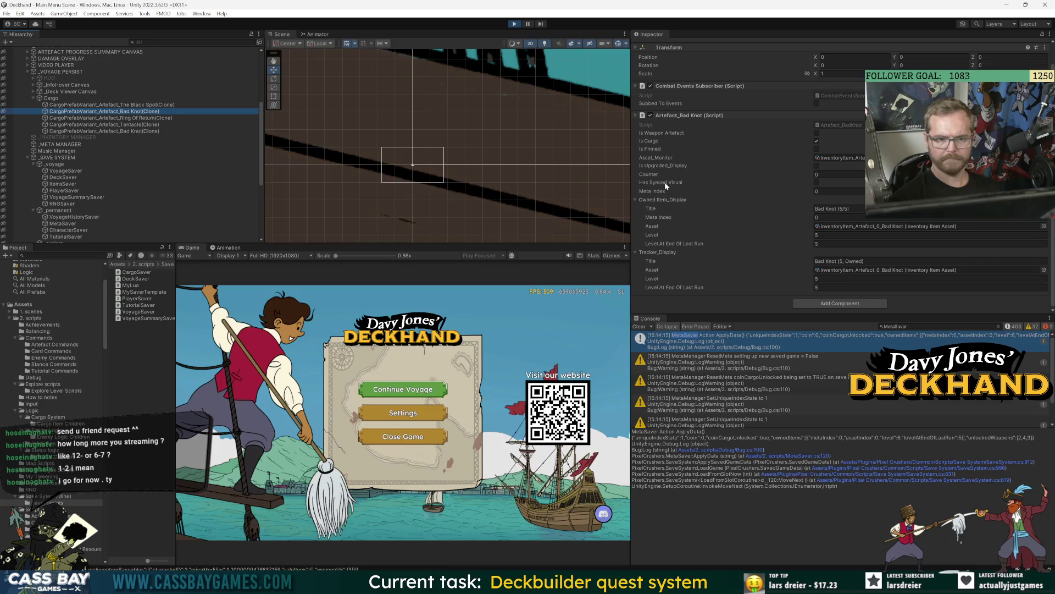
click(636, 252)
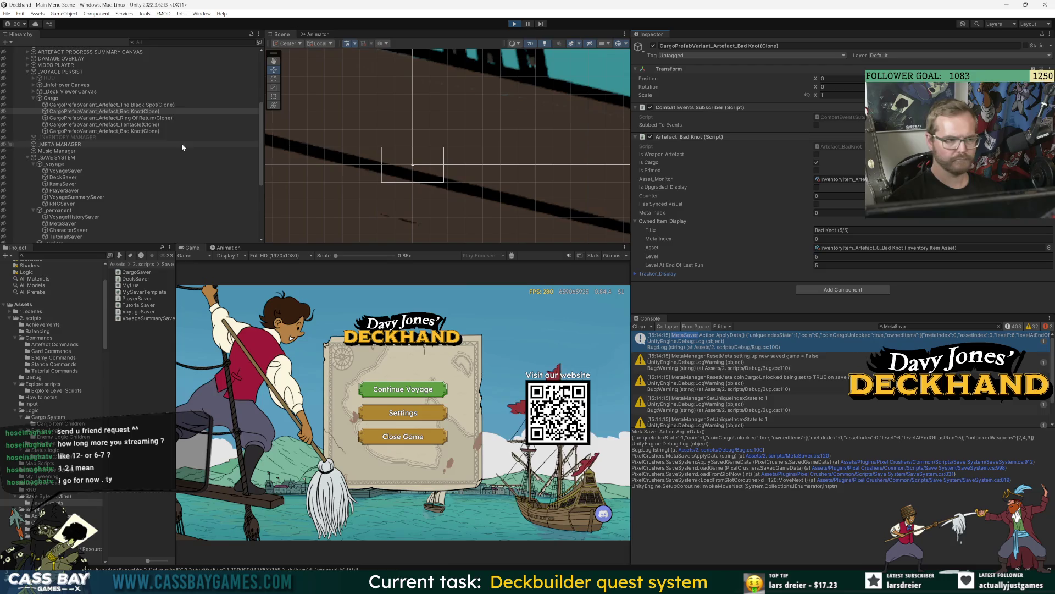
click(61, 144)
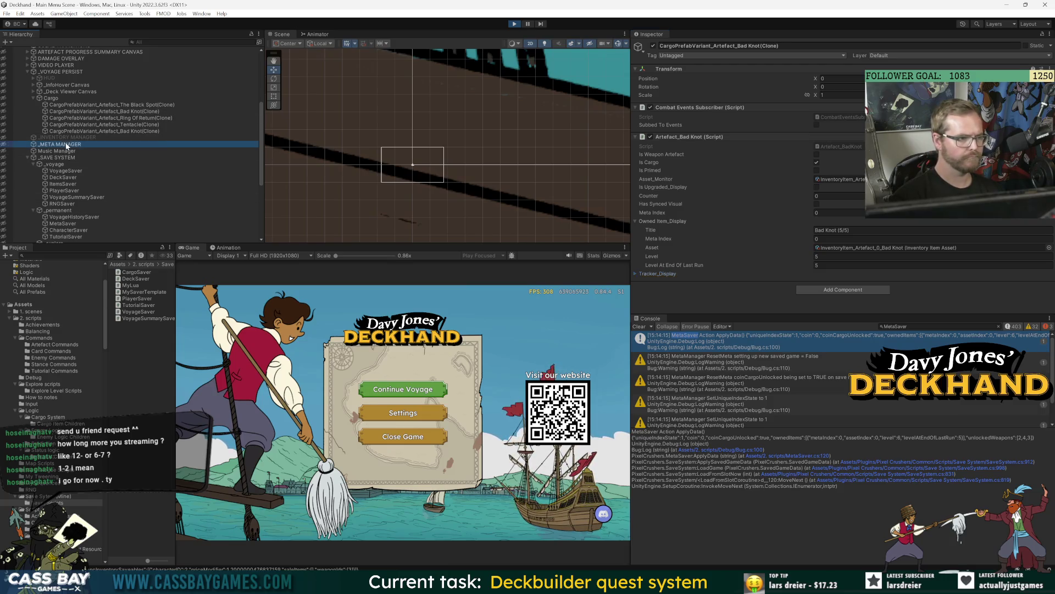
click(817, 207)
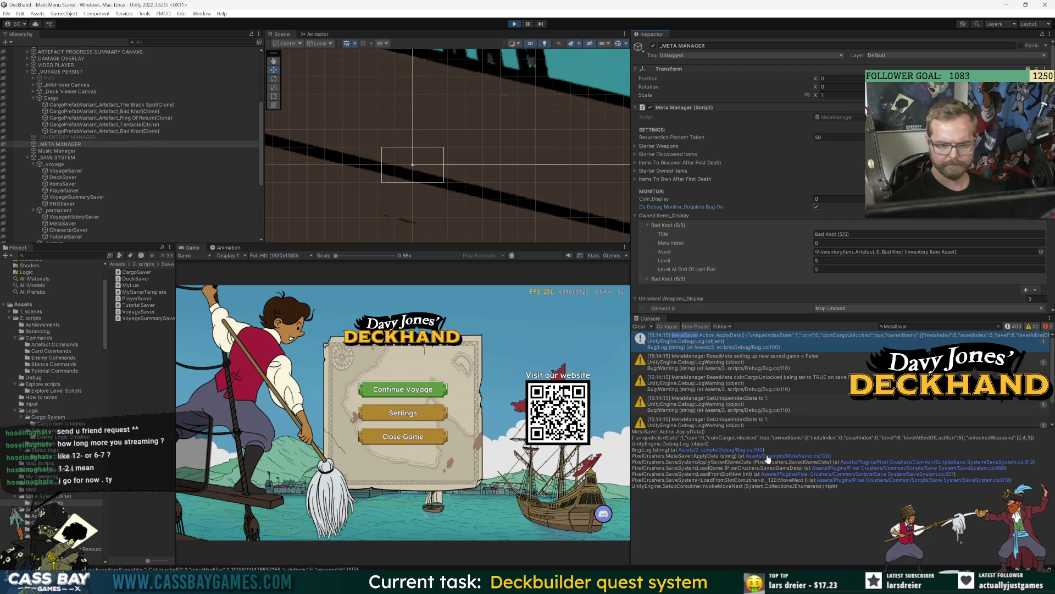
click(801, 340)
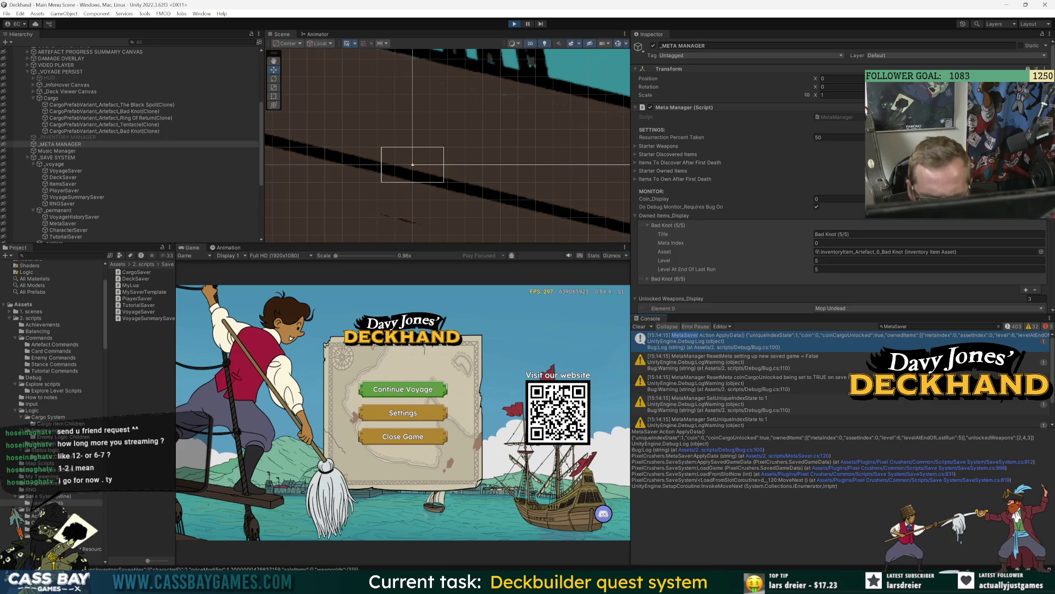
click(802, 456)
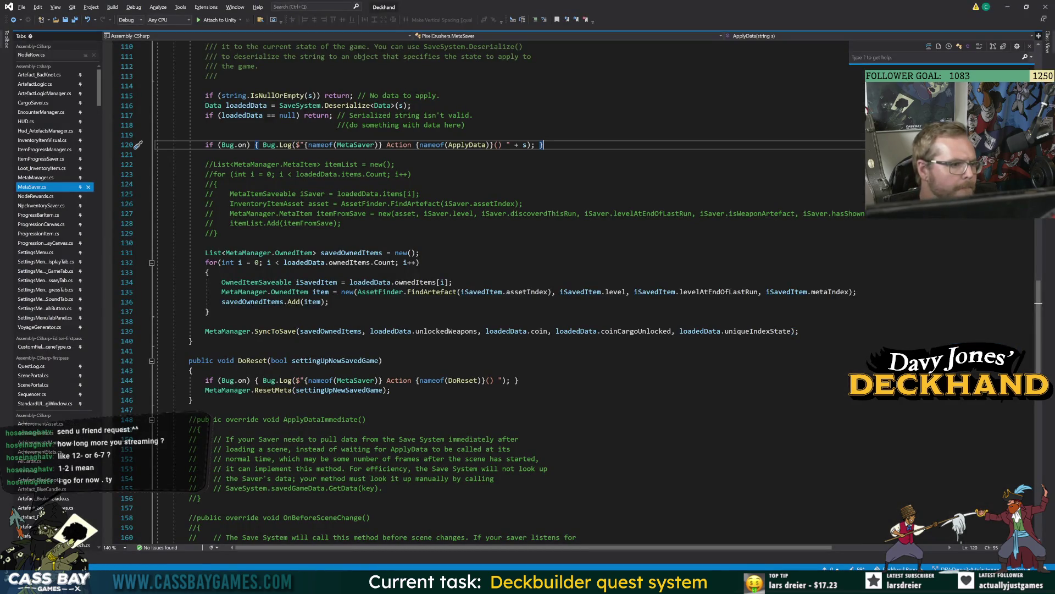
click(381, 252)
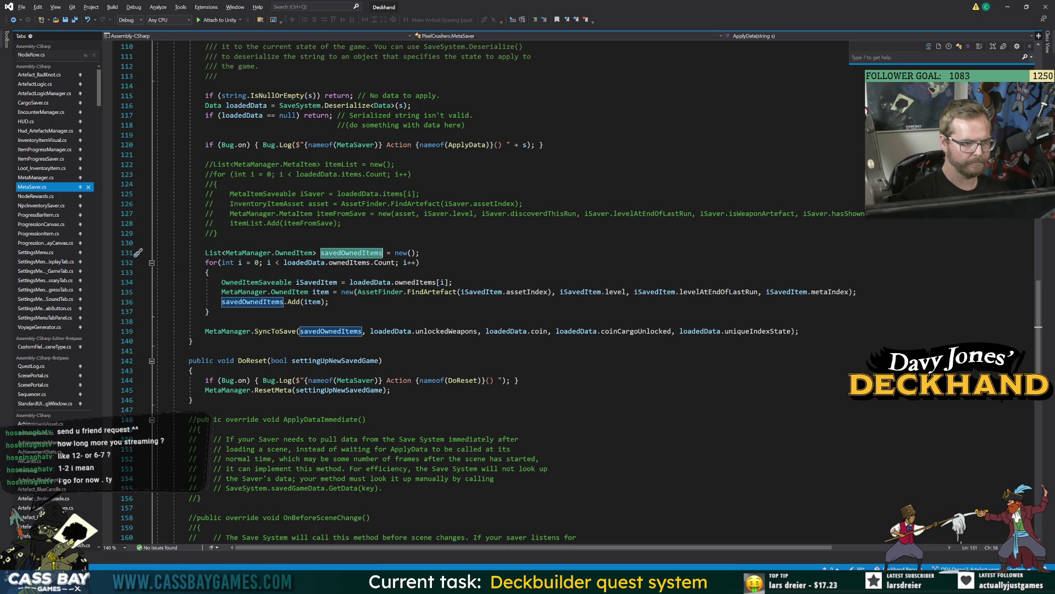
click(325, 263)
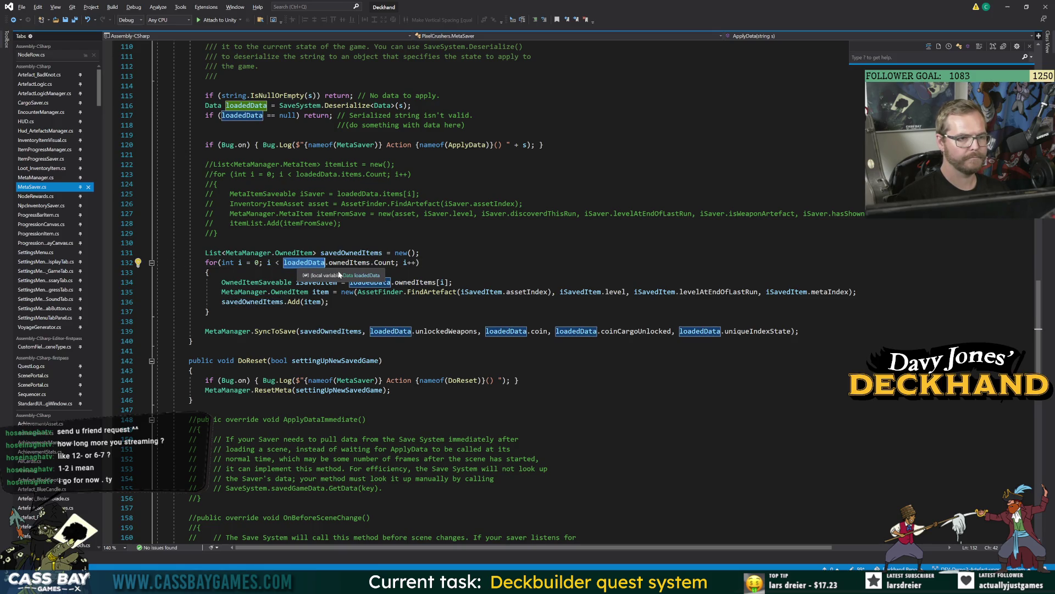
double_click(383, 262)
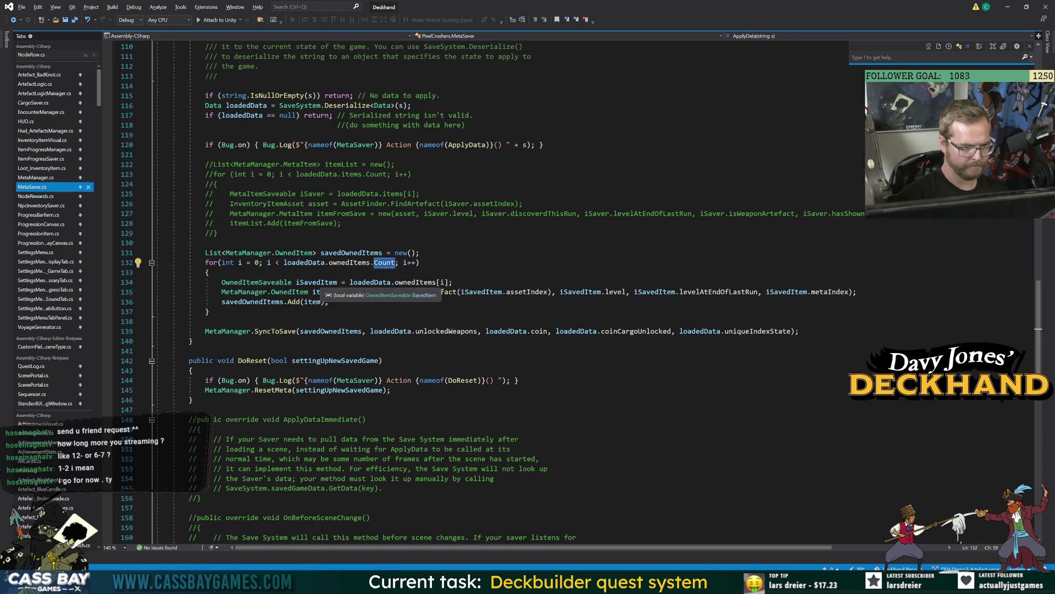
double_click(253, 302)
click(275, 331)
key(F12)
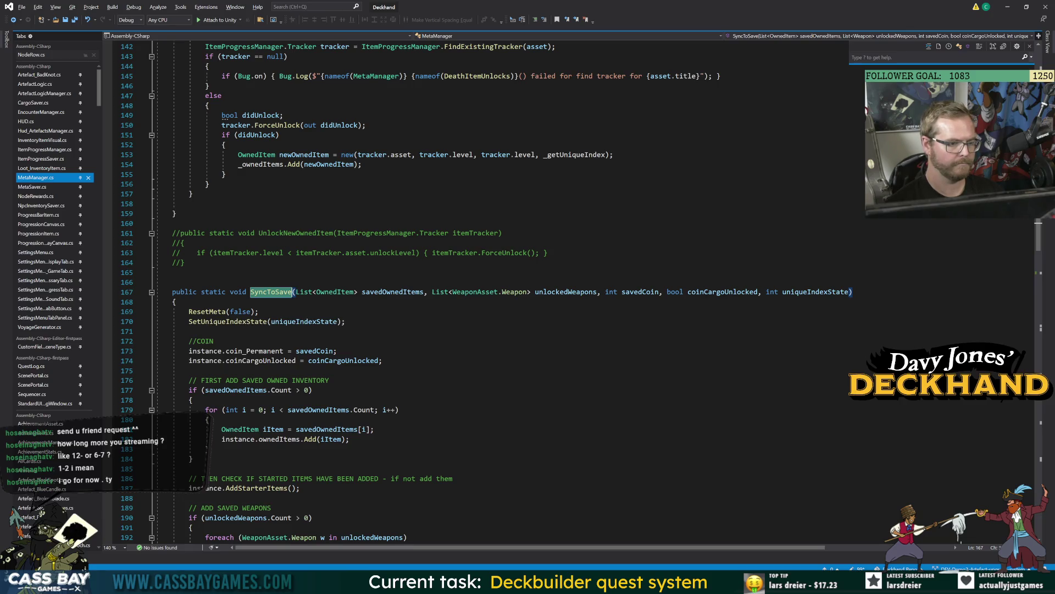
click(207, 312)
key(F12)
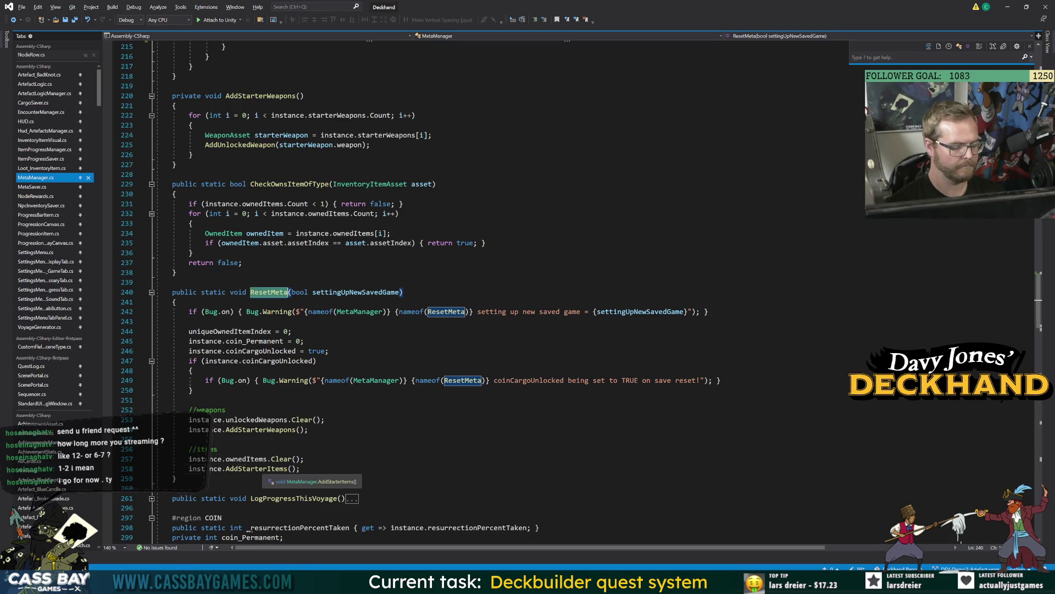
ctrl+click(262, 468)
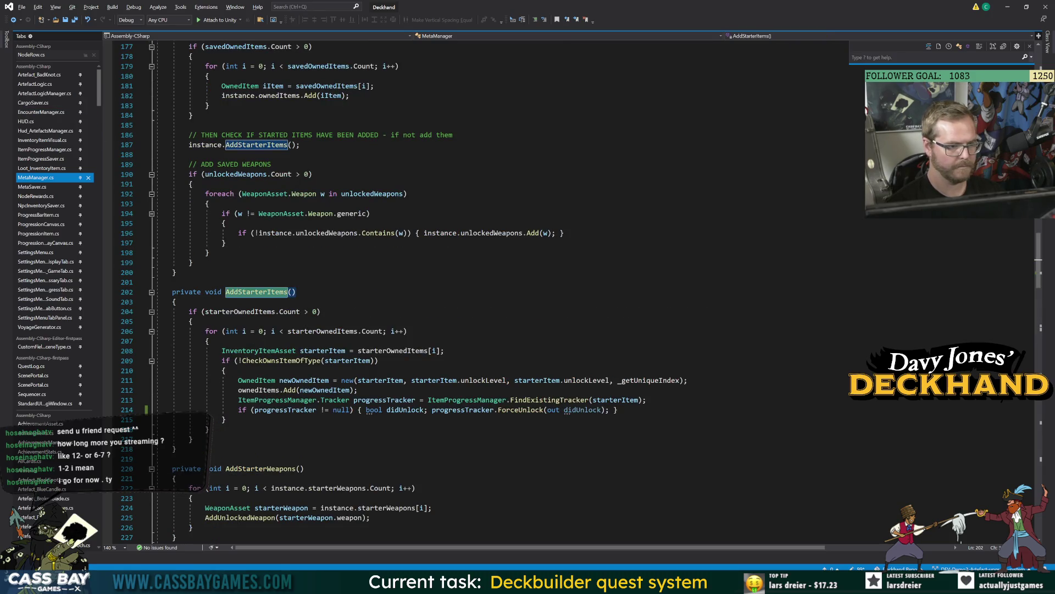
click(13, 21)
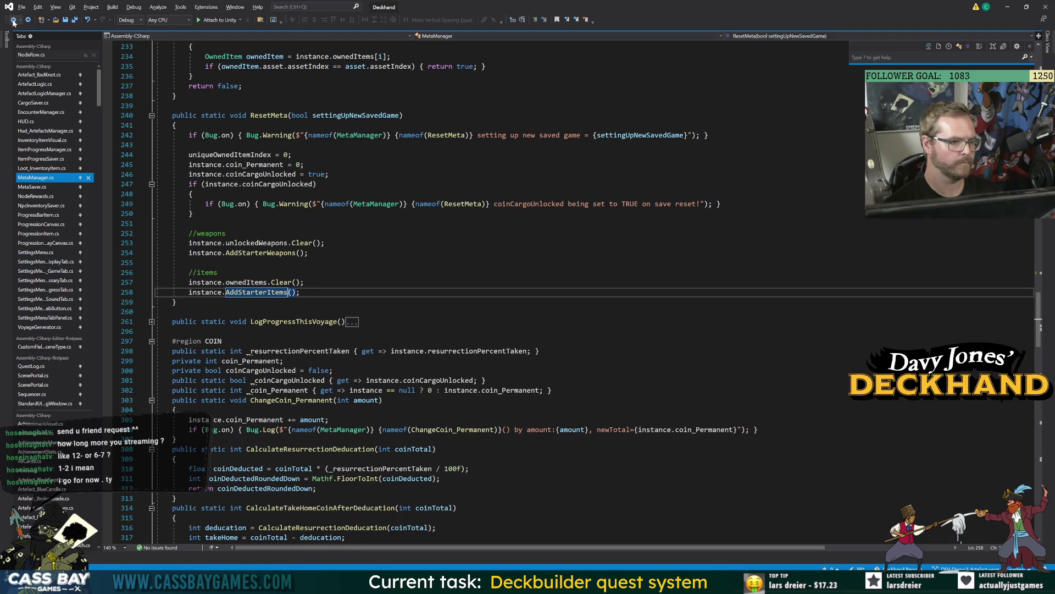
click(14, 20)
click(13, 20)
click(13, 21)
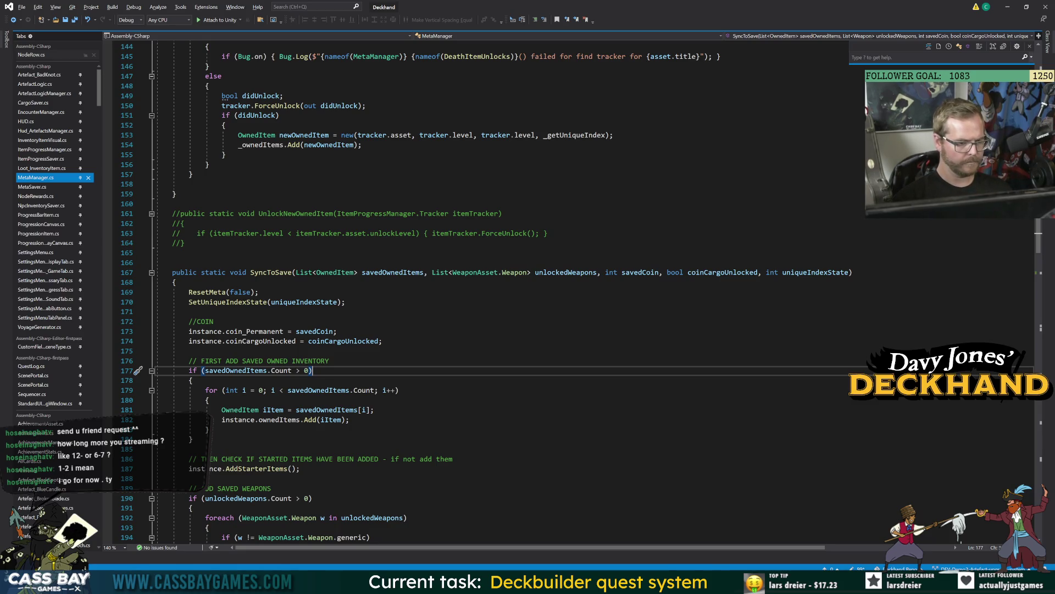
click(311, 419)
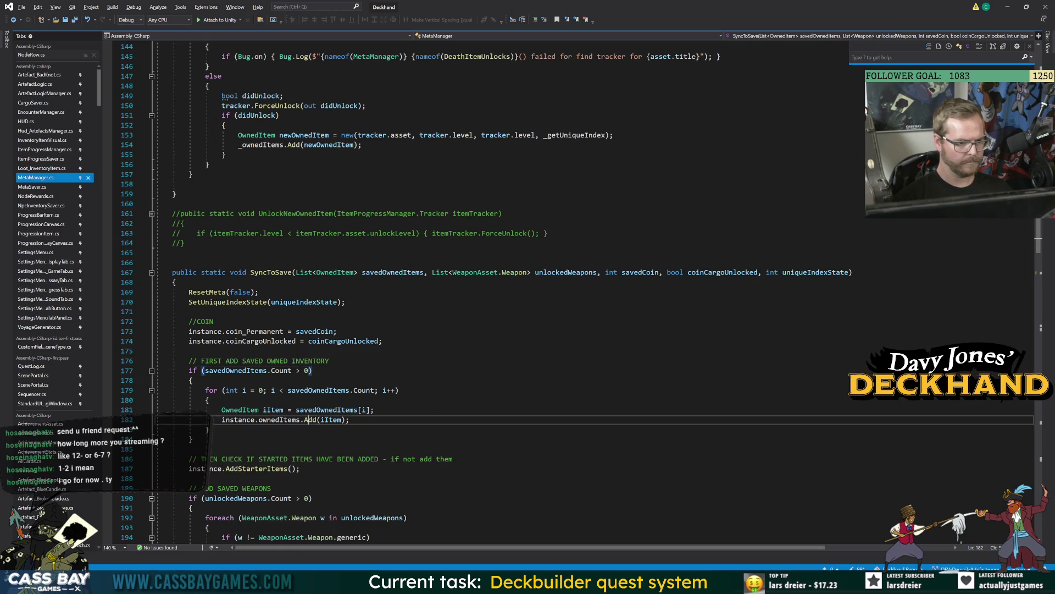
click(278, 420)
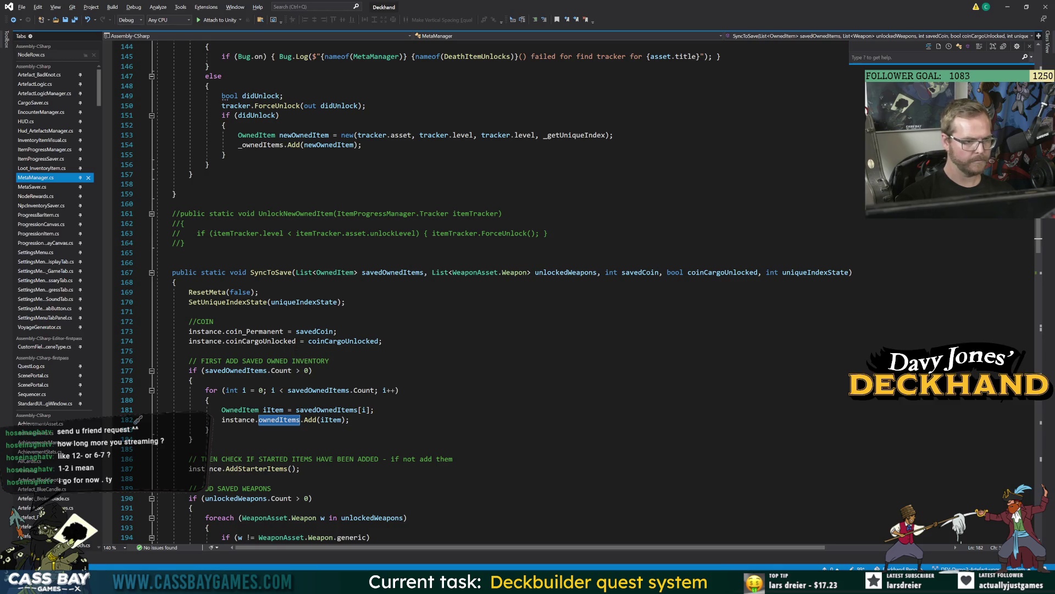
double_click(208, 293)
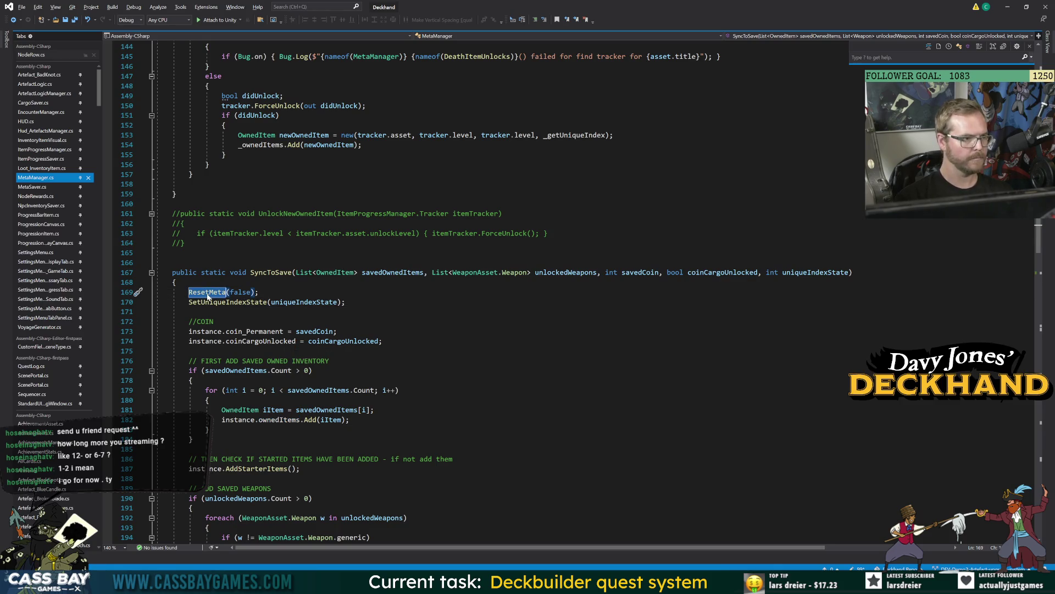
key(F12)
click(256, 468)
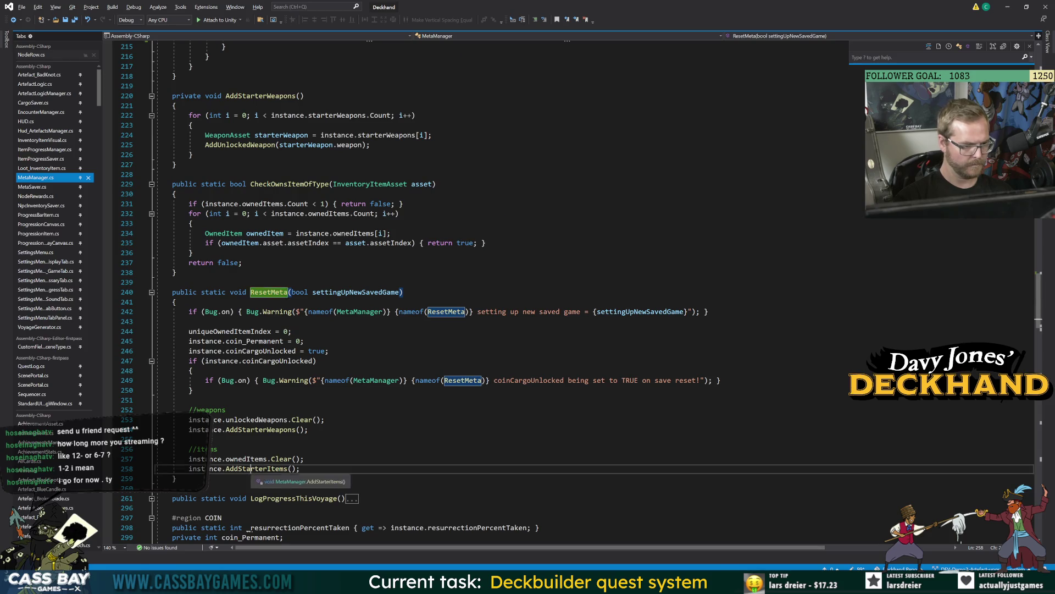
key(F12)
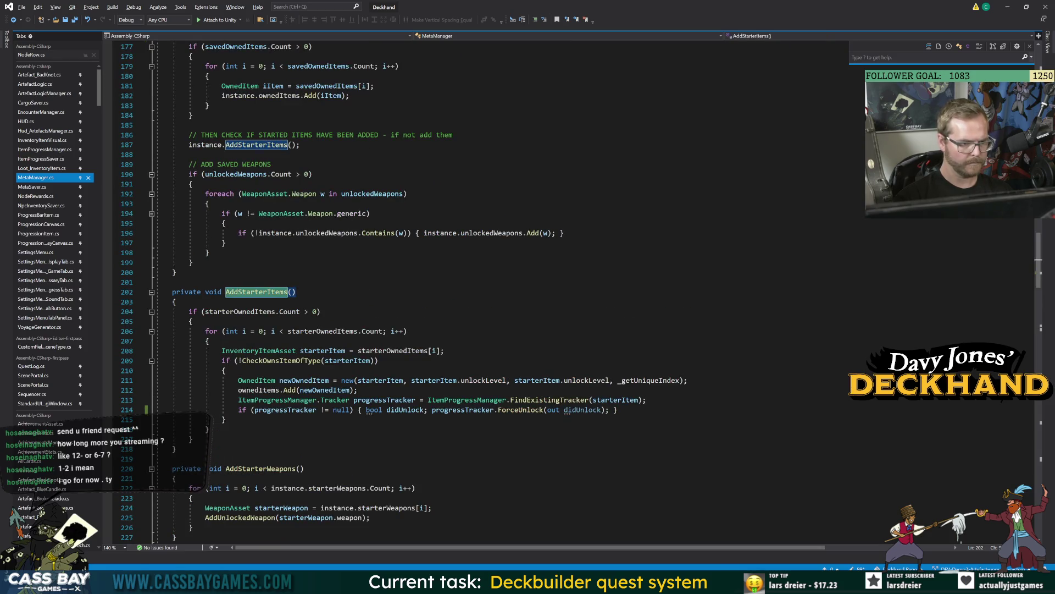
click(322, 331)
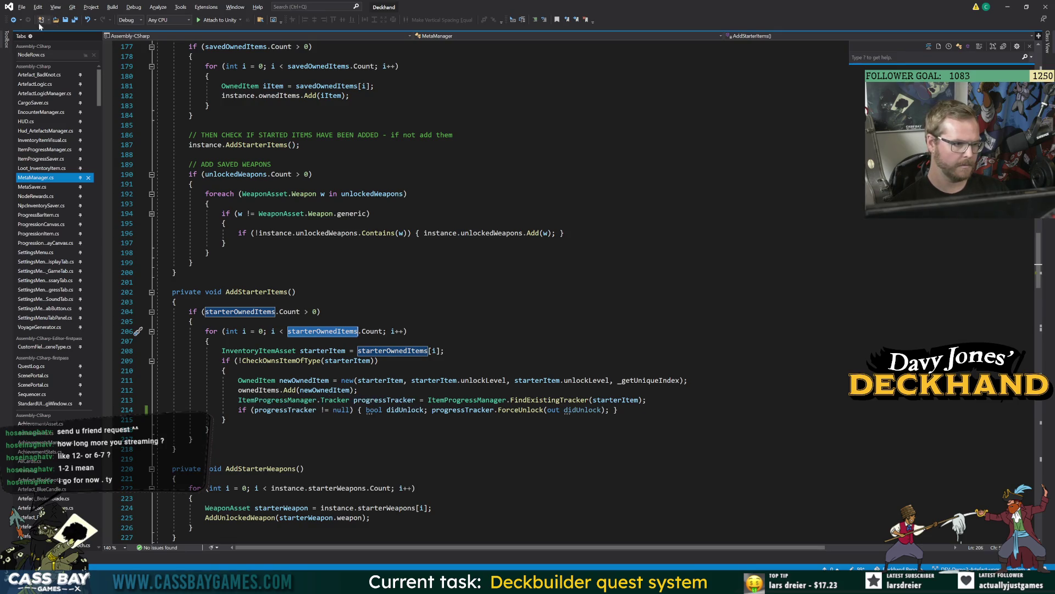
click(13, 20)
click(13, 21)
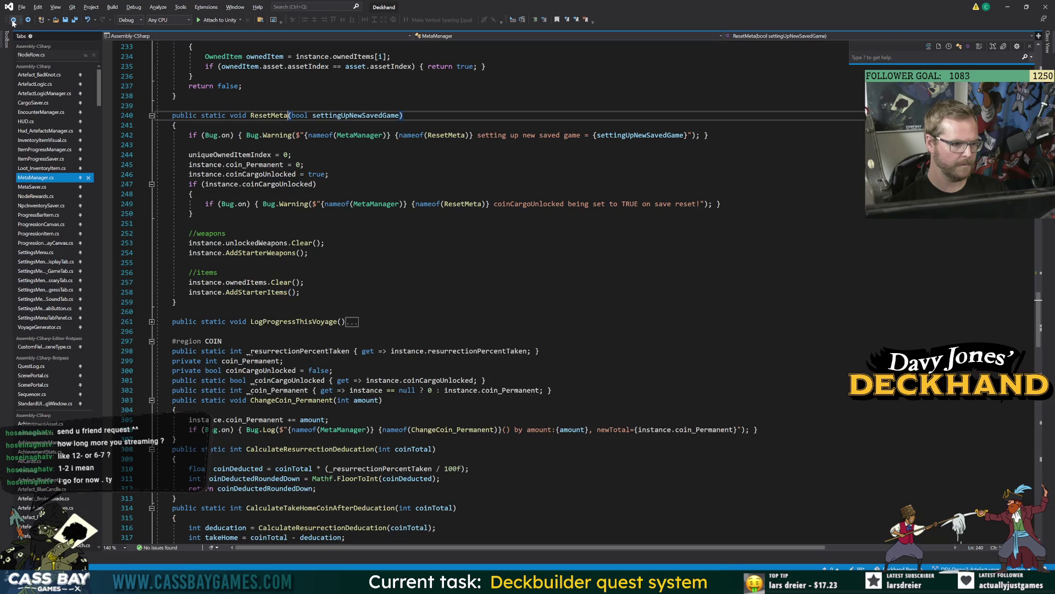
click(13, 20)
click(231, 361)
click(229, 302)
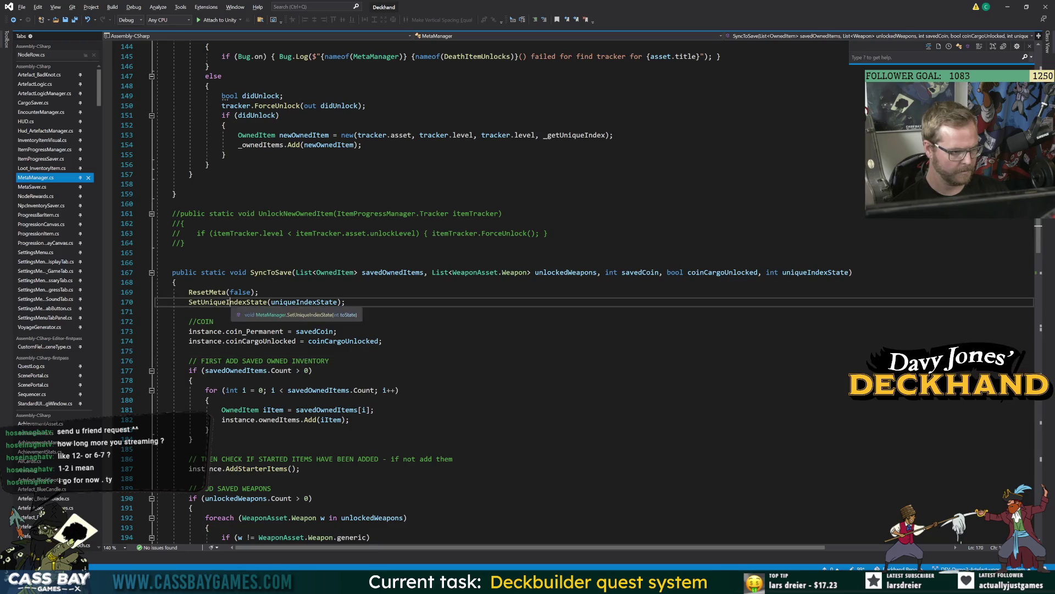
Below line 181, add an if (instance.ownedItems.Contains(iItem)) block.
click(209, 430)
click(373, 409)
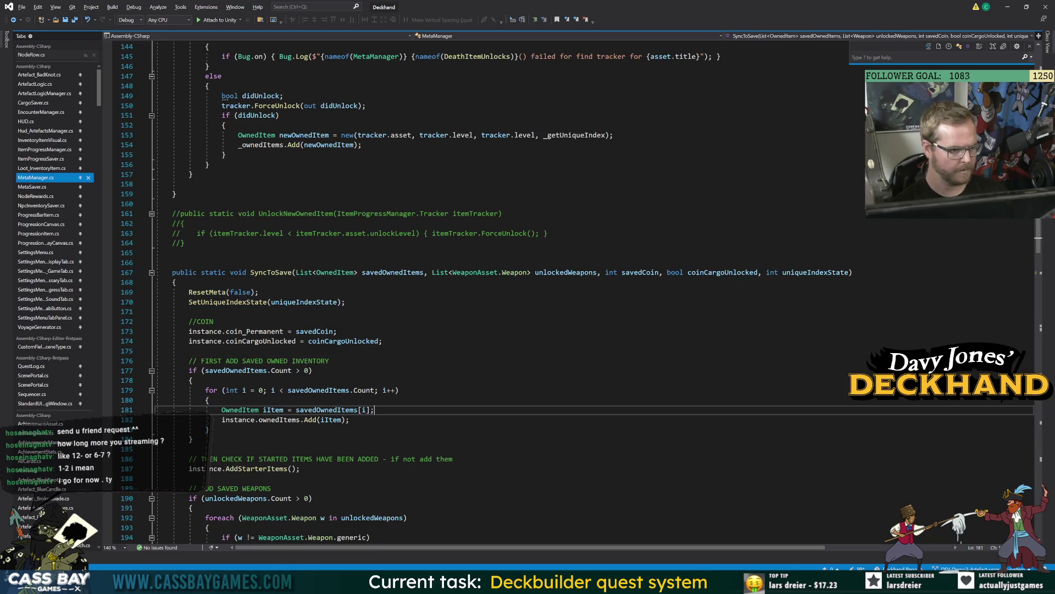
key(Return)
text(if ()
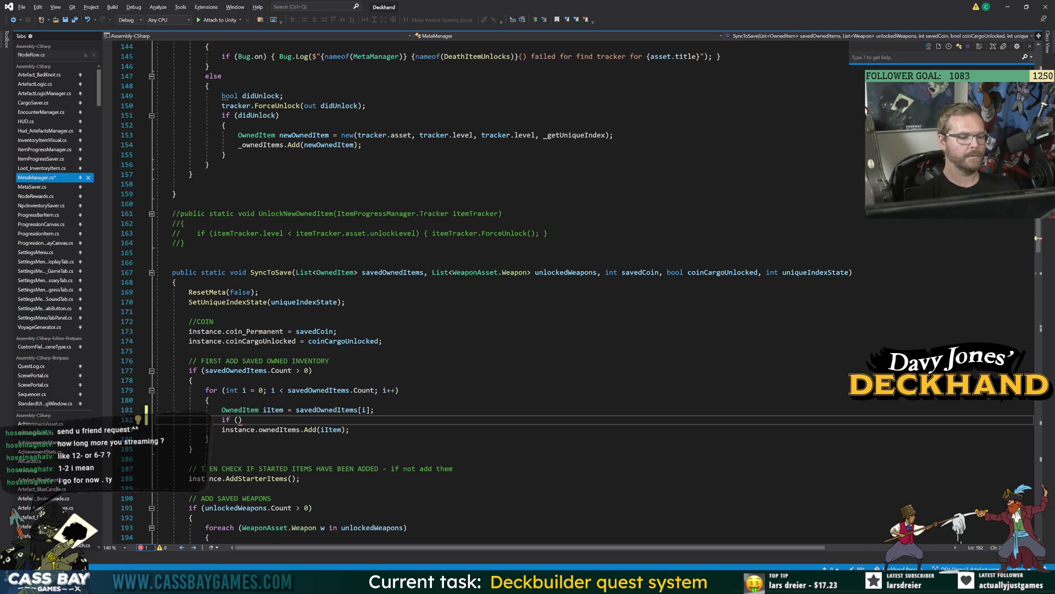
text(instance.ownedItems.)
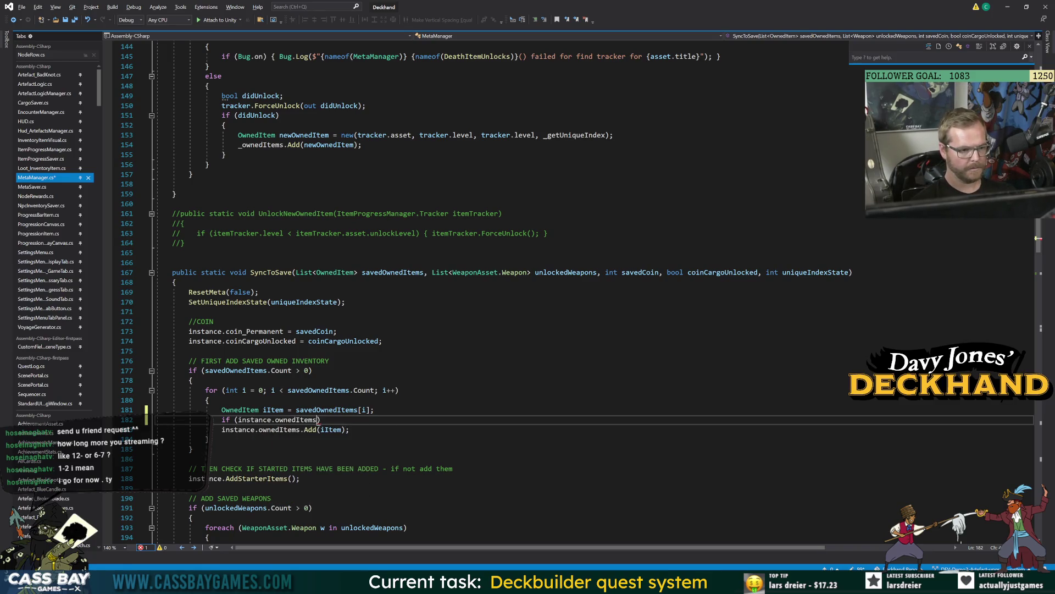
text(Contains(i)
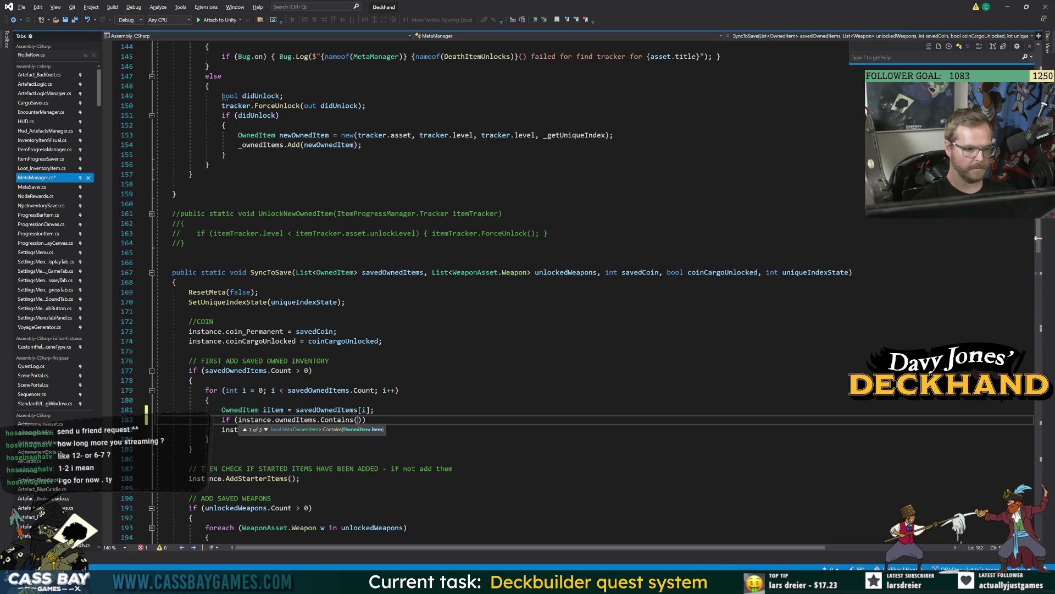
text(I)
key(Tab)
text()))
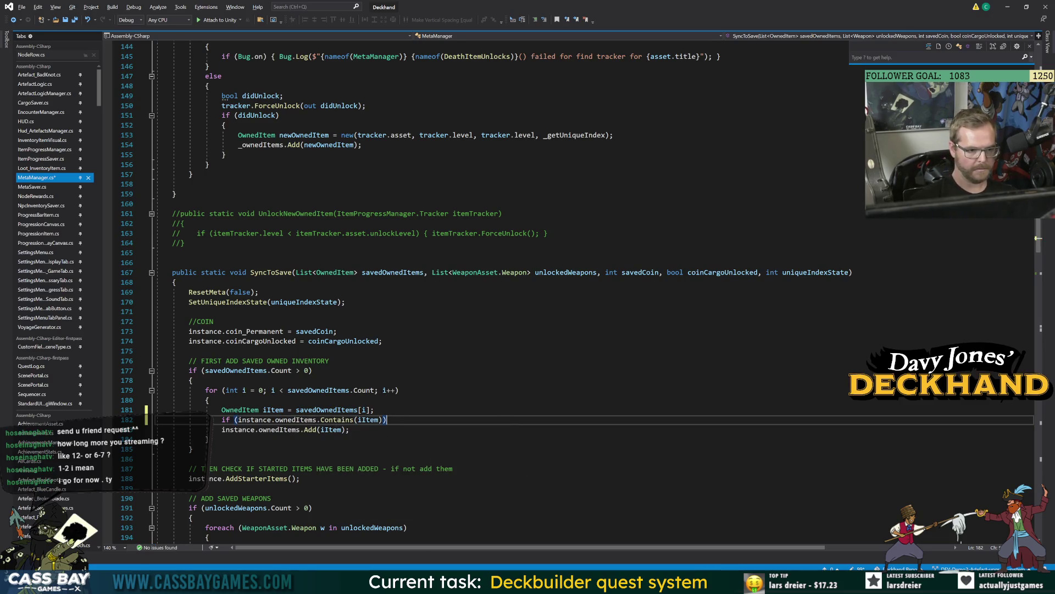
key(Return)
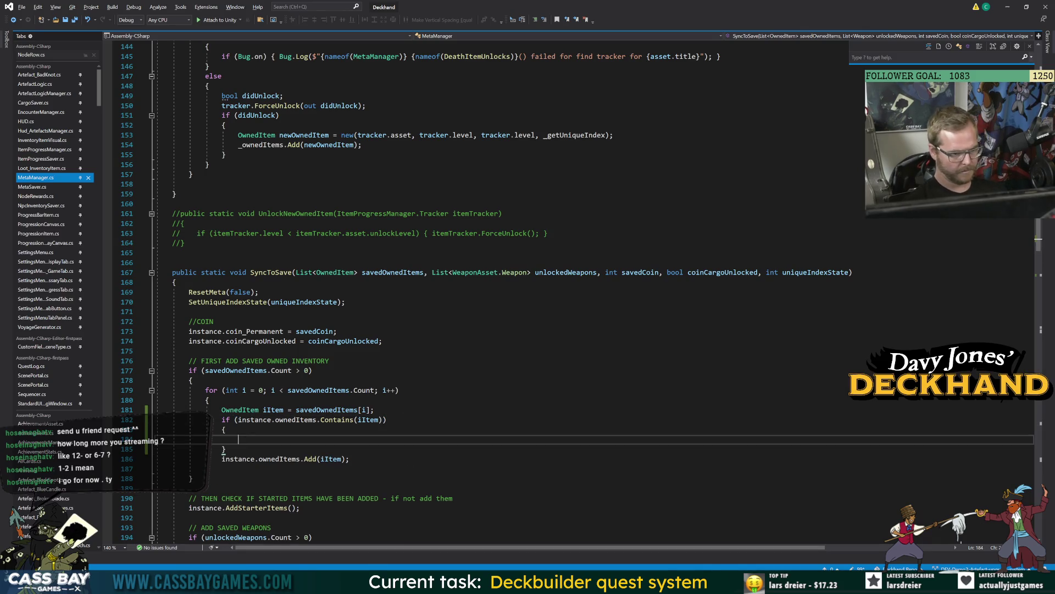
Add an empty else block after the if block.
key(Down)
key(Return)
text(else)
key(Tab)
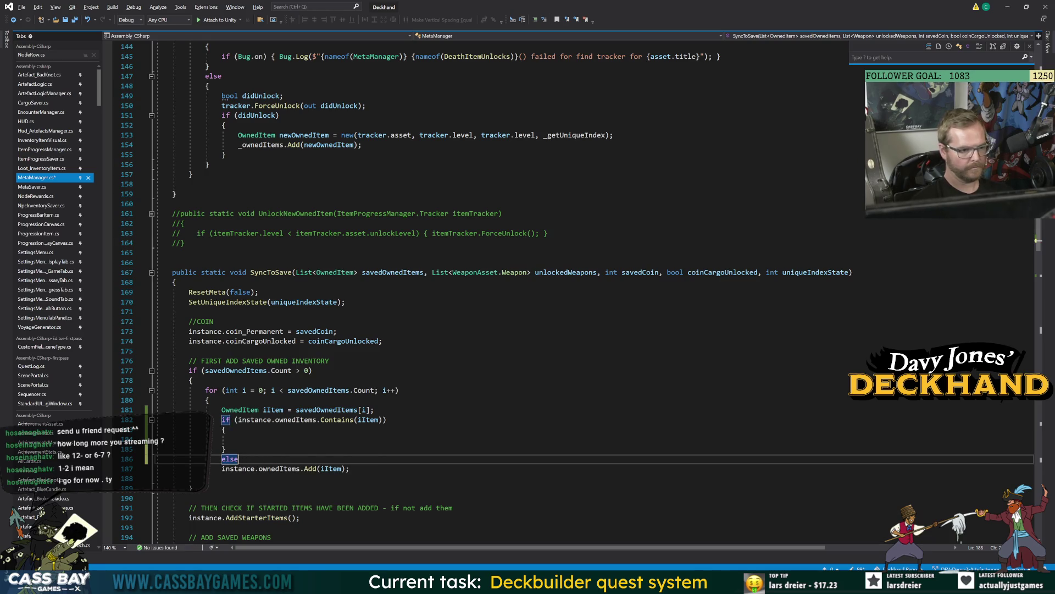
key(Tab)
Move instance.ownedItems.Add(iItem) into the else block.
key(Down)
key(Down)
key(End)
key(Return)
key(Up)
key(alt+Up)
key(ctrl+x)
key(Up)
key(ctrl+v)
key(Down)
key(Down)
key(Down)
click(238, 439)
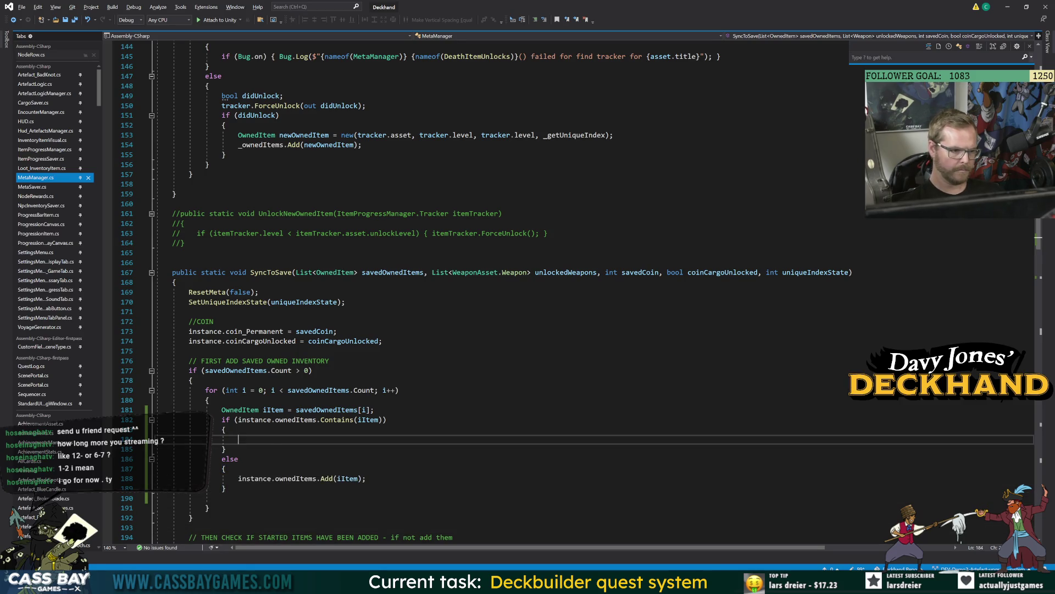
scroll(245, 491, down, 4)
key(ctrl+minus)
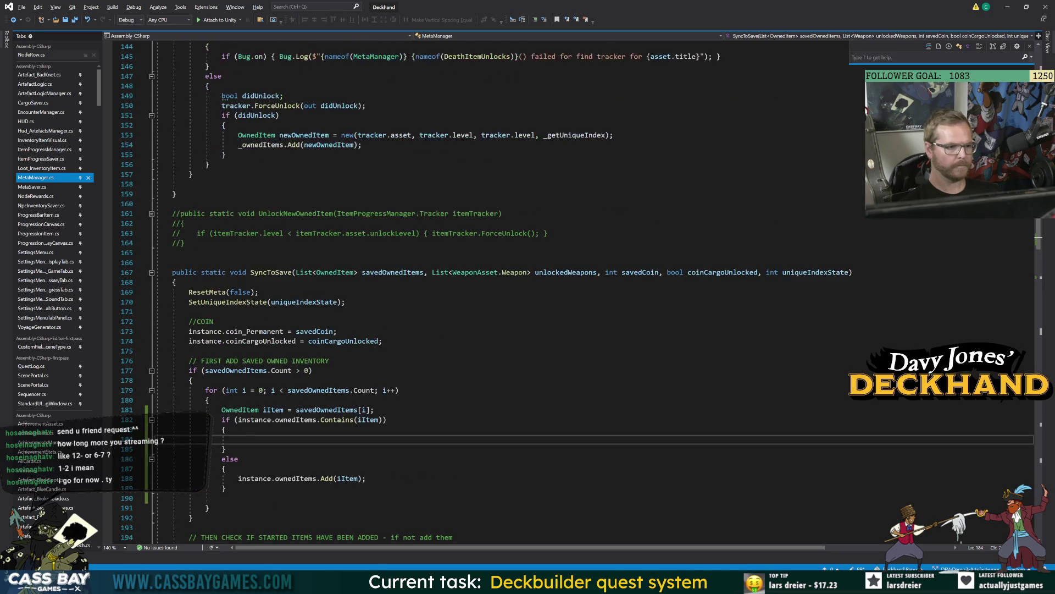
Add a private static OwnedItem GetExistingOwnedItem(int metaIndex) method that returns null by default.
key(Return)
text(private )
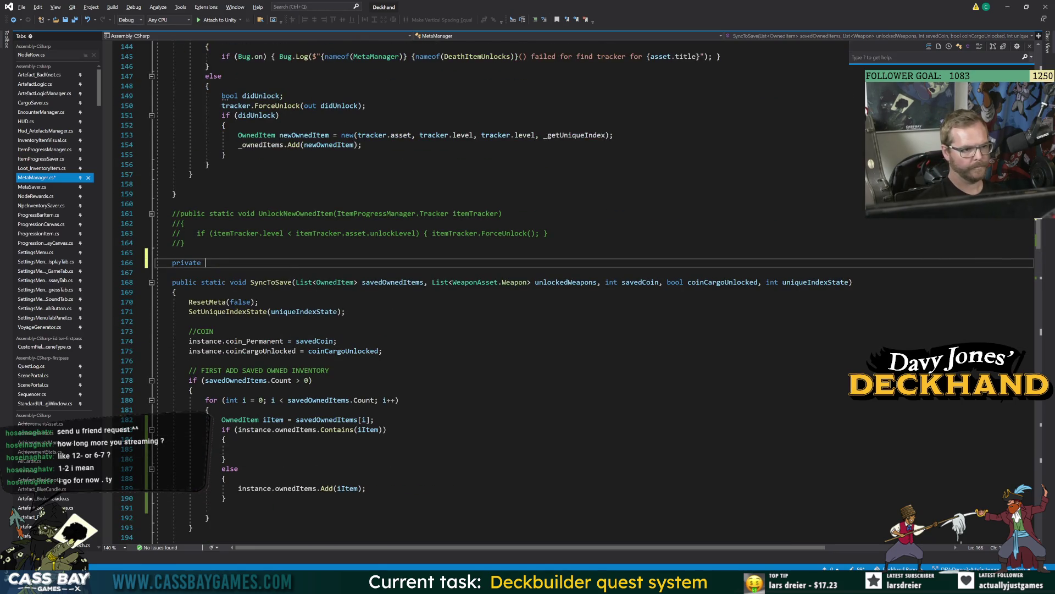
text(static OwnedItem:)
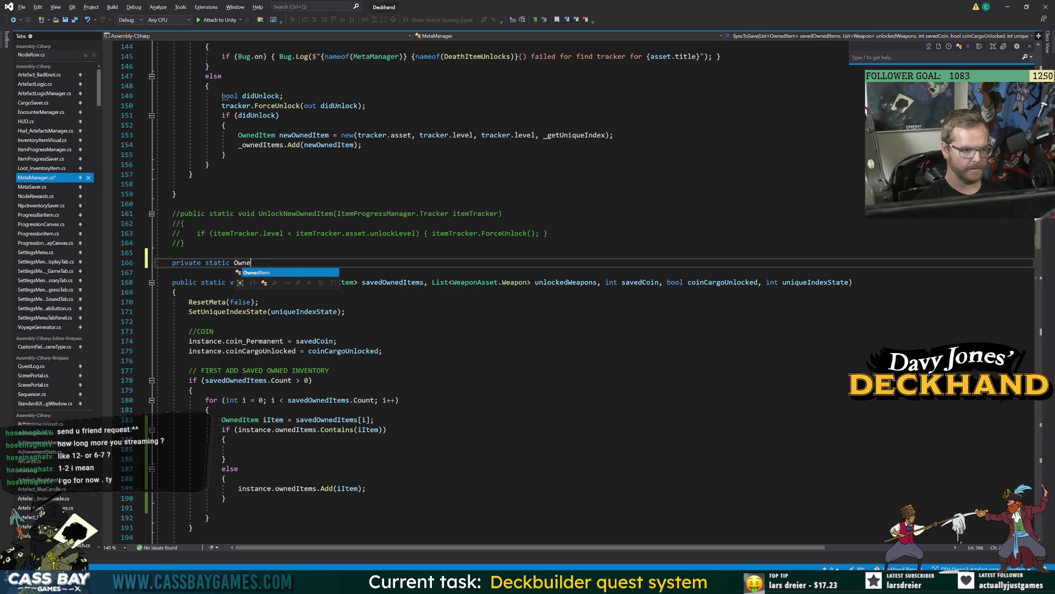
key(Return)
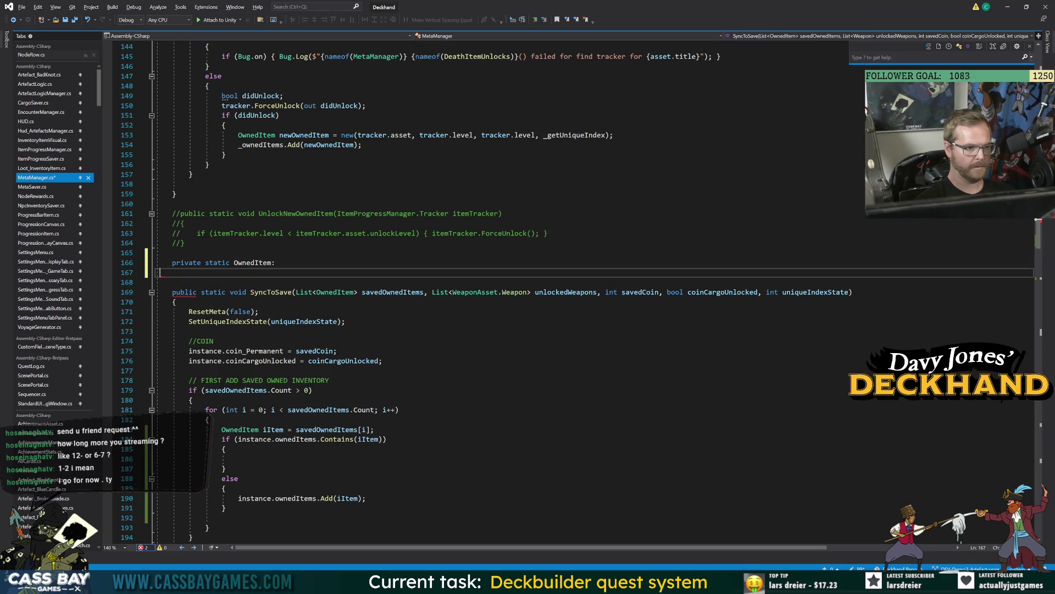
key(BackSpace)
key(BackSpace)
text(GetExistin)
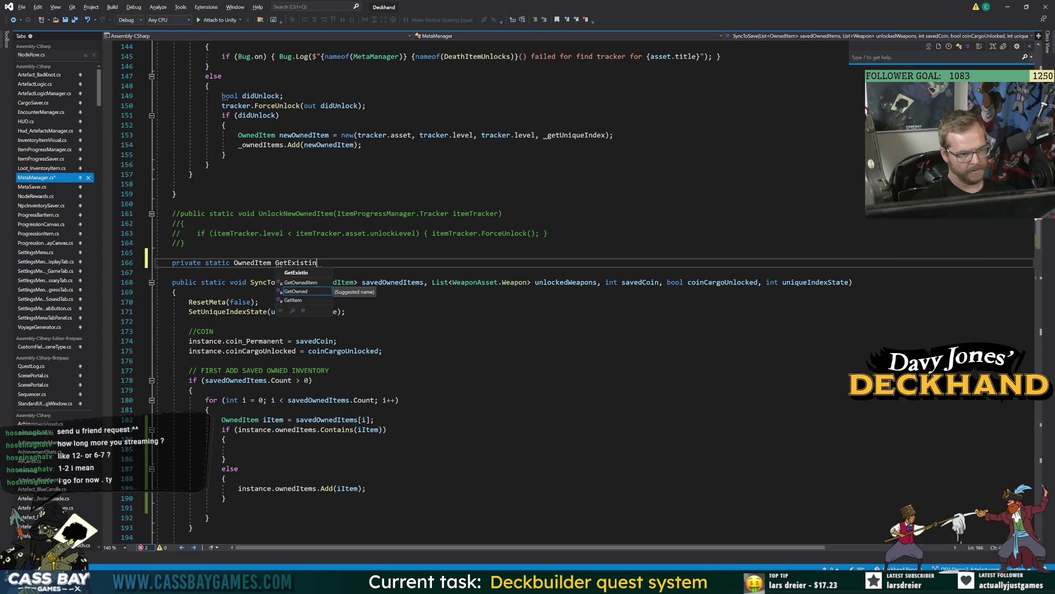
text(gOwnedItem())
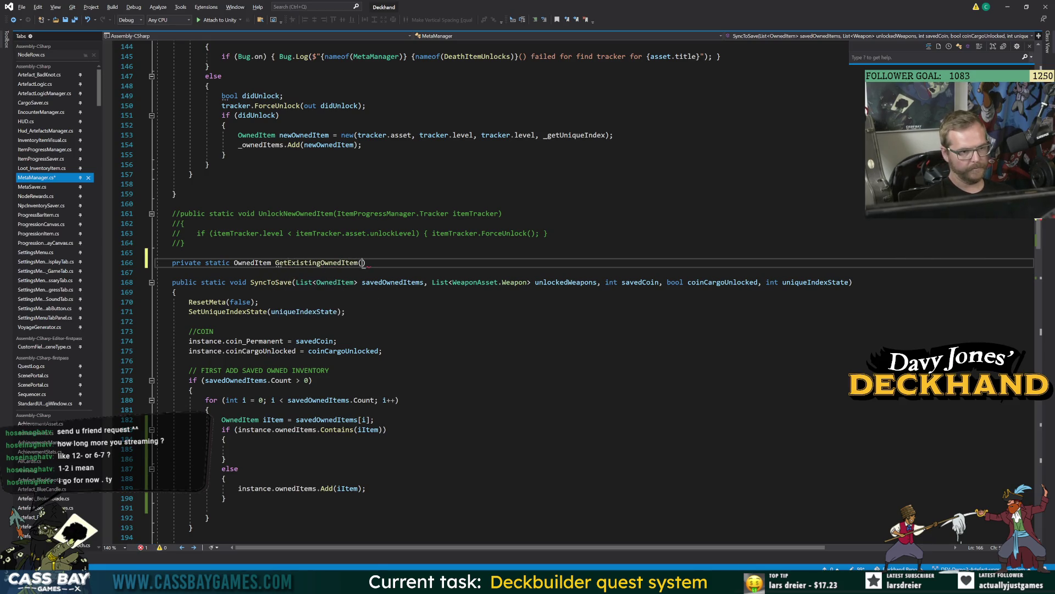
text(int metaIndex)
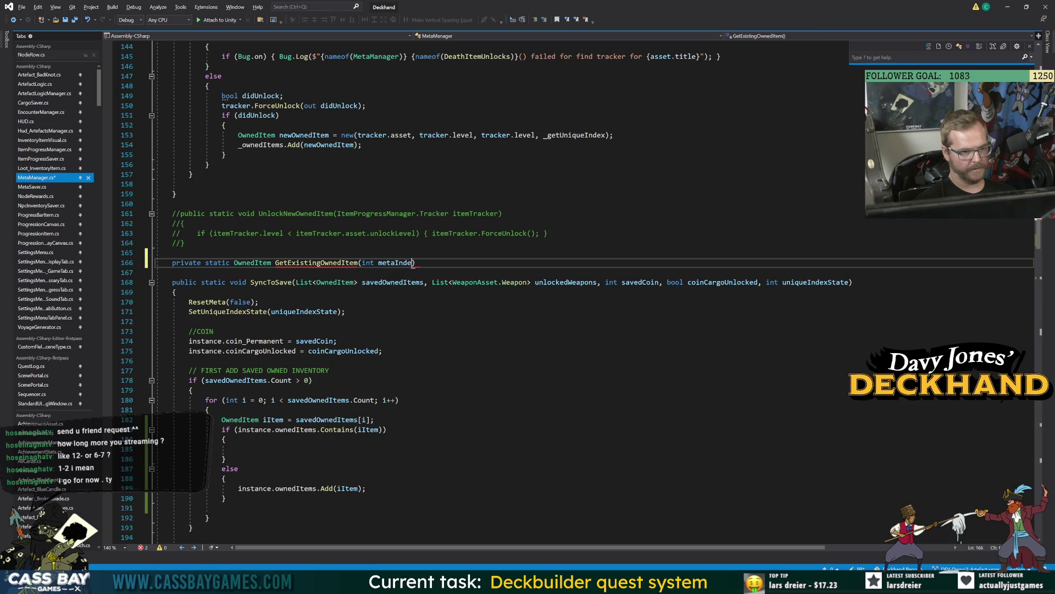
key(Return)
text({)
key(Return)
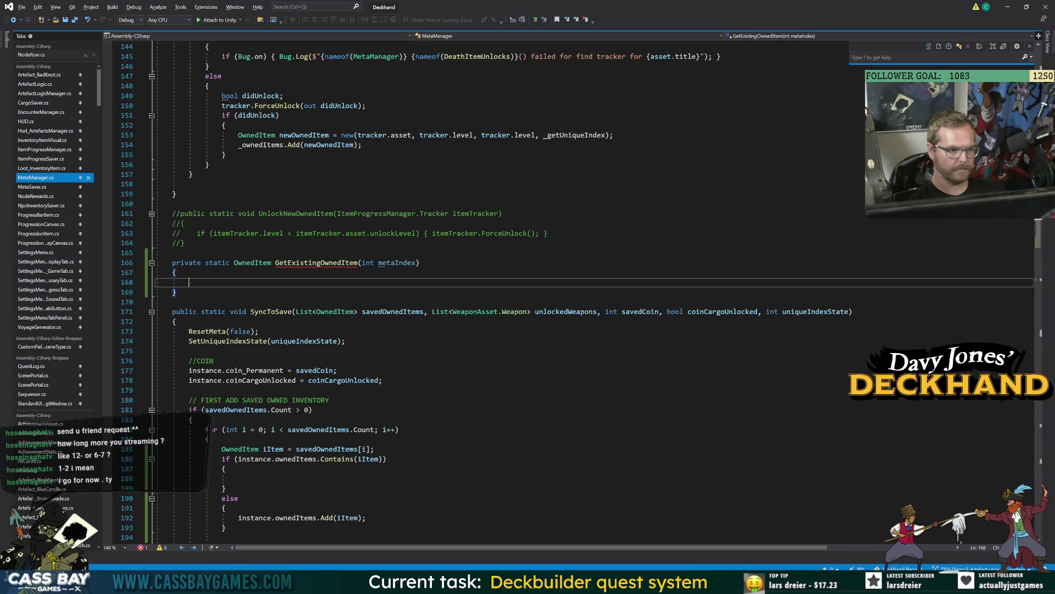
text(return null;)
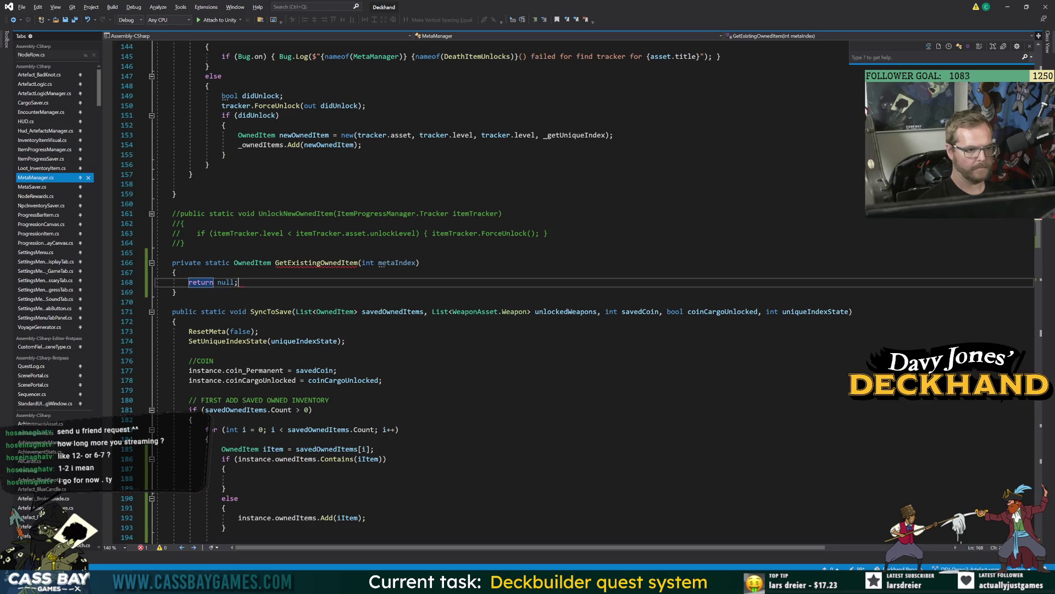
Above the return, add an _ownedItems.Count > 0 check containing a for loop over _ownedItems.
key(Up)
key(Return)
text(if (own)
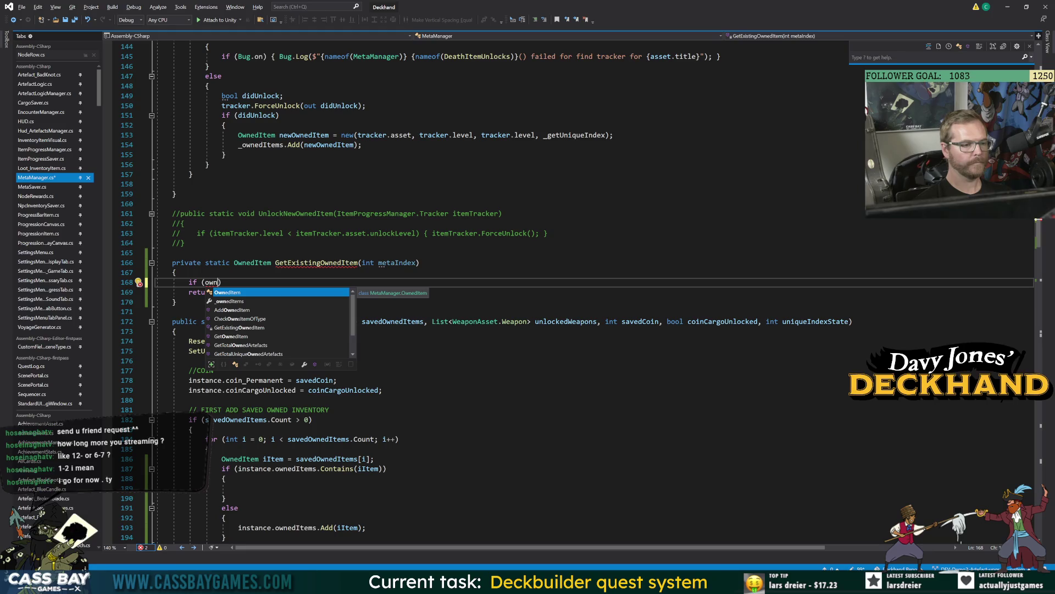
key(Down)
text(.Count > 0)
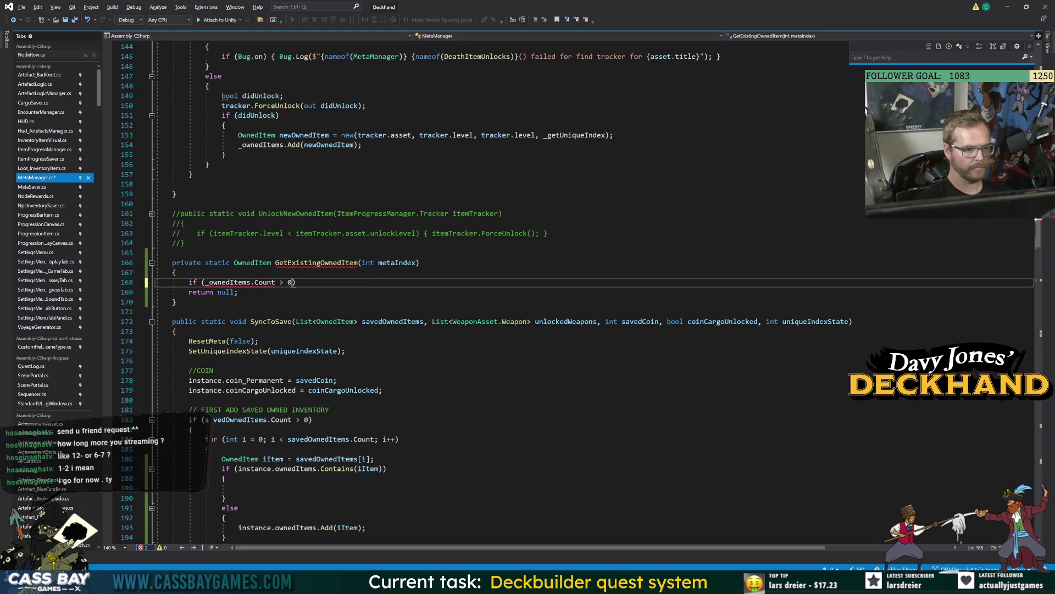
key(Return)
text({)
key(Return)
text(for (int i)
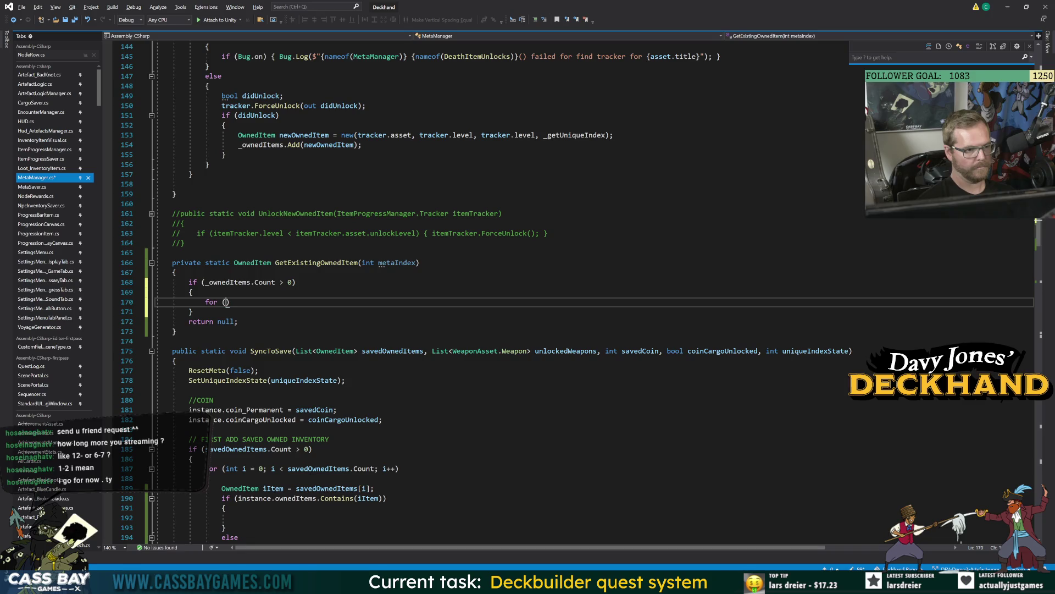
text( = 0; i )
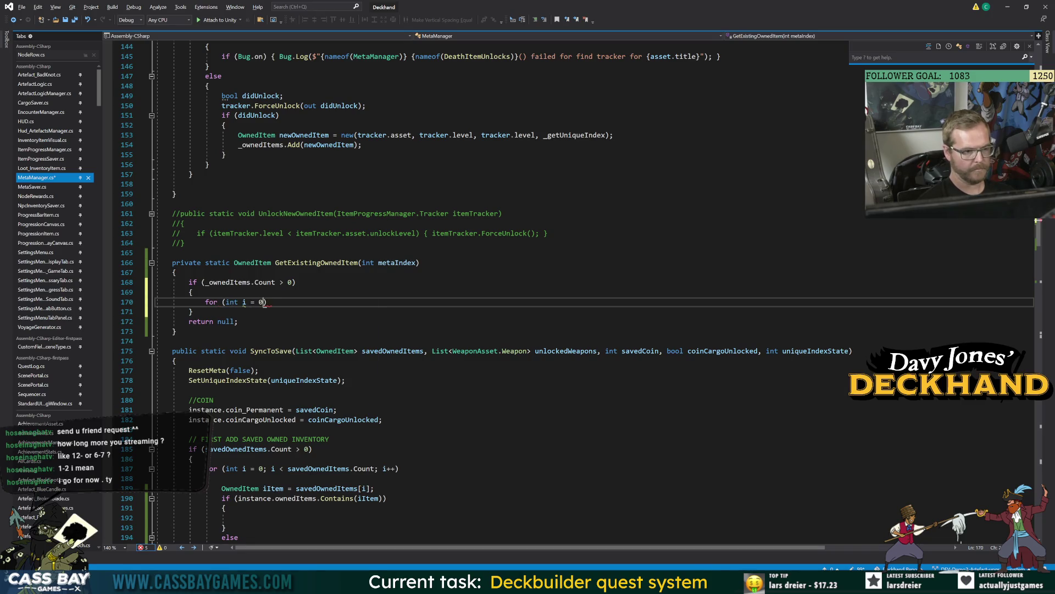
text(< )
text(_ownedItems)
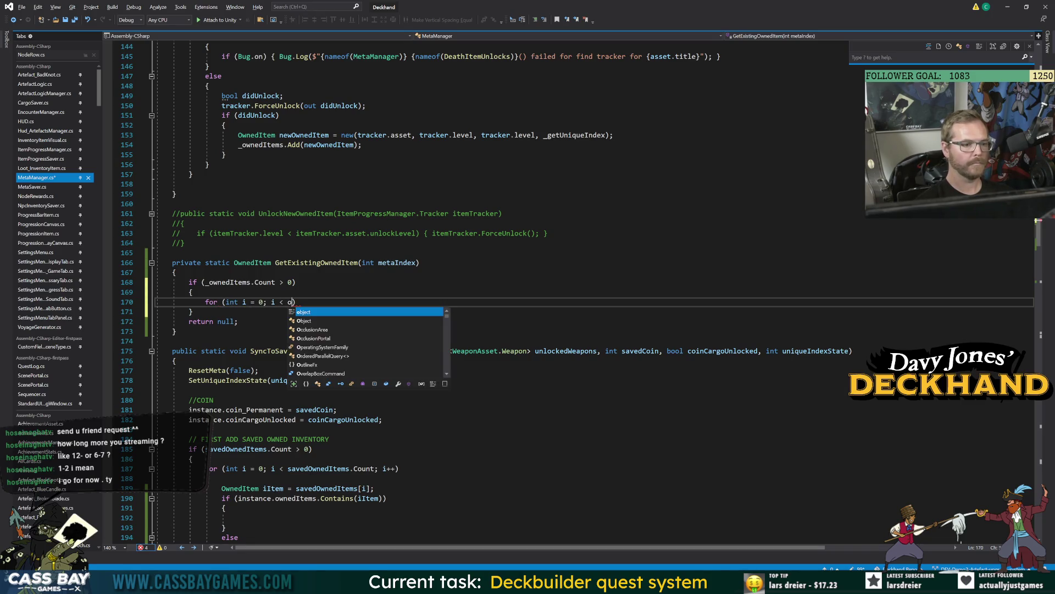
text(.Count; i+)
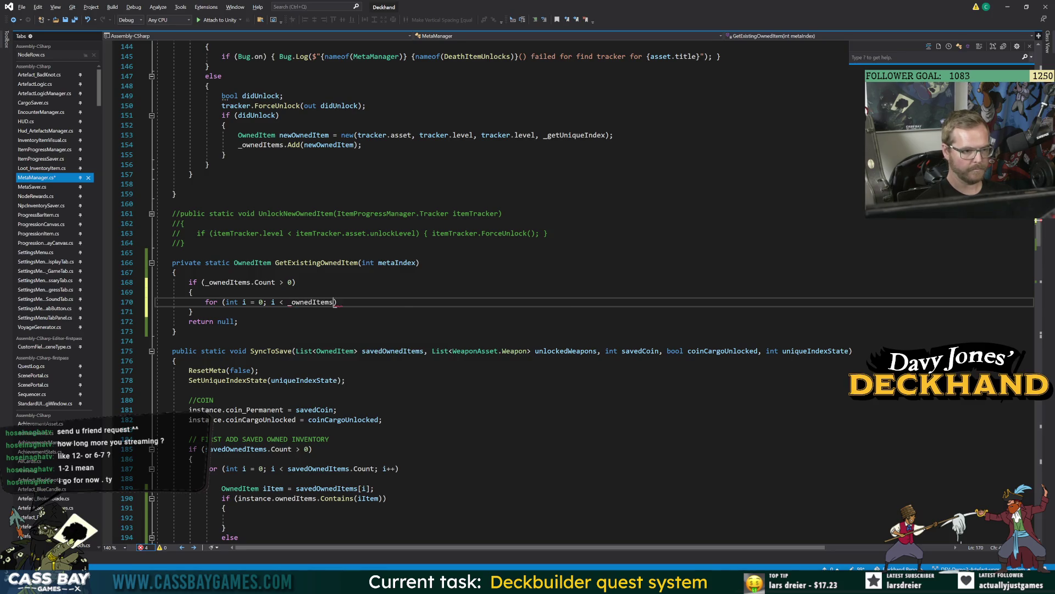
text(+))
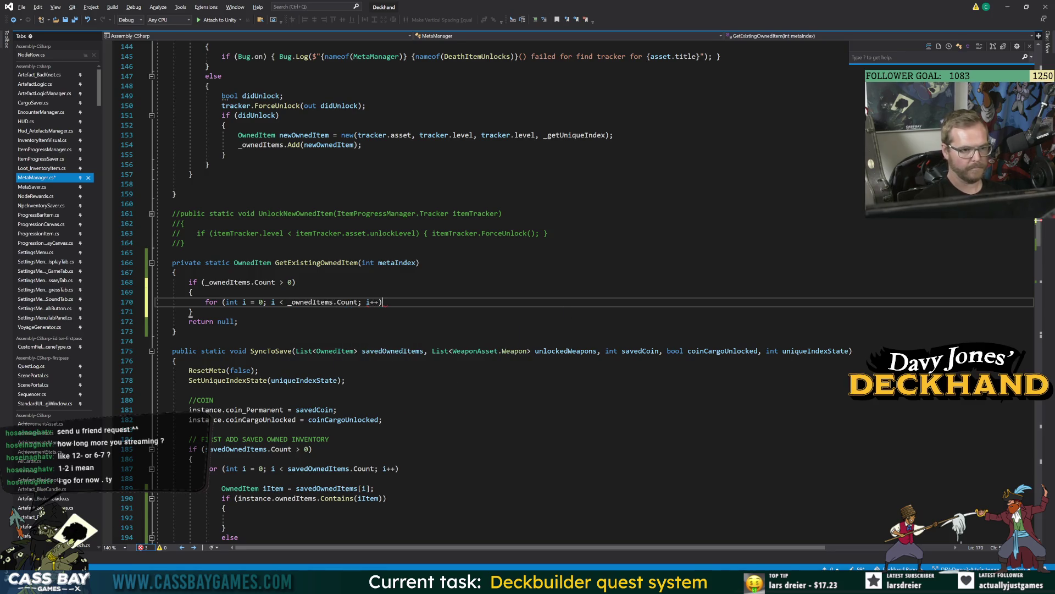
key(Return)
text({)
key(Return)
In the loop, set OwnedItem iItem = _ownedItems[i] and return it when iItem.metaIndex == metaIndex.
text(OwnedItem)
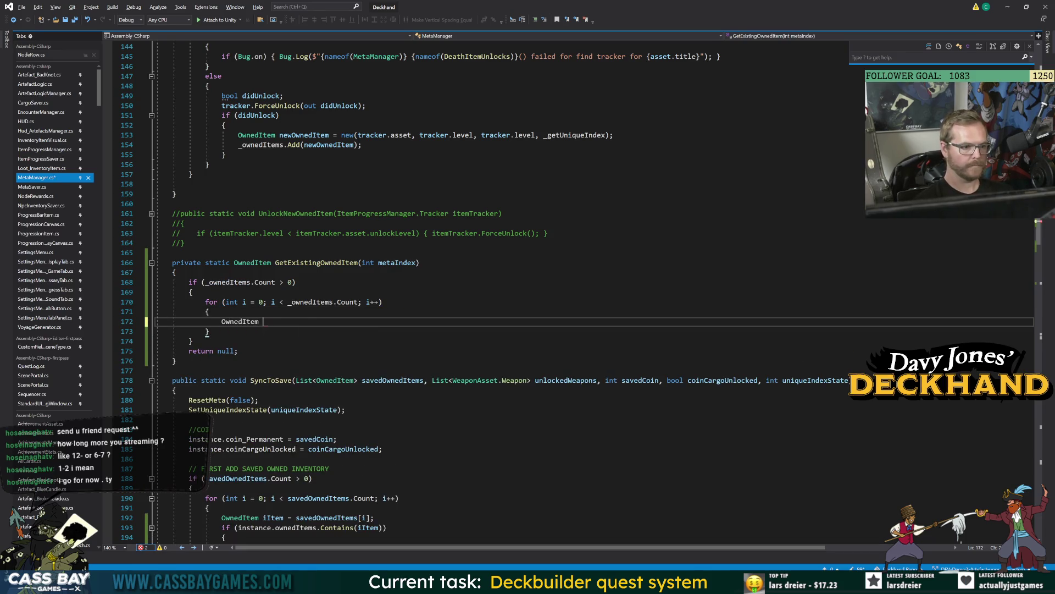
text( iItem = )
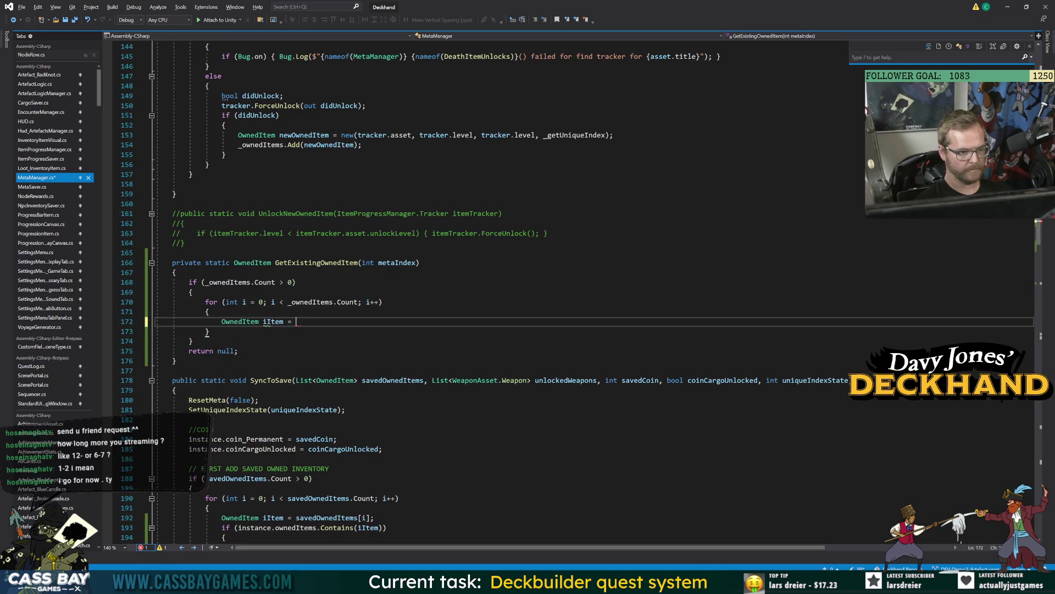
text(_ownedItems)
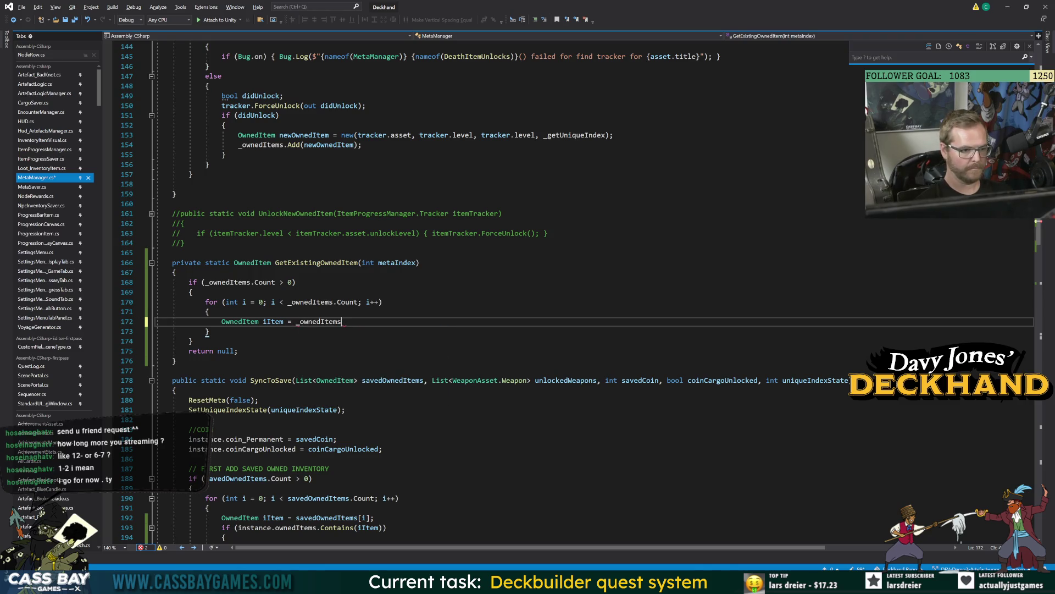
text([i];)
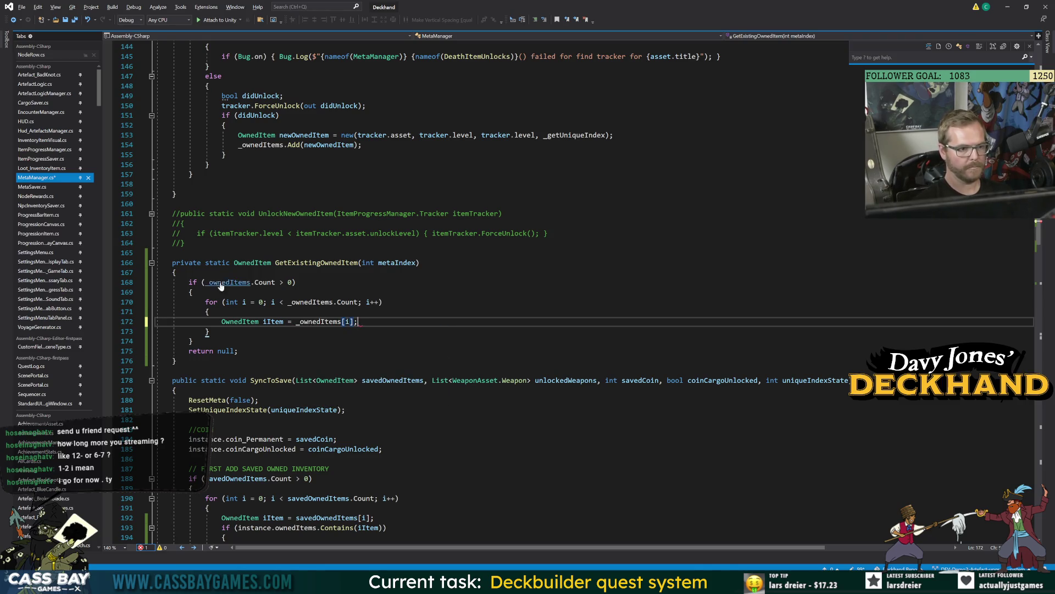
key(Return)
text(iff)
key(BackSpace)
key(BackSpace)
text((iItem)
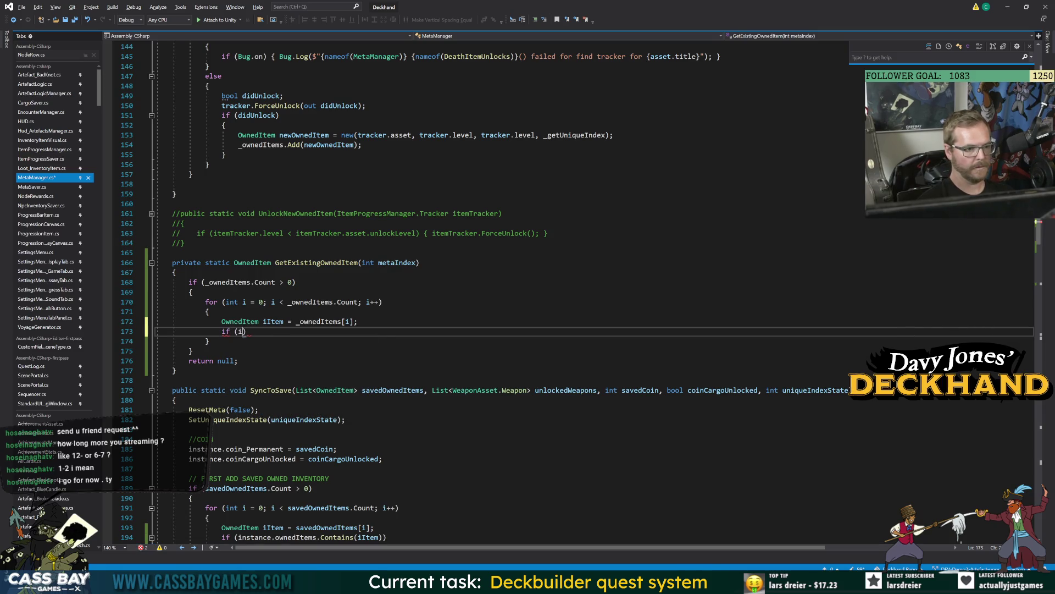
key(BackSpace)
text(.metaIndex == metaIndex) { return iItem;)
key(Up)
key(Up)
key(Down)
key(Down)
key(Down)
scroll(219, 286, down, 4)
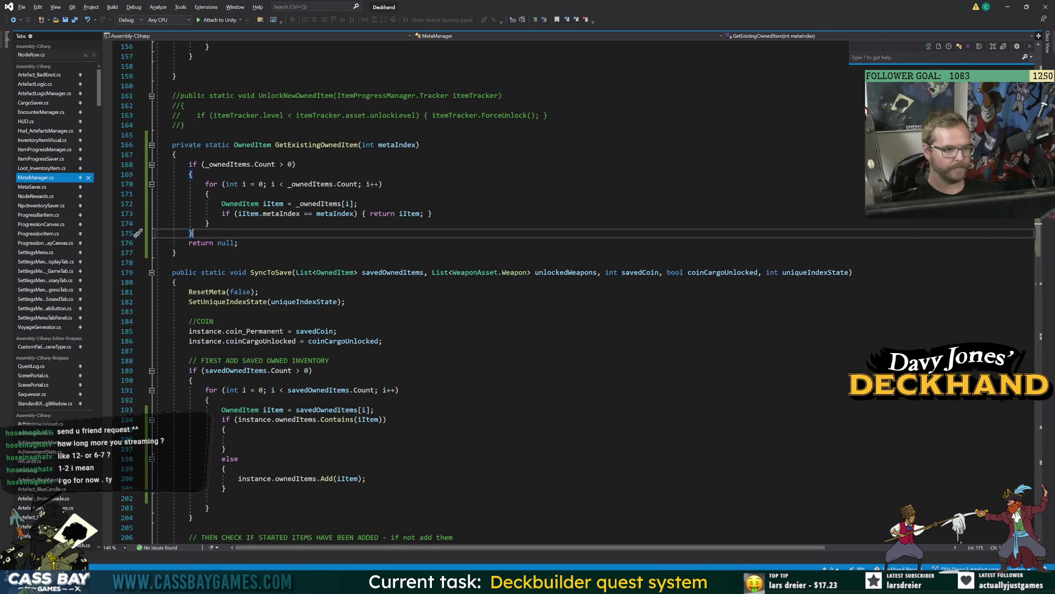
Below the saved item declaration, add OwnedItem existingItemMatch = GetExistingOwnedItem(iItem);.
click(224, 429)
click(222, 409)
key(Return)
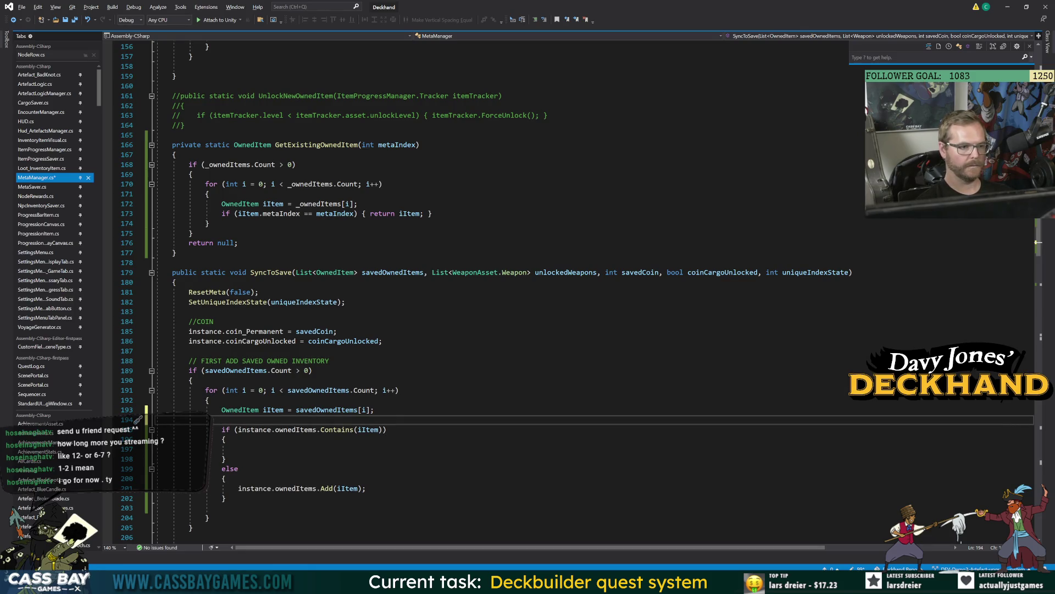
text(OwnedItem )
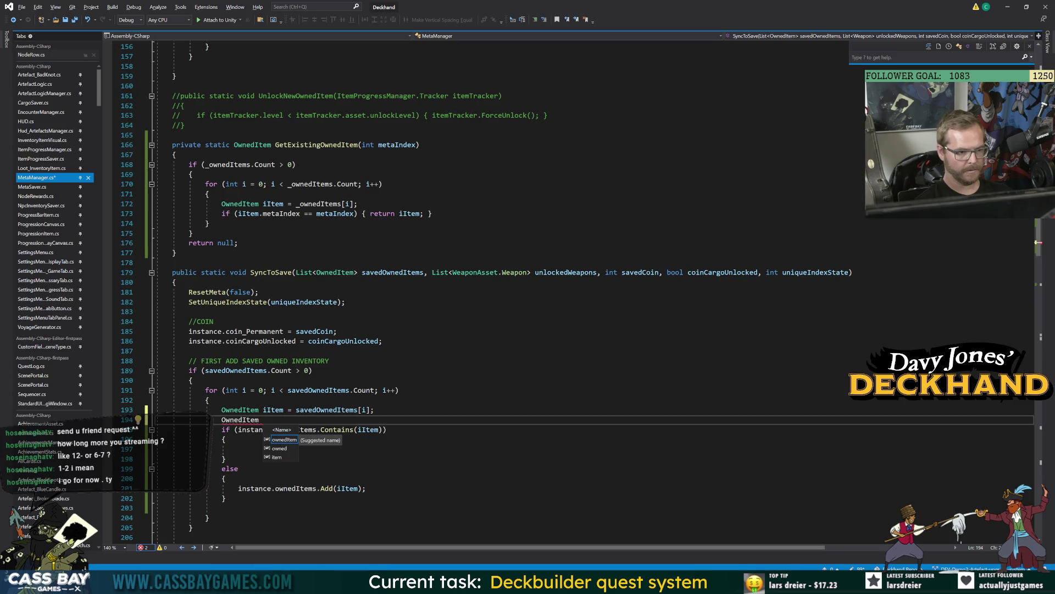
text(existing)
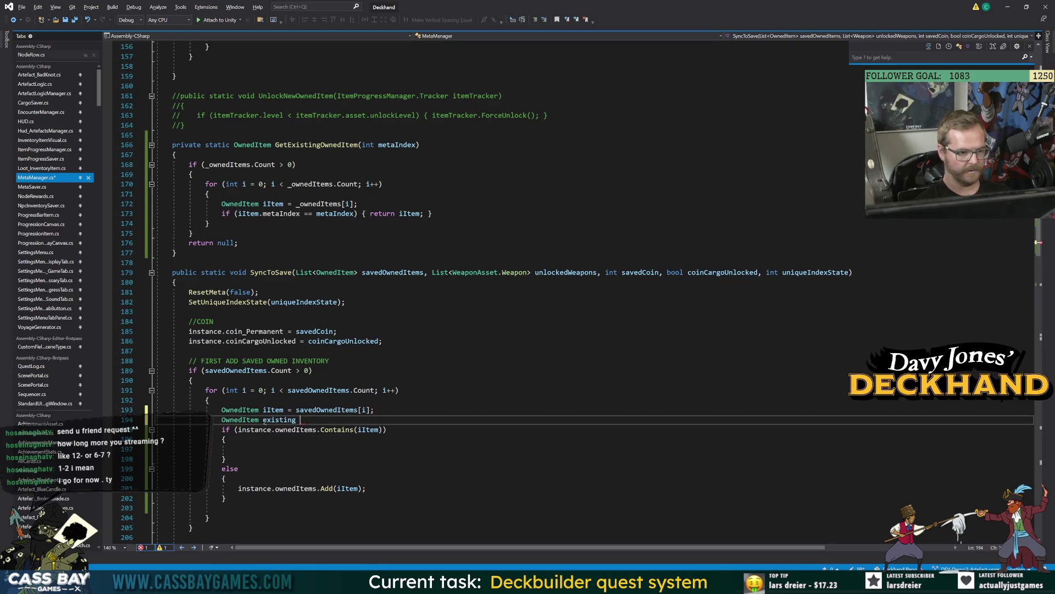
text(ItemMatch = )
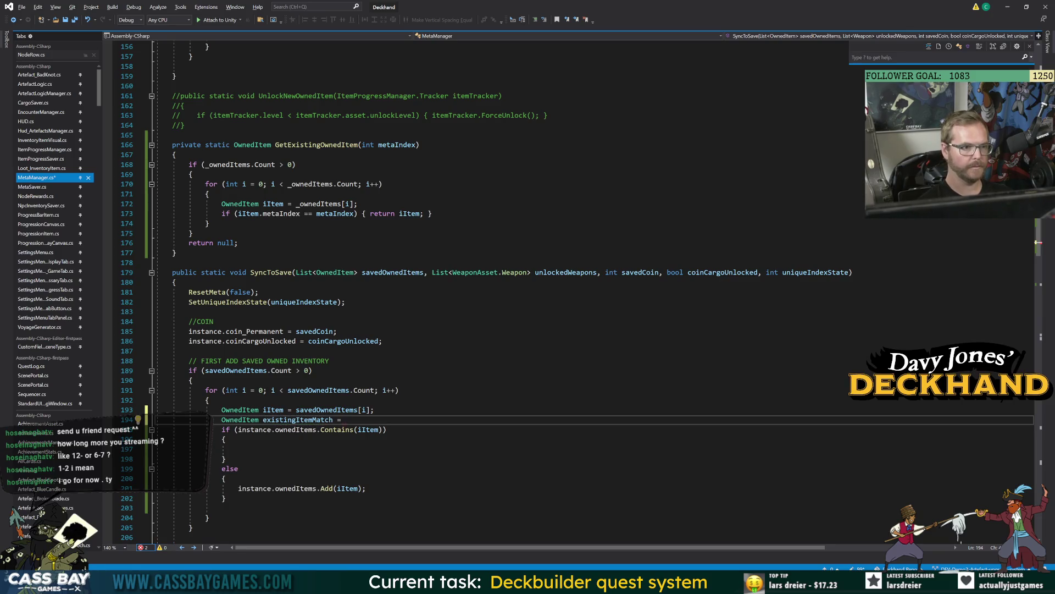
text(GetEx)
key(Tab)
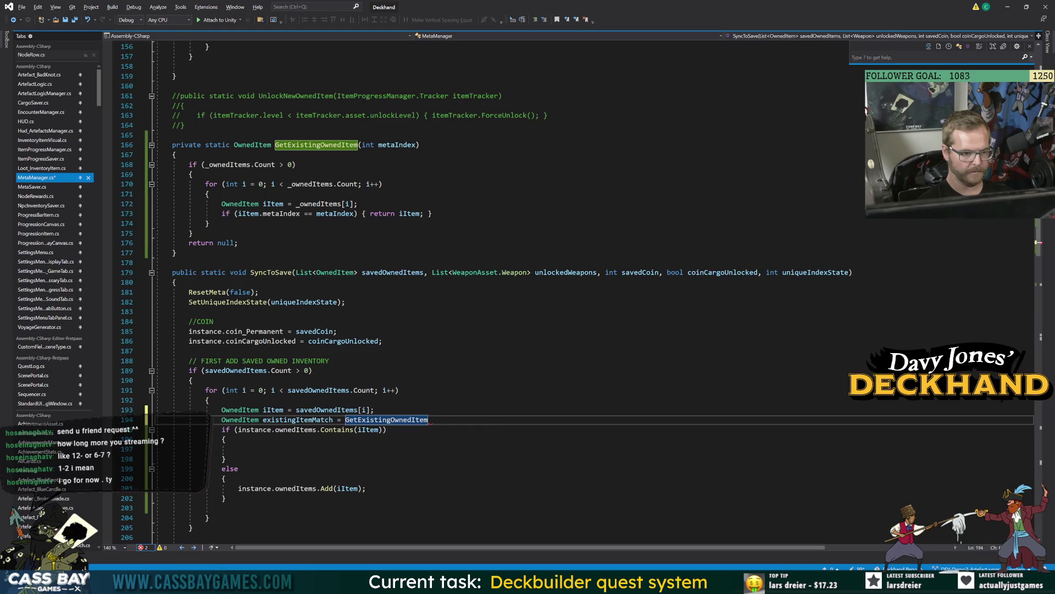
text((iItem);)
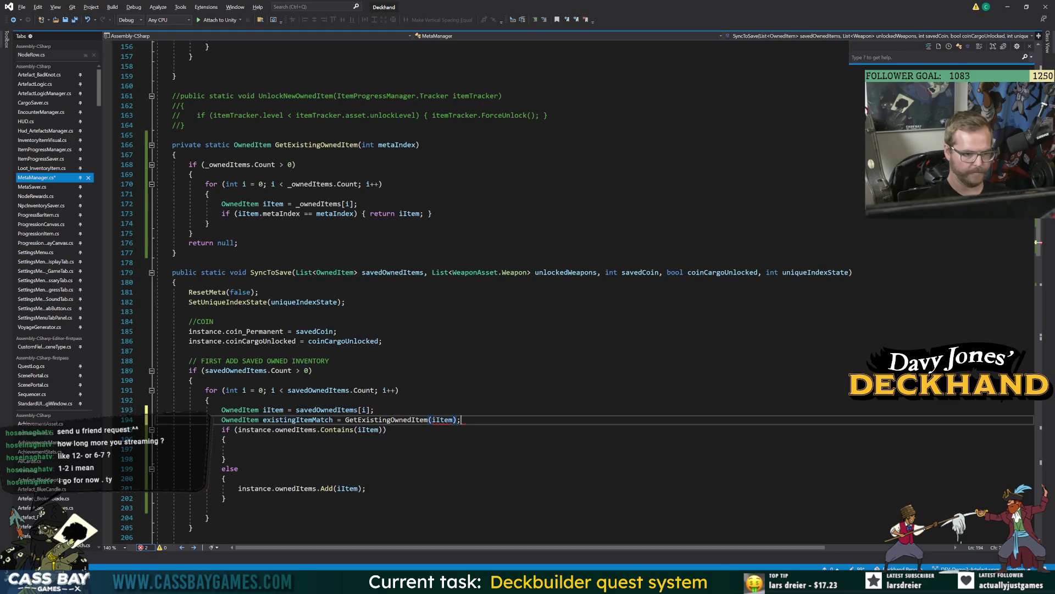
Replace the Contains condition with existingItemMatch != null.
key(ctrl+Left)
key(ctrl+Left)
key(ctrl+Left)
key(Down)
key(shift+End)
key(shift+Left)
text(existingItemMatch != null)
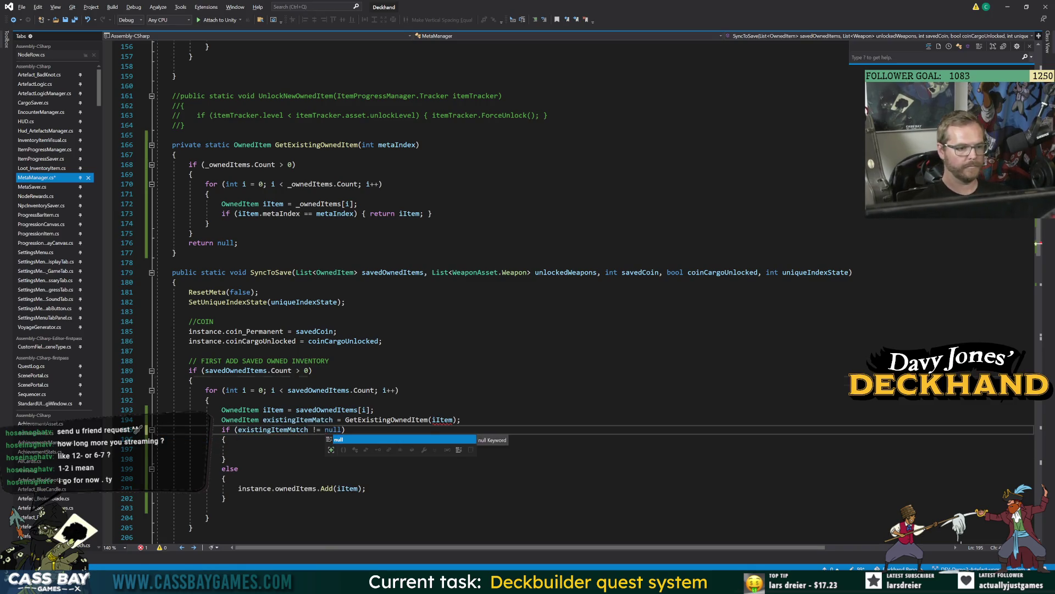
key(Escape)
key(Down)
key(Down)
In the match branch, write existingItemMatch.level = iItem.level, then start rewriting it as a set call.
text(existingItemMatch.l)
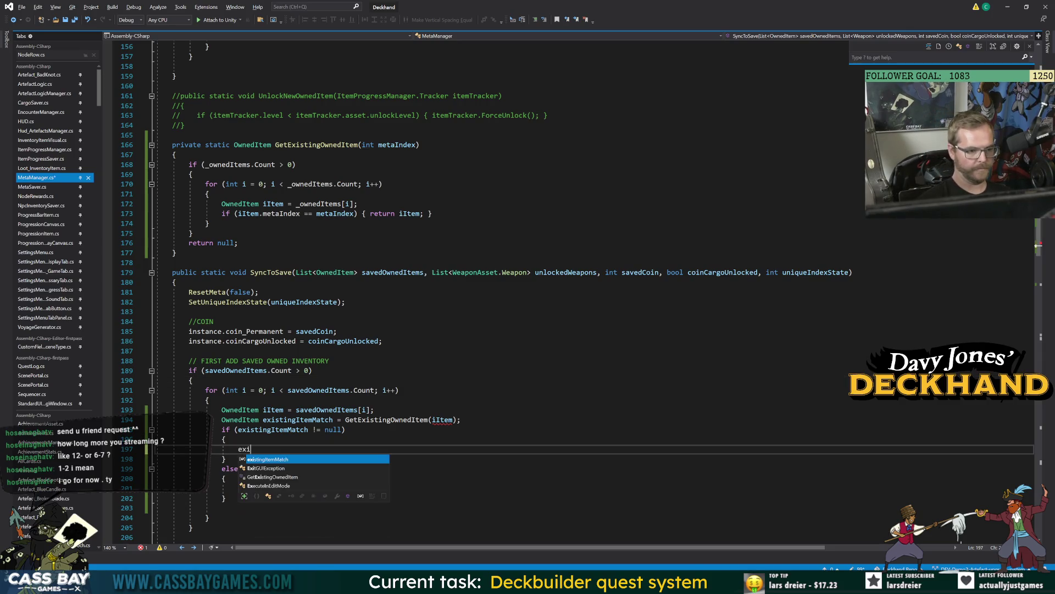
key(Tab)
text(= )
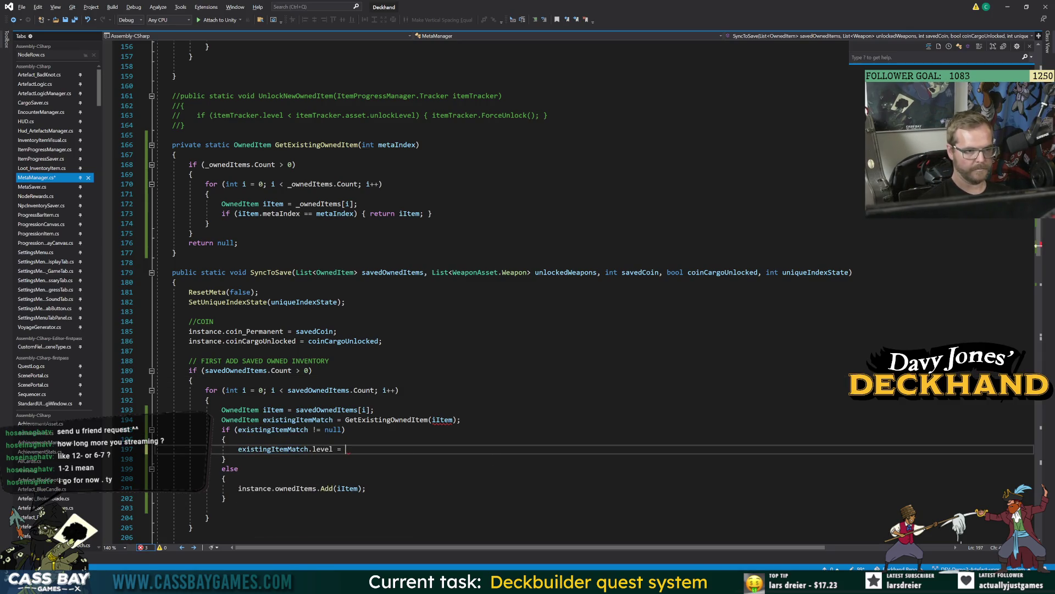
text(iItem.le)
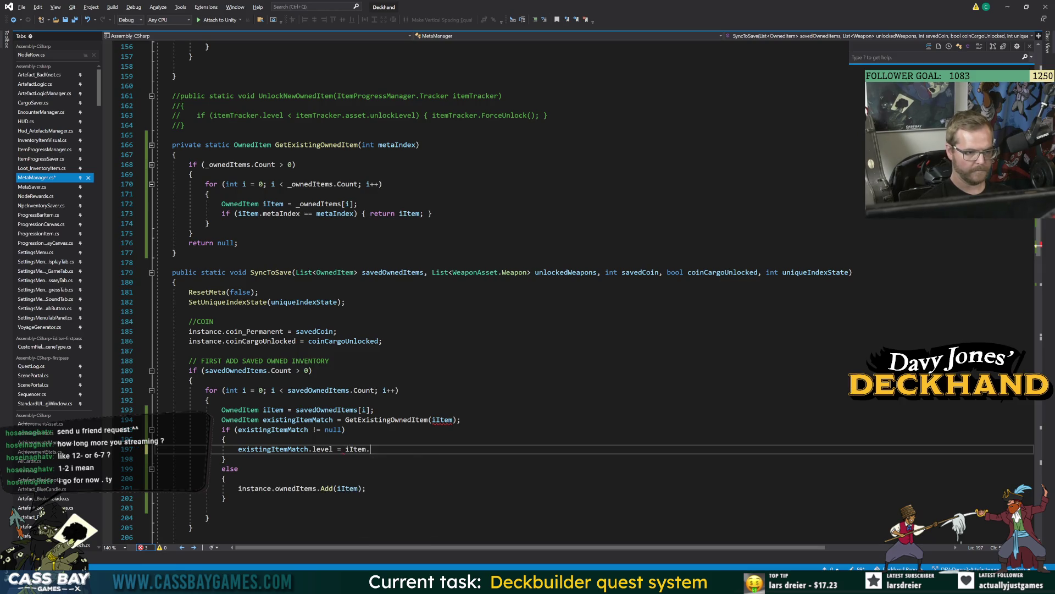
key(Tab)
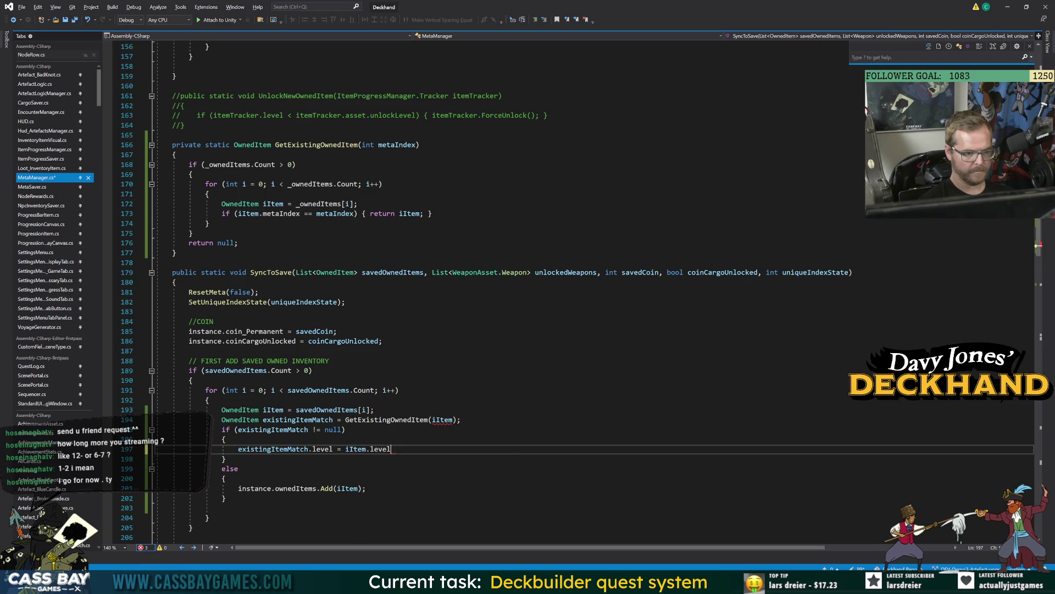
key(Return)
text(exi)
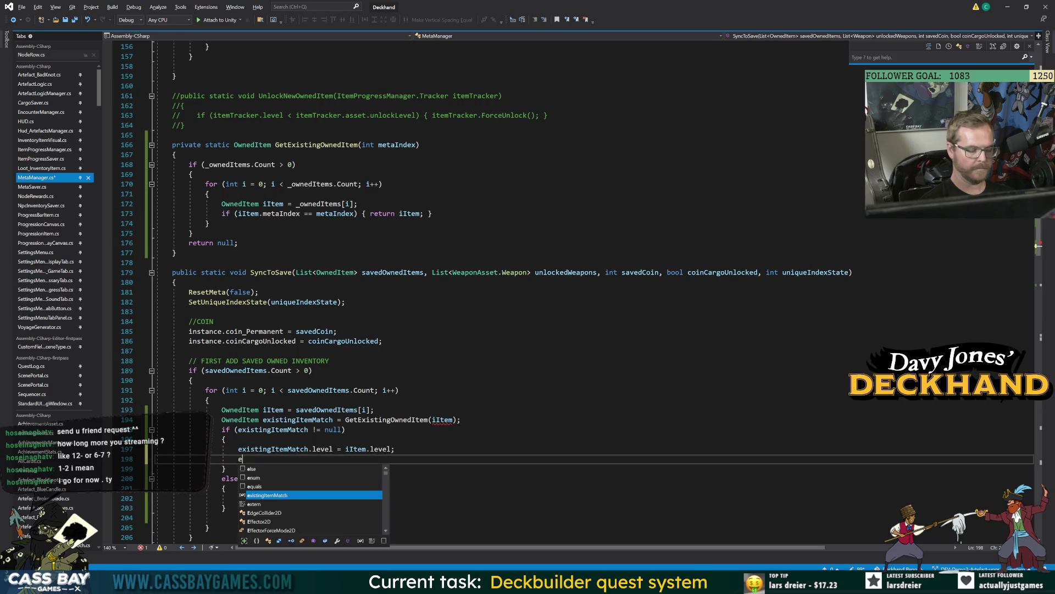
drag(312, 449, 394, 449)
text(set)
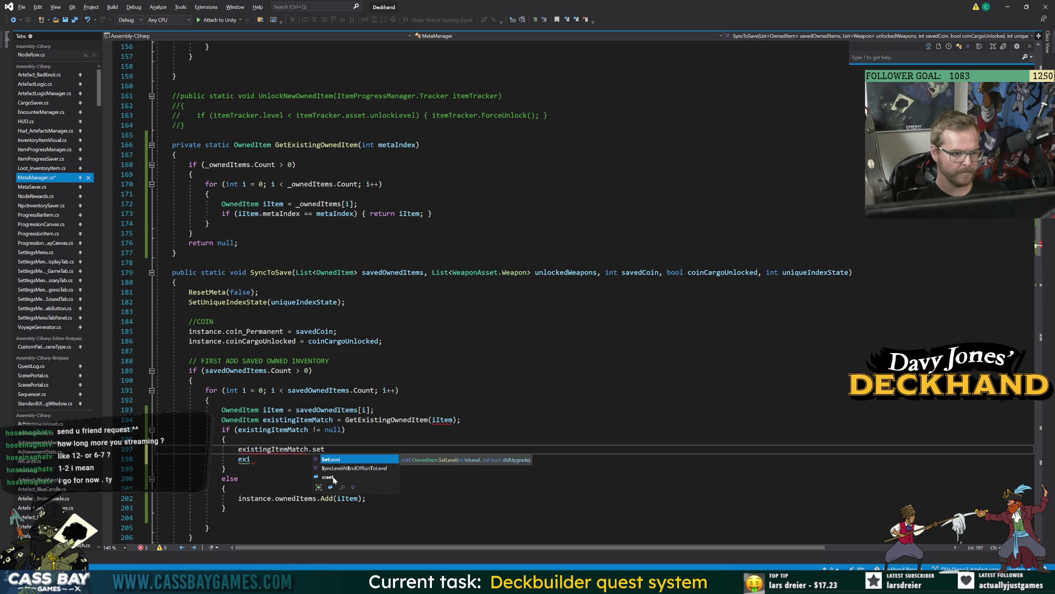
Remove the stray partial line, keeping the closing brace on its own line.
click(226, 439)
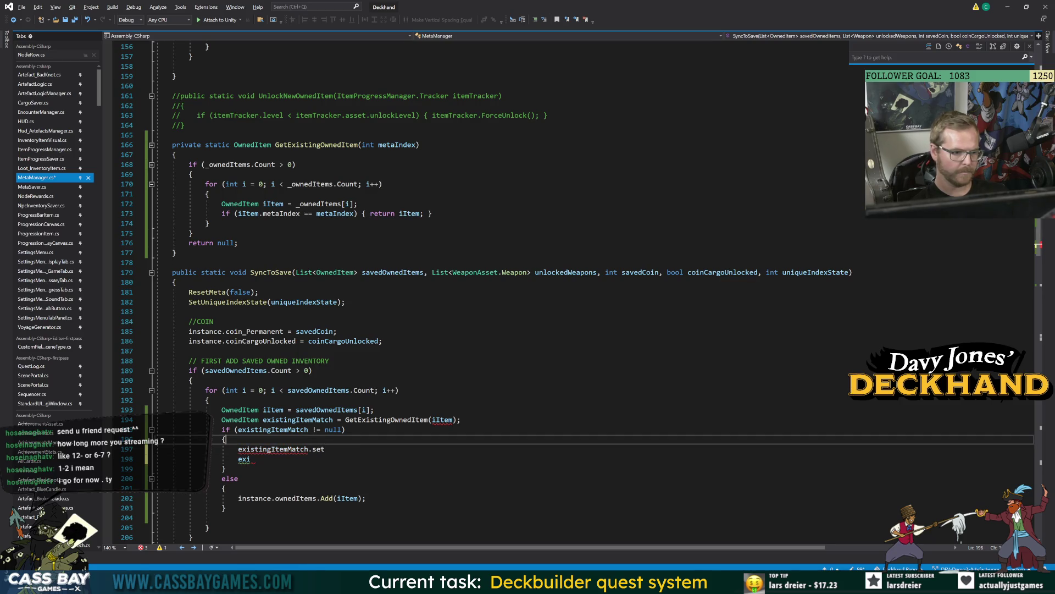
click(250, 458)
key(Delete)
drag(250, 459, 184, 459)
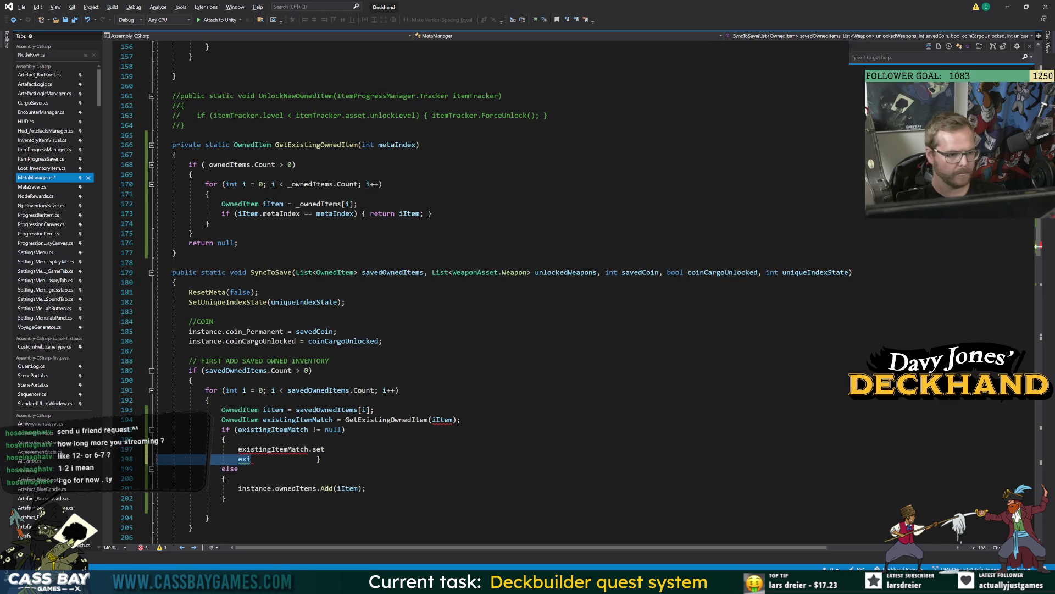
key(ctrl+z)
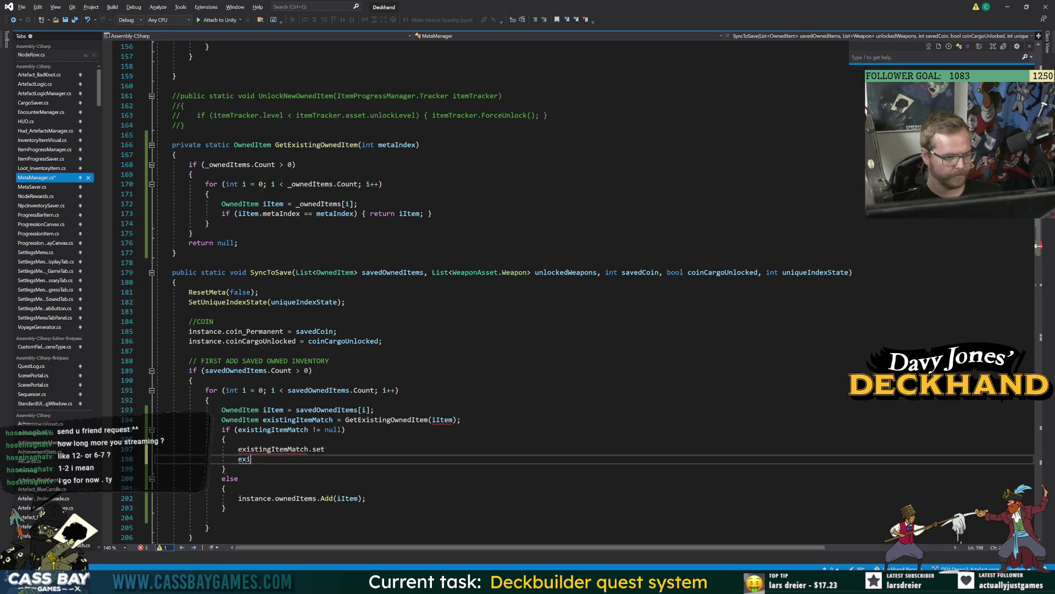
key(BackSpace)
key(BackSpace)
key(Down)
key(Down)
Jump to the saved item's declaration, then put the caret on the OwnedItem type.
click(355, 488)
key(F12)
click(327, 449)
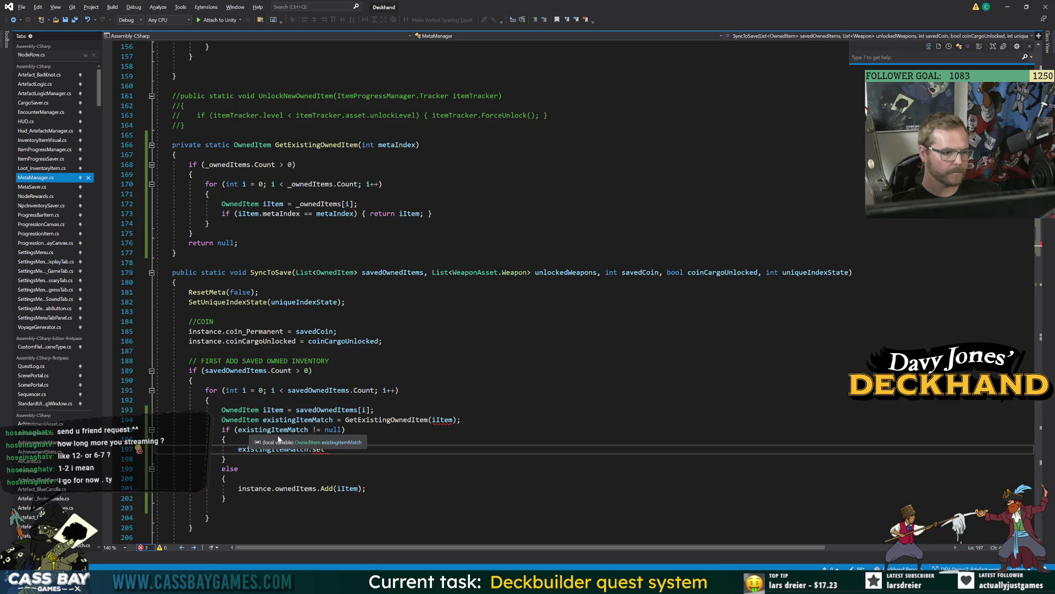
click(236, 419)
In the OwnedItem class, add MatchSettings(InventoryItemAsset asset, int level, int levelAtEndOfLastRun) after the constructor.
key(F12)
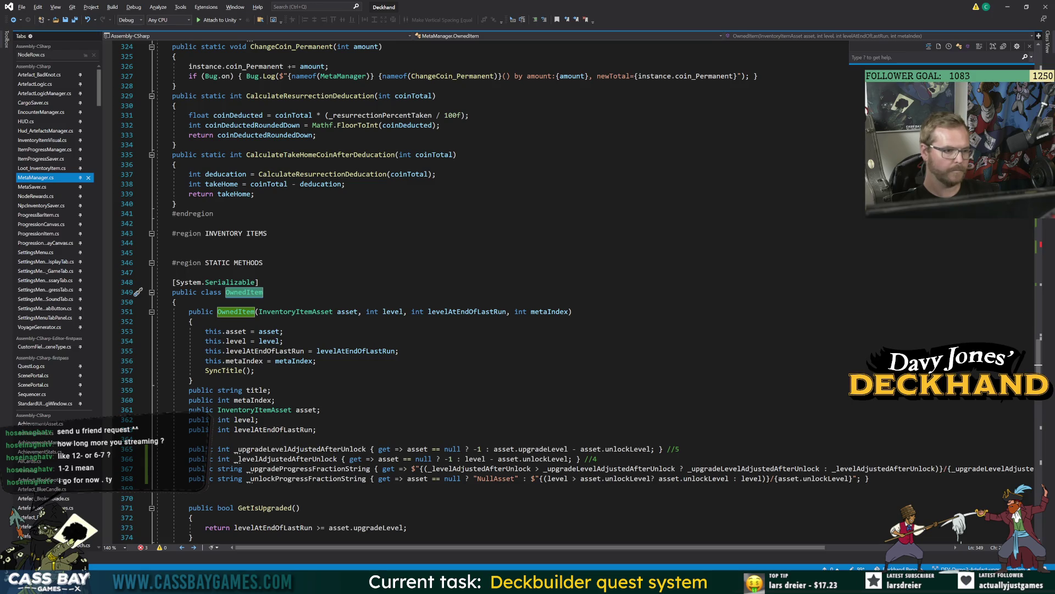
click(193, 380)
key(Return)
key(Return)
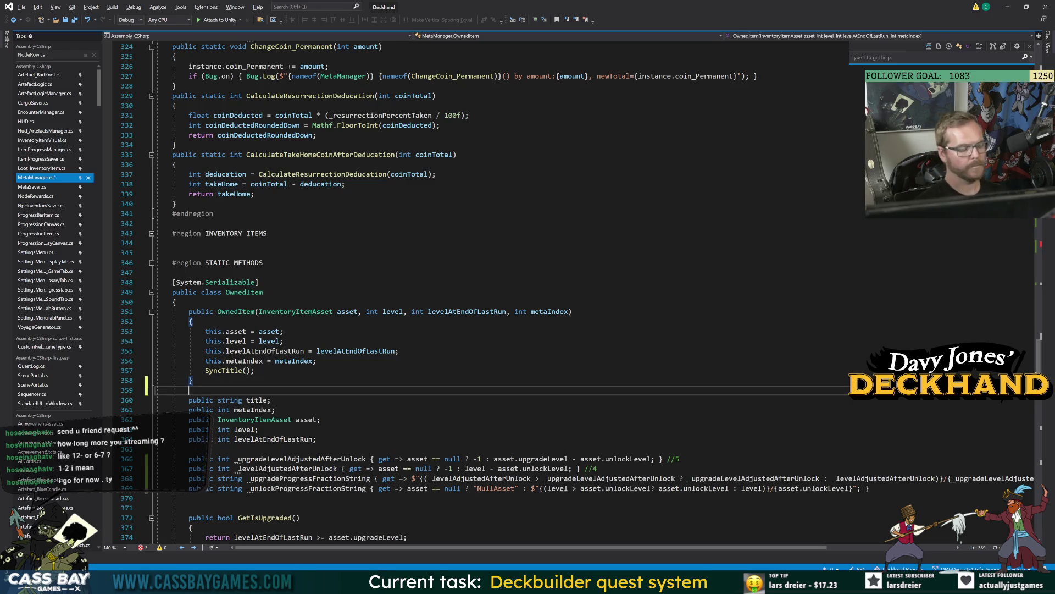
text(public void Match)
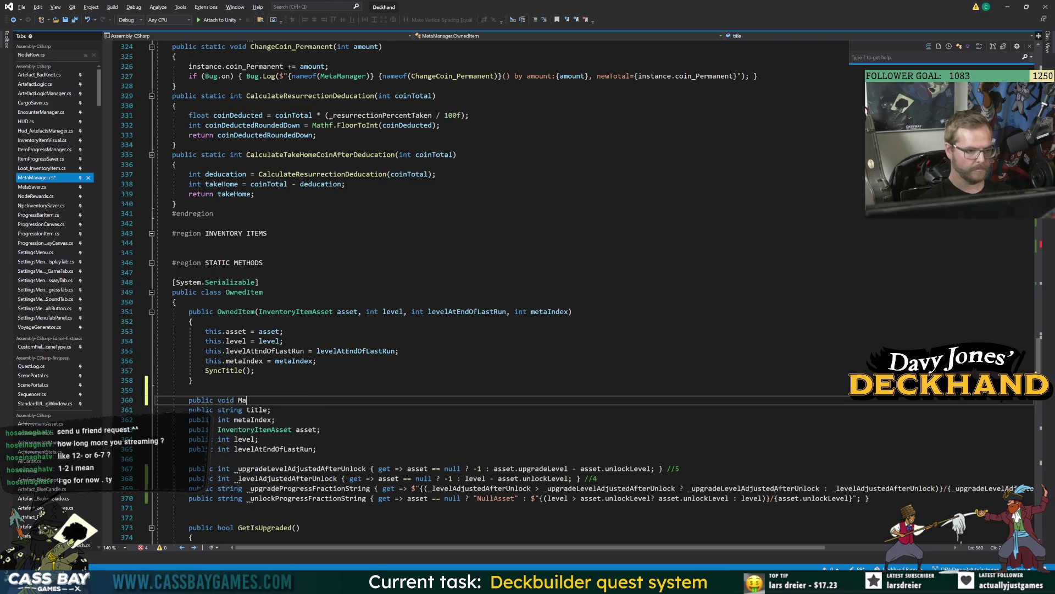
text(Settings())
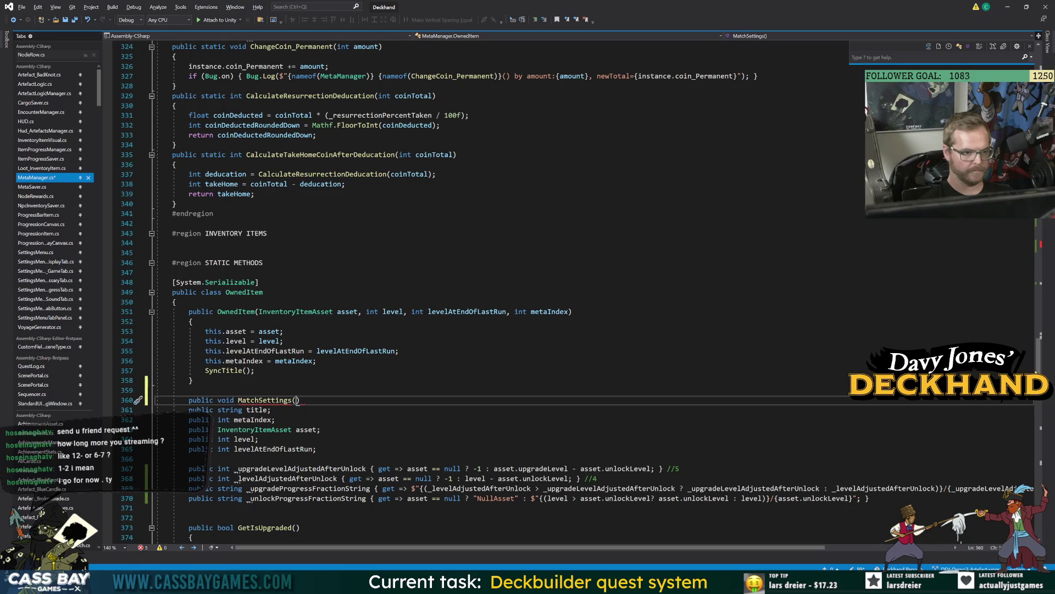
text(InventoryItemAsset a)
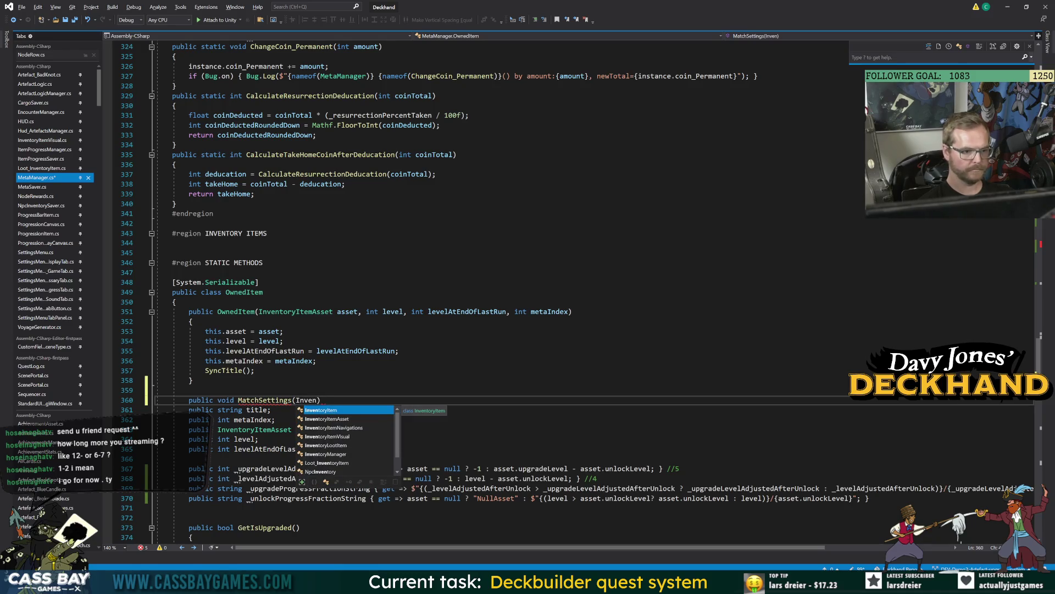
text(sset, int level)
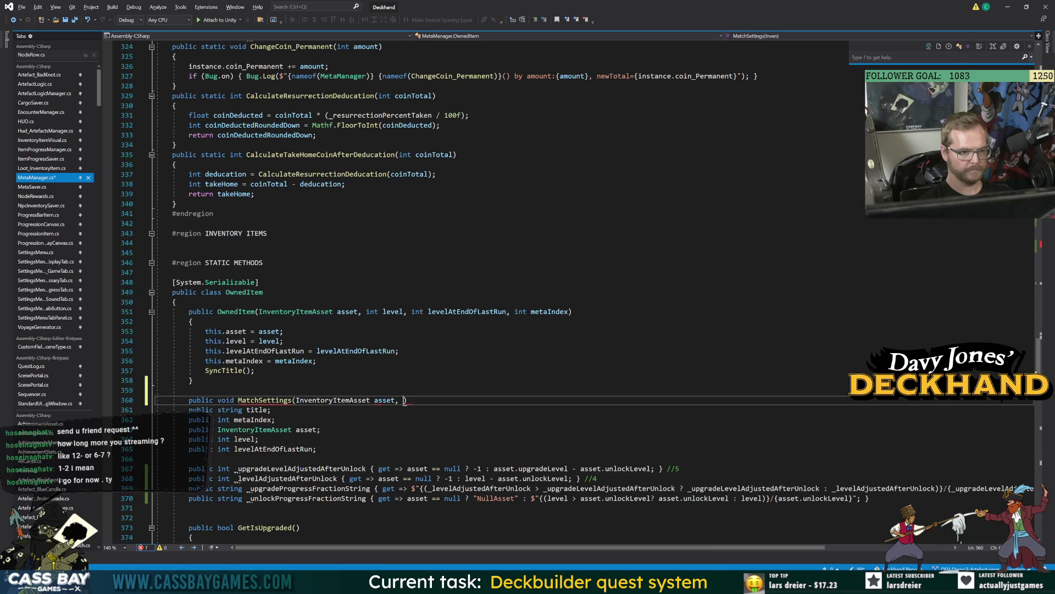
text(, int level, int )
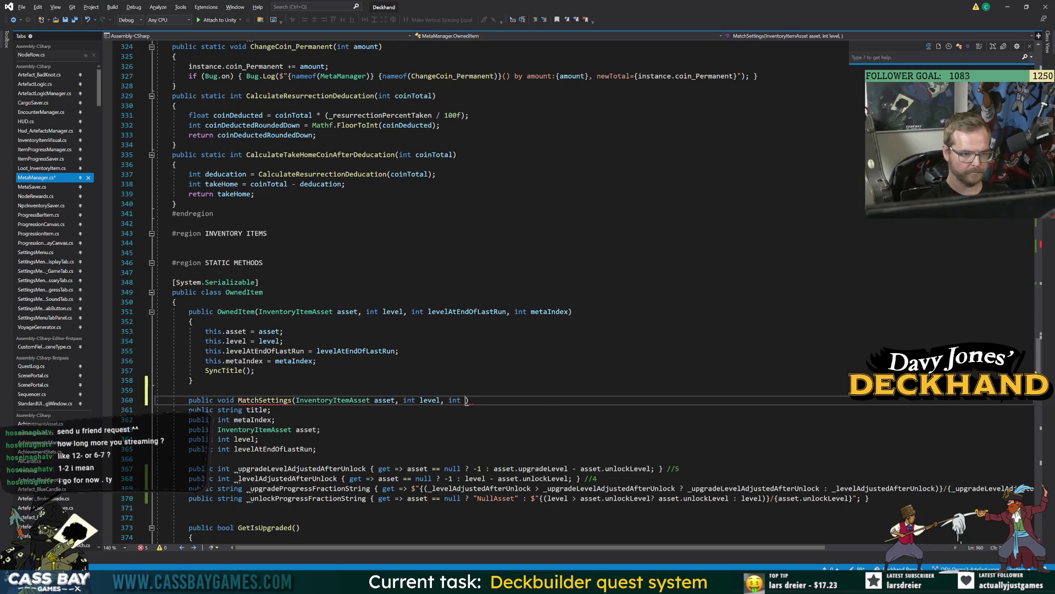
text(AtEndOfLas)
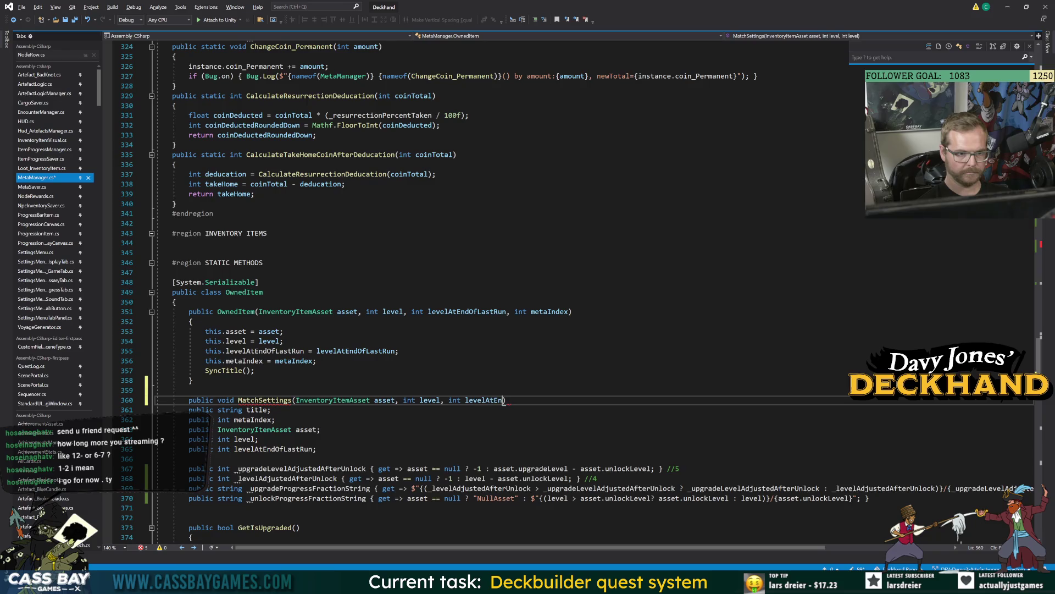
text(tRun, int meta)
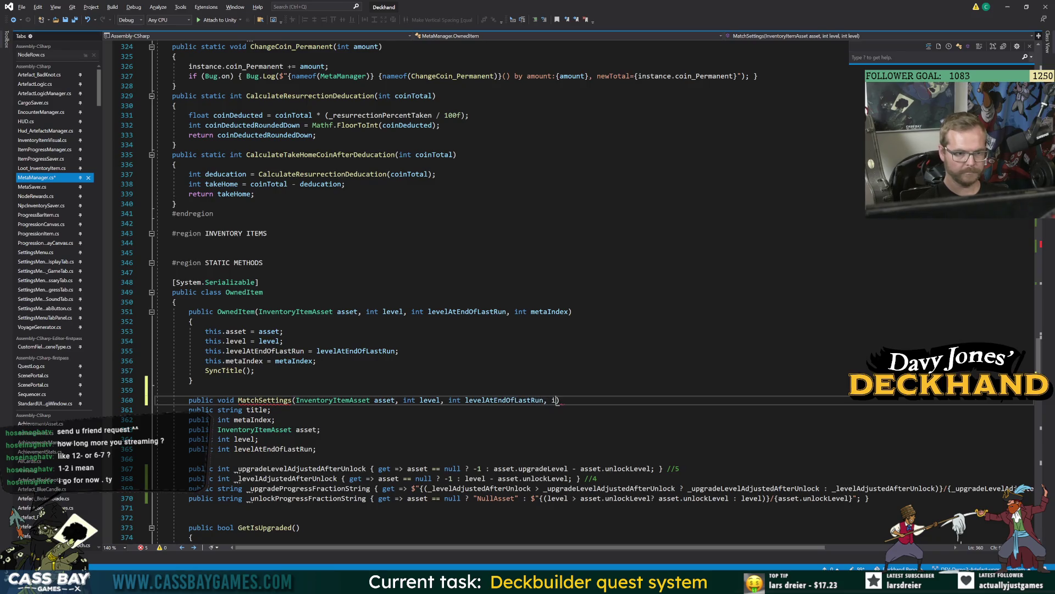
key(BackSpace)
key(BackSpace)
key(BackSpace)
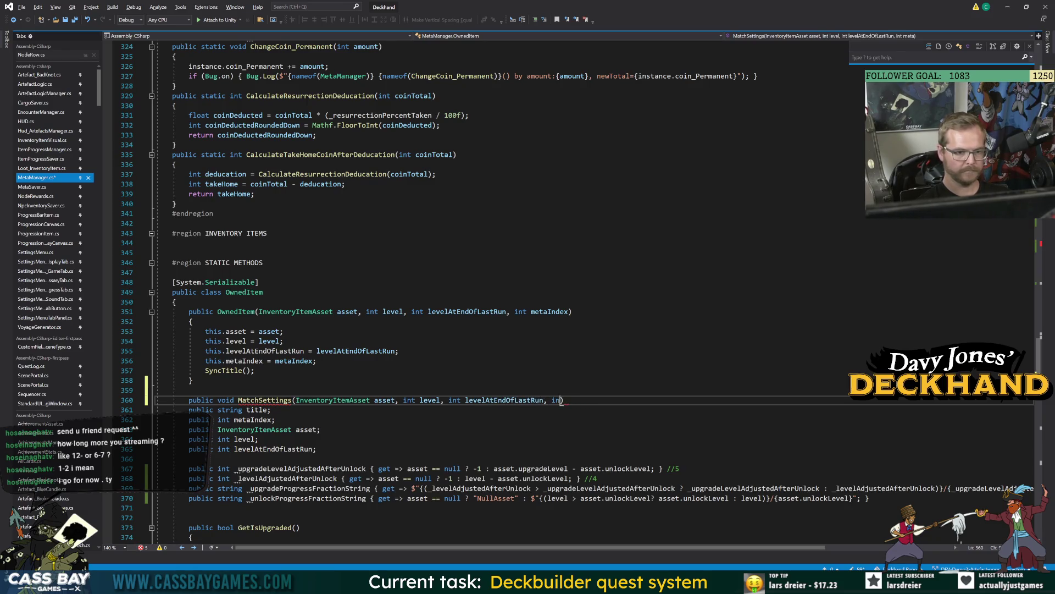
key(BackSpace)
key(BackSpace)
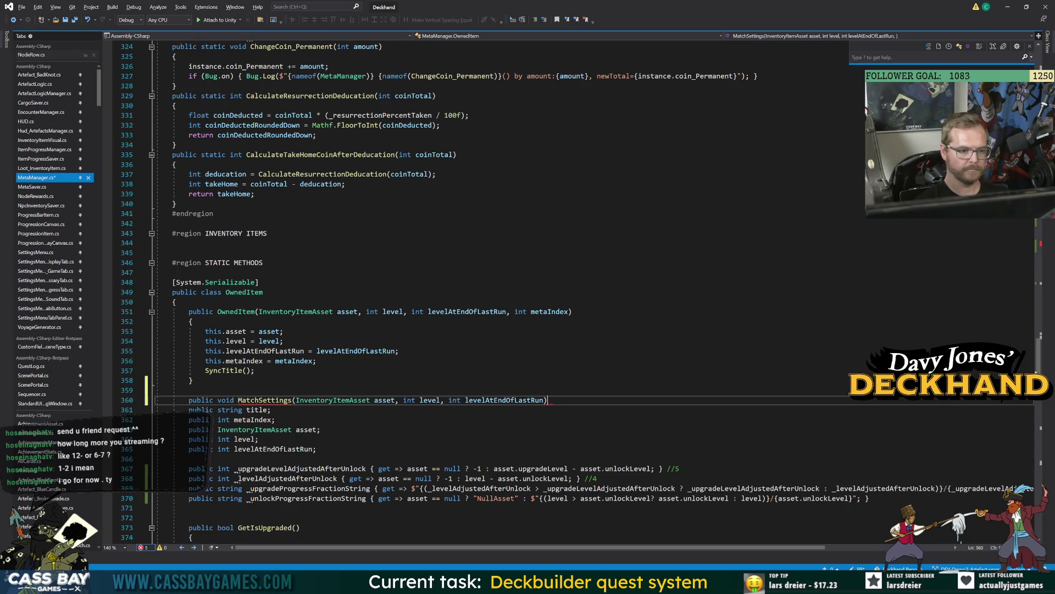
key(Return)
text({)
key(Return)
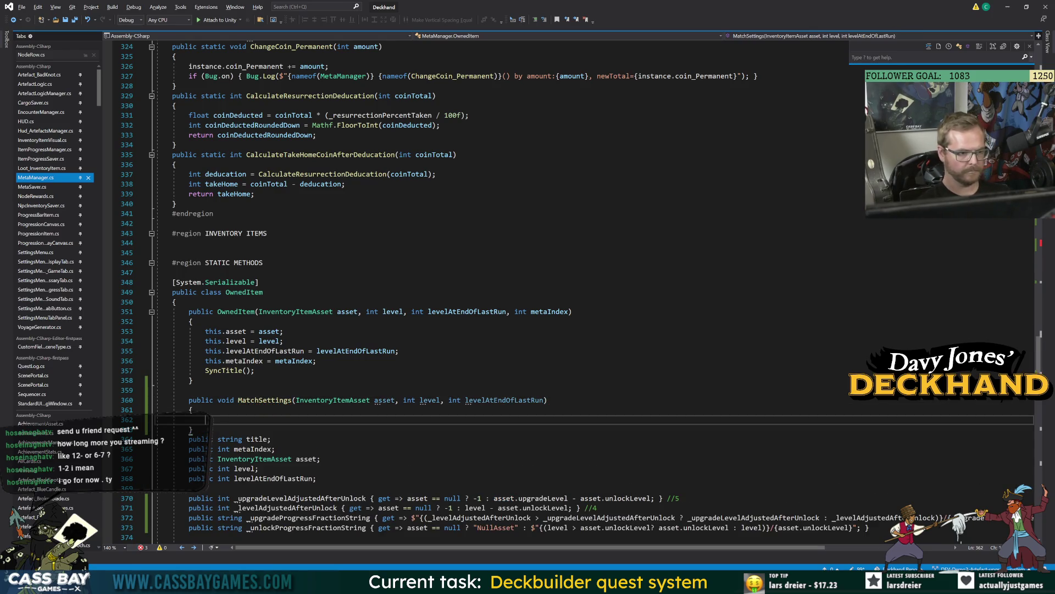
Fill its body with this.asset = asset, this.level = level and this.levelAtEndOfLastRun = levelAtEndOfLastRun.
text(this.asset = )
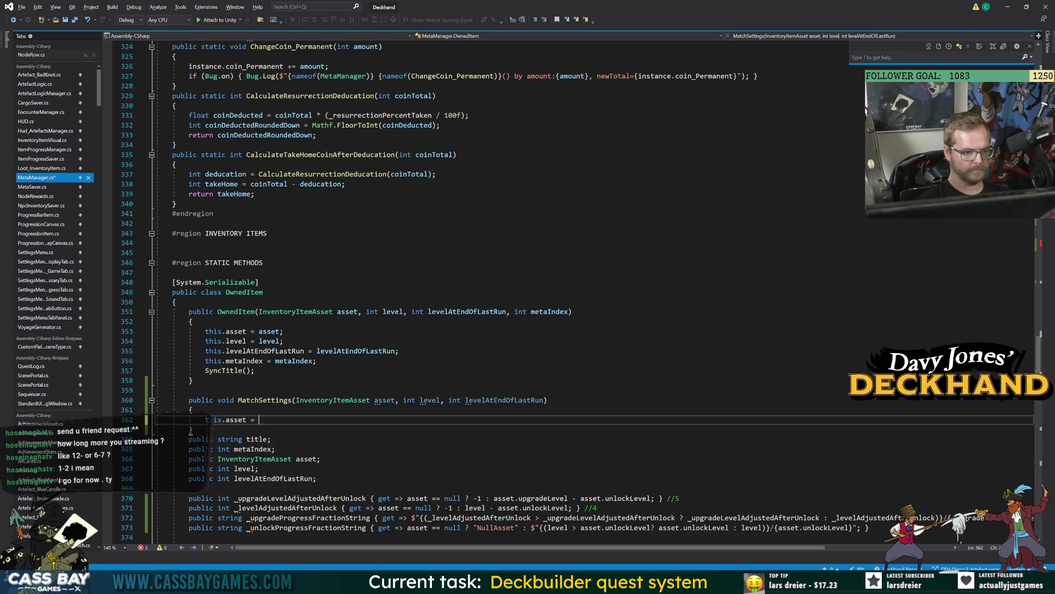
text(asset; this.level)
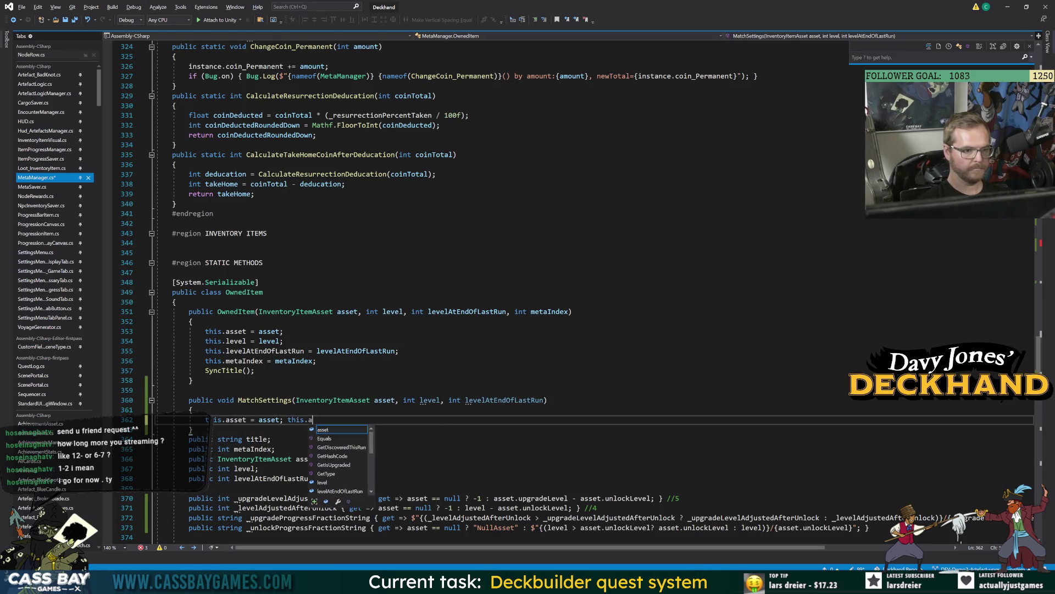
text( = e)
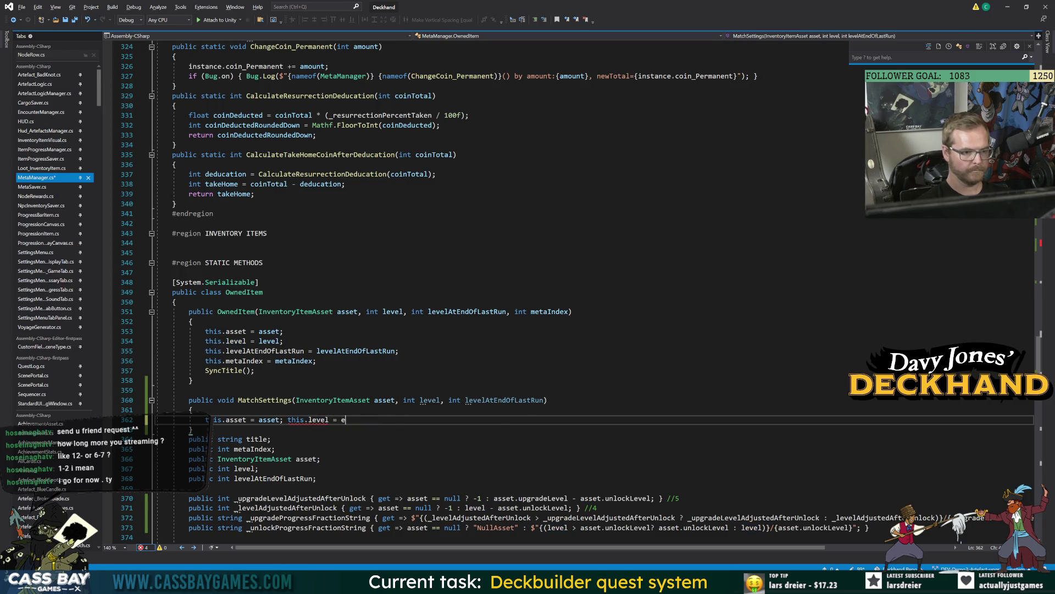
key(BackSpace)
text(level; this.)
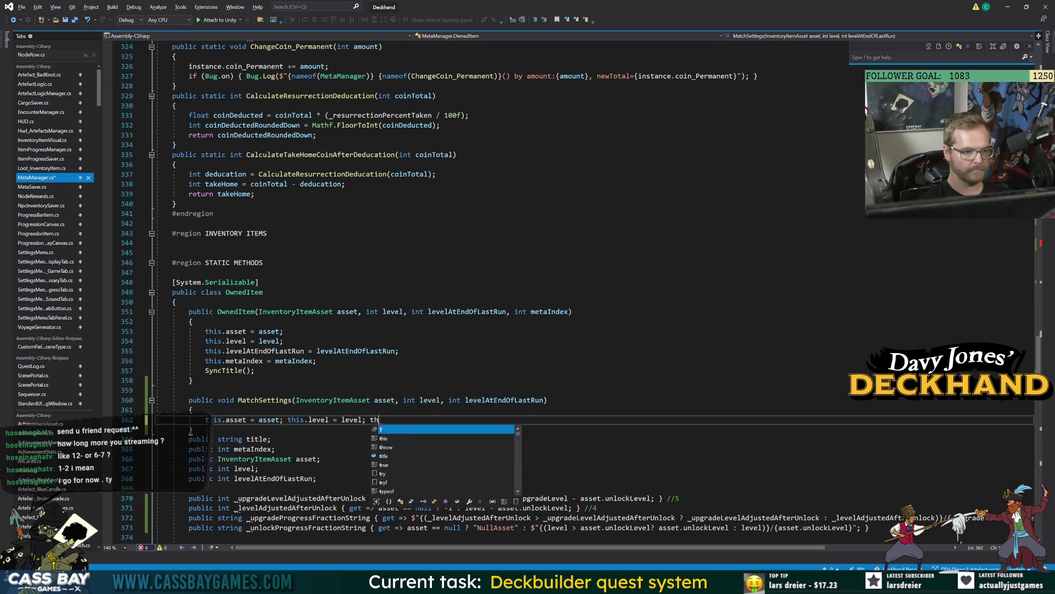
text(levelA )
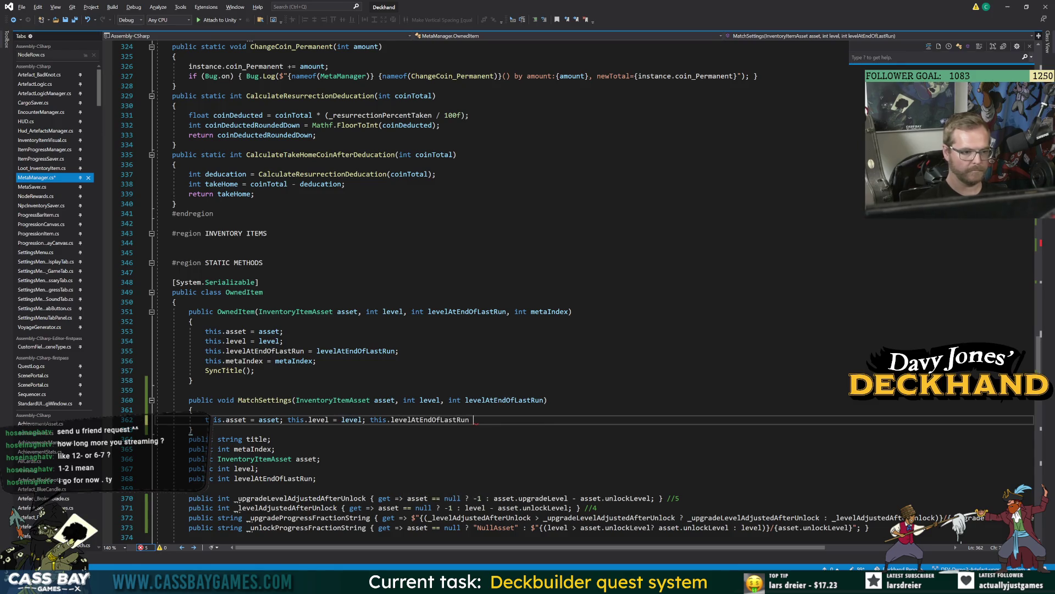
text(= leve)
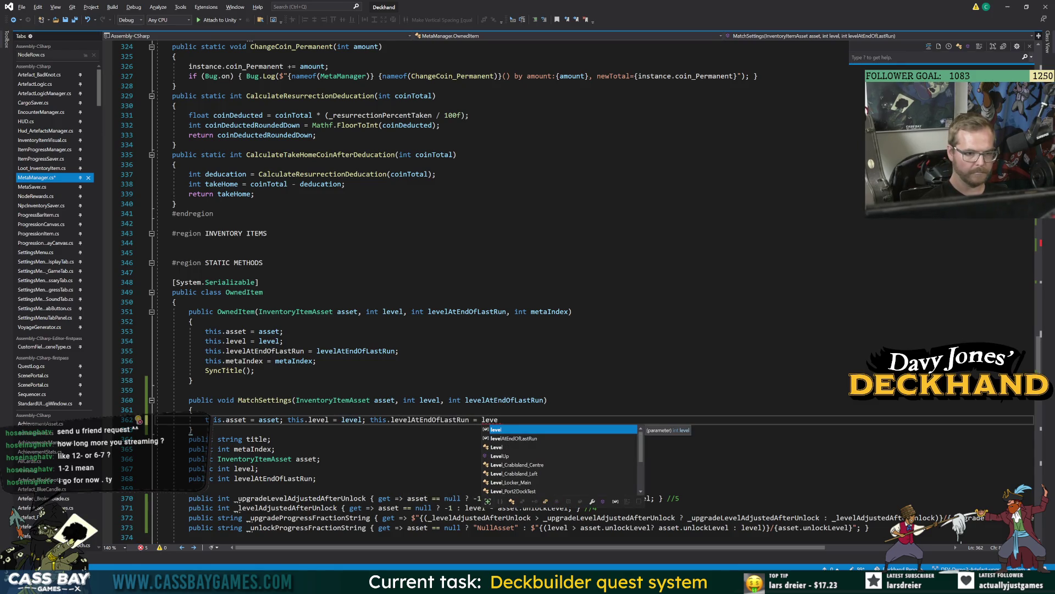
text(;)
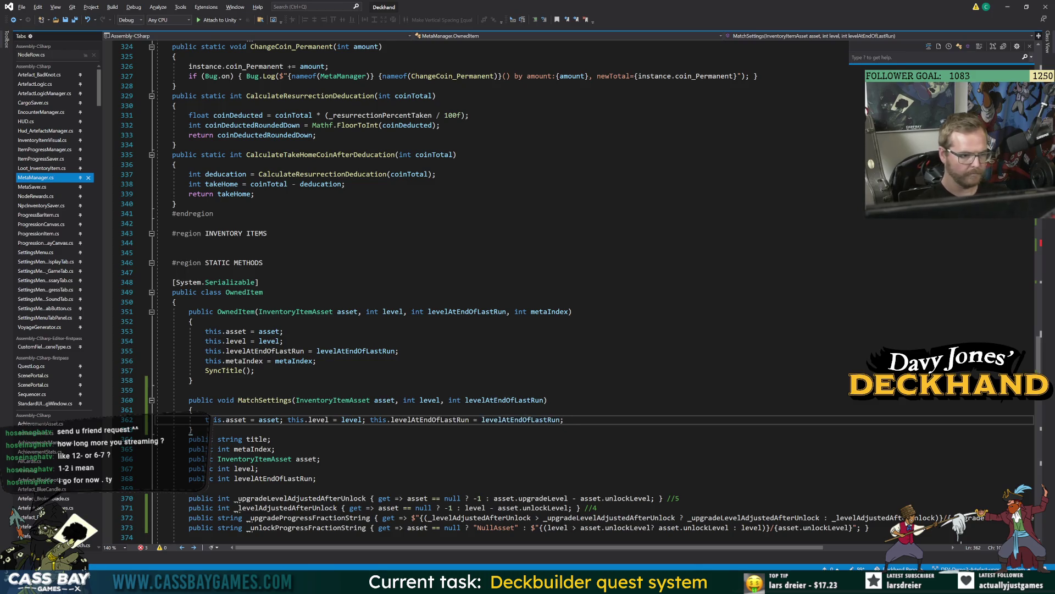
key(Down)
key(Down)
key(Down)
key(Up)
key(Up)
key(Up)
key(Left)
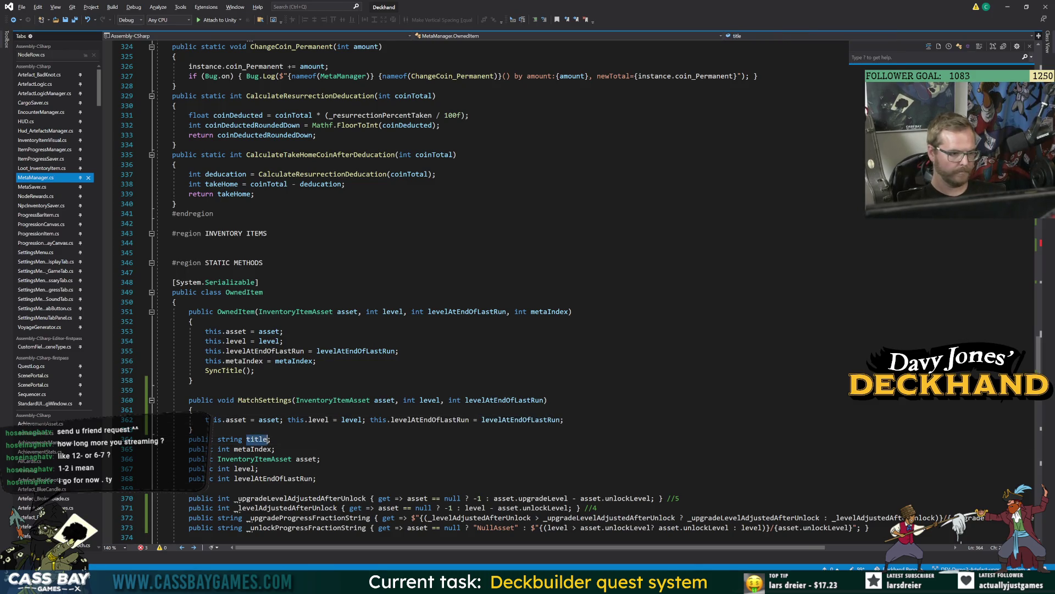
scroll(495, 292, down, 4)
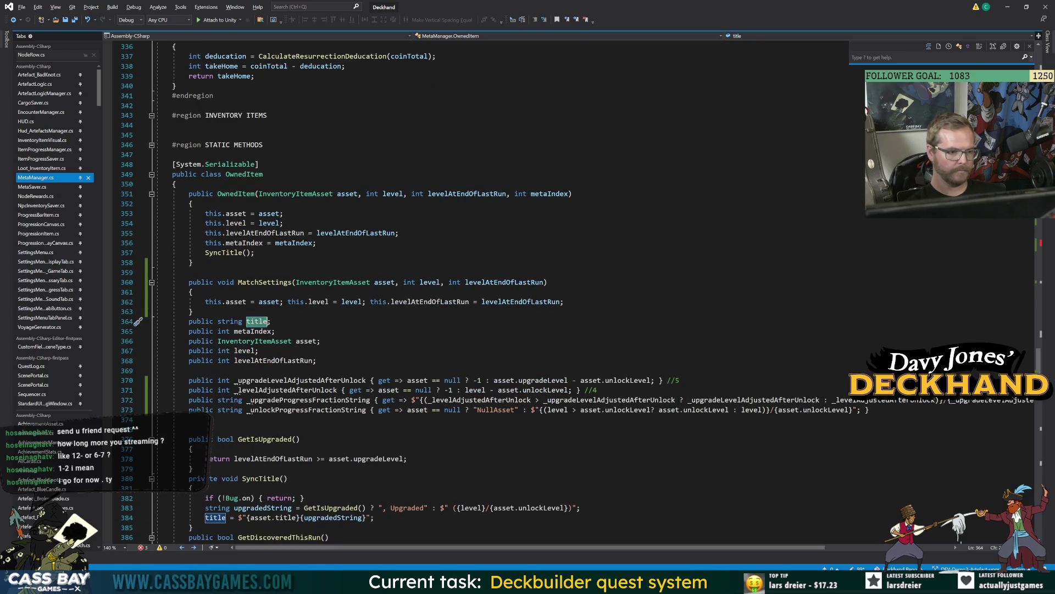
Copy SyncTitle(); from the OwnedItem constructor to the end of MatchSettings, then navigate back to SyncToSave.
key(Up)
key(Up)
key(Up)
key(Home)
key(shift+End)
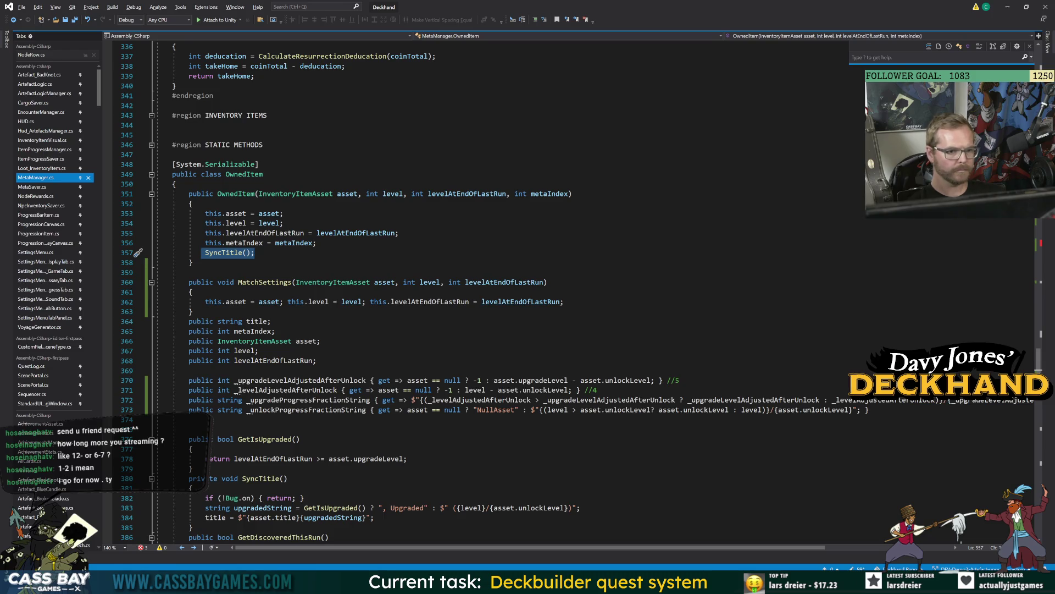
key(ctrl+c)
click(572, 301)
key(ctrl+v)
click(320, 341)
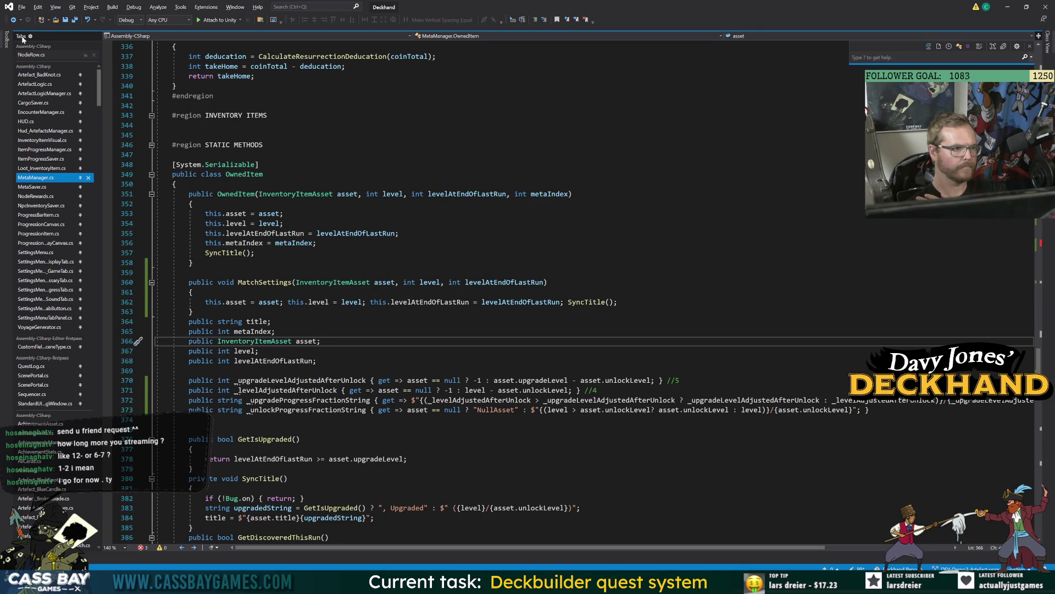
click(13, 19)
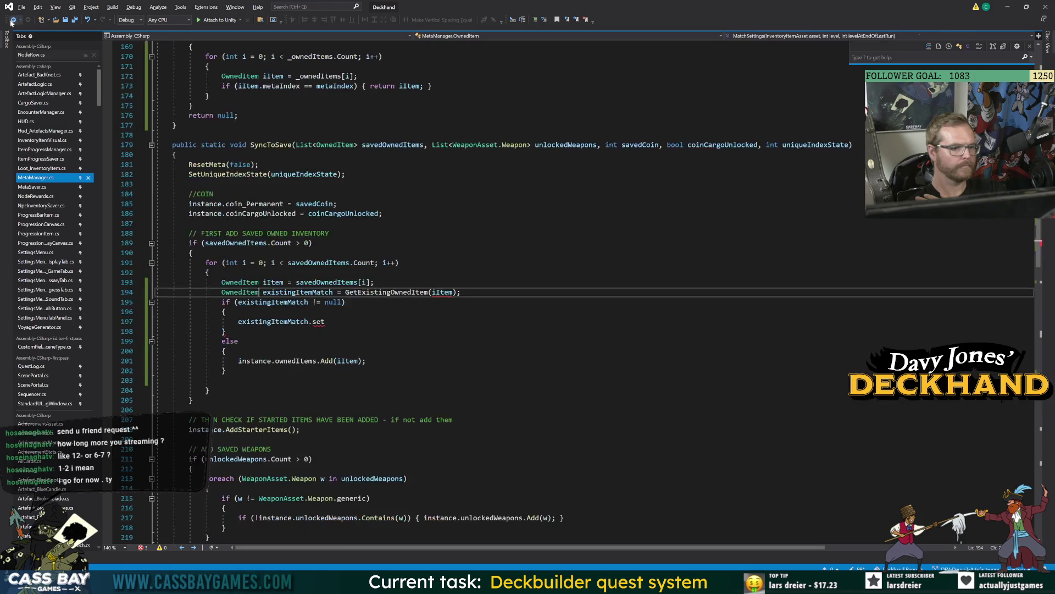
Start the call existingItemMatch.MatchSettings(iItem.asset in the match branch.
click(324, 321)
key(ctrl+space)
key(Tab)
text((iItem.a)
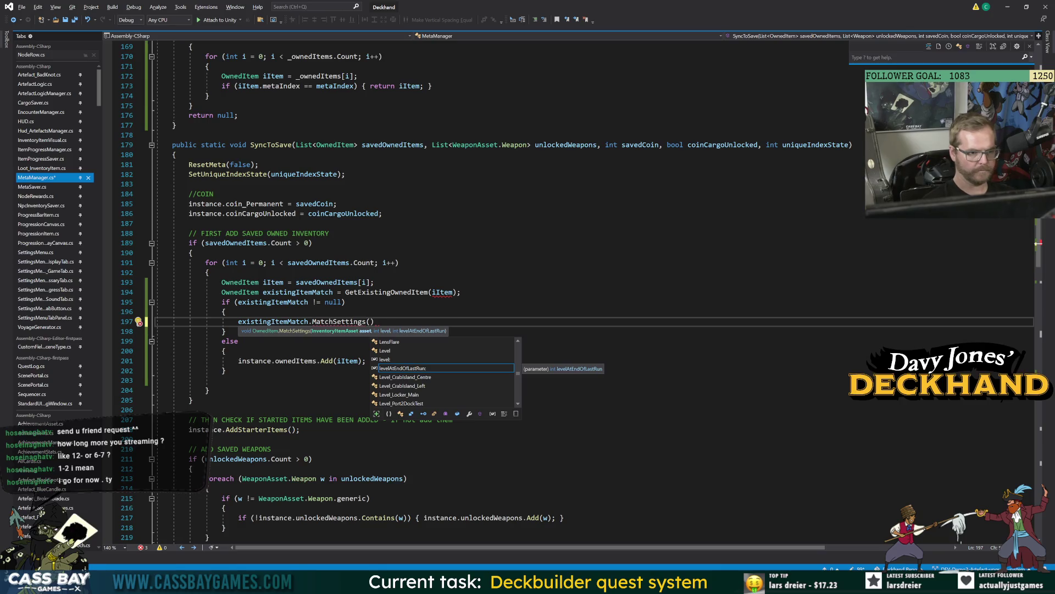
text(s)
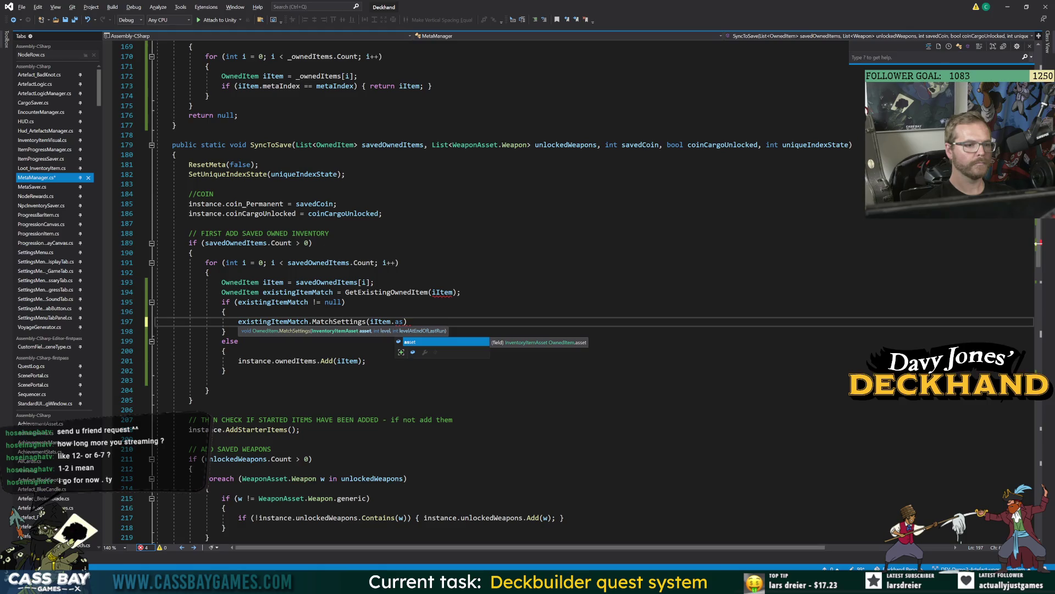
key(Tab)
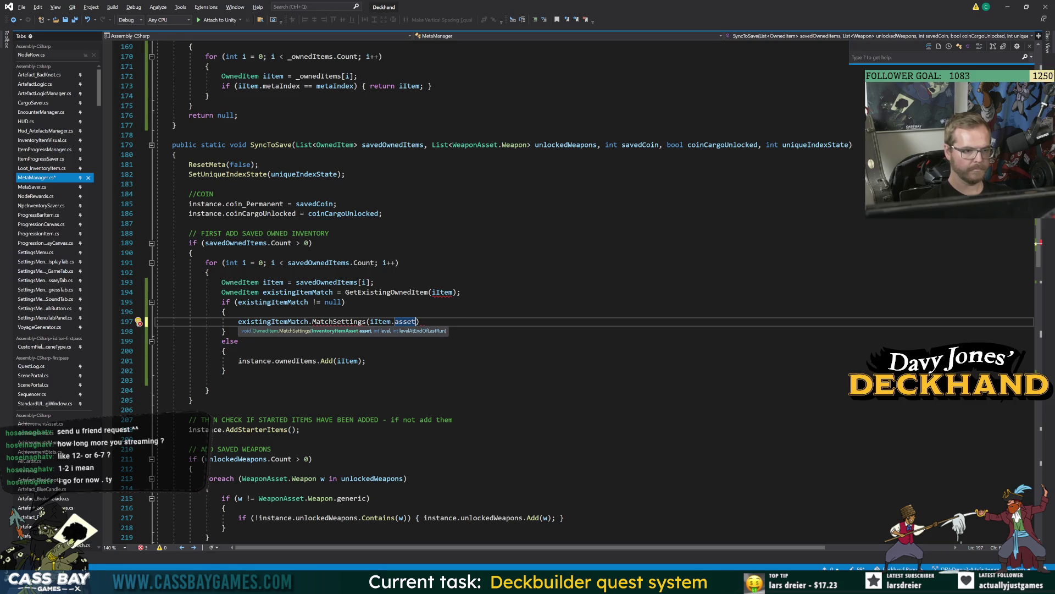
Review the else branch's ownedItems and iItem usage, the OwnedItem class, and savedOwnedItems.
click(194, 400)
click(297, 362)
double_click(297, 362)
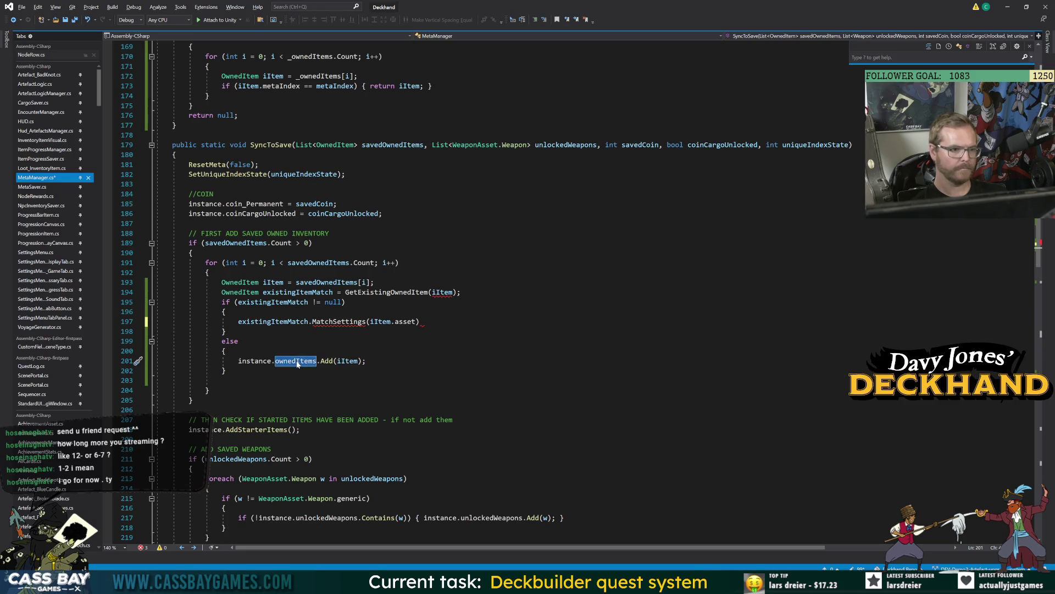
click(347, 361)
double_click(347, 361)
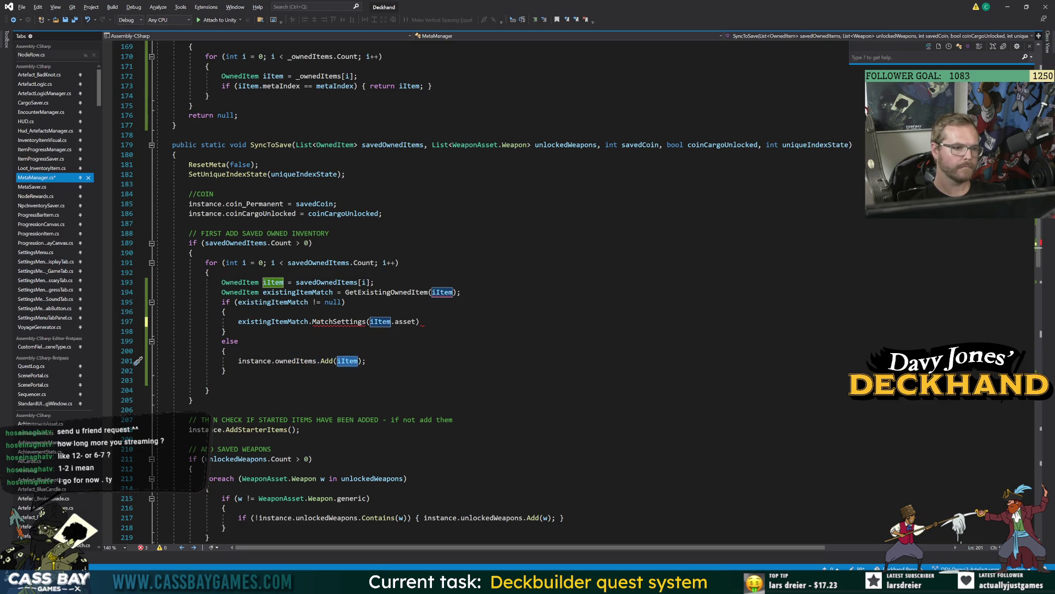
ctrl+click(244, 283)
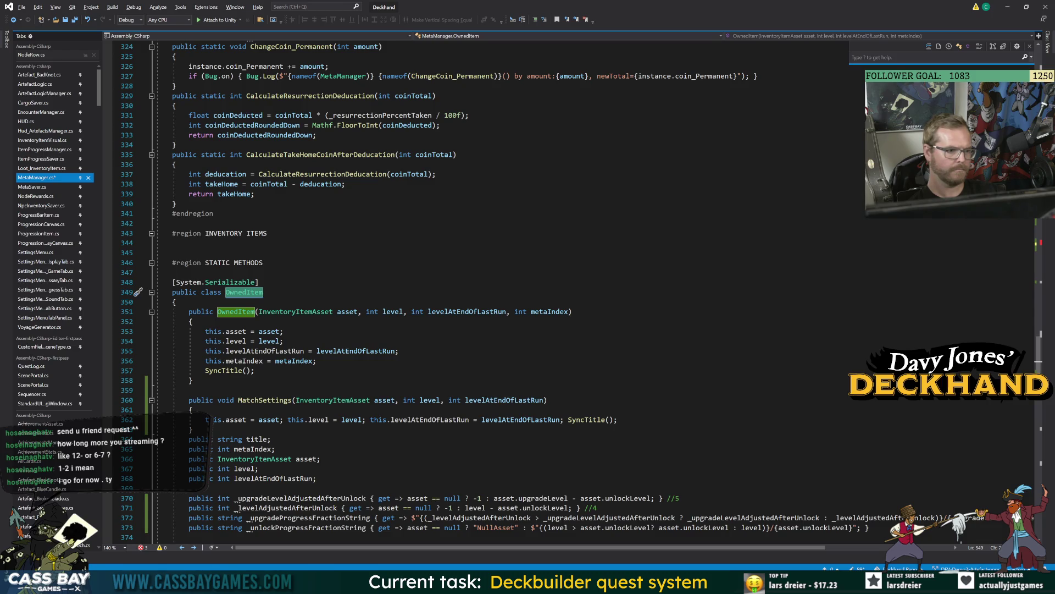
click(14, 23)
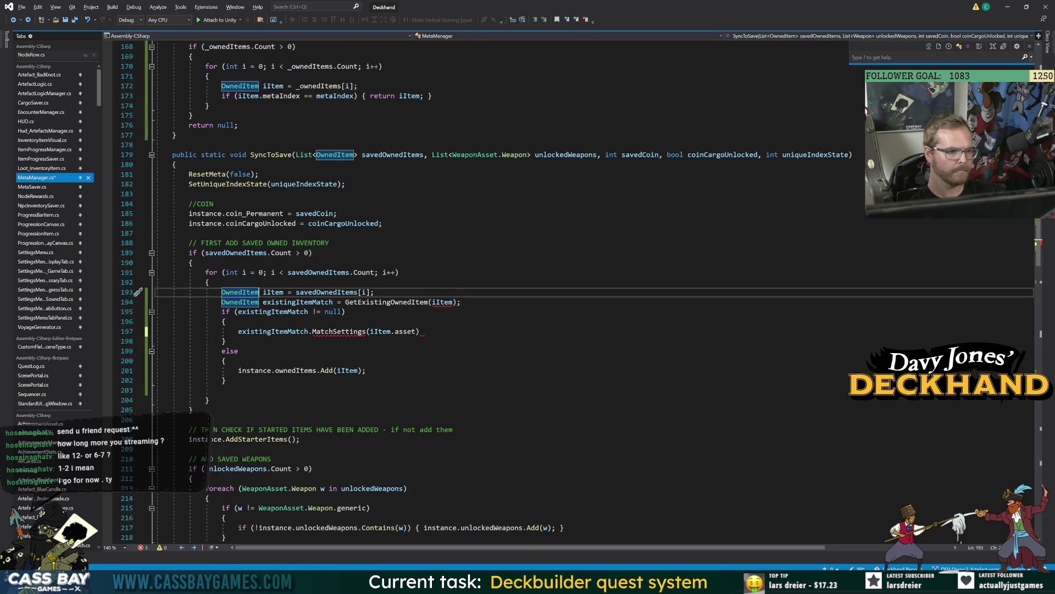
click(235, 253)
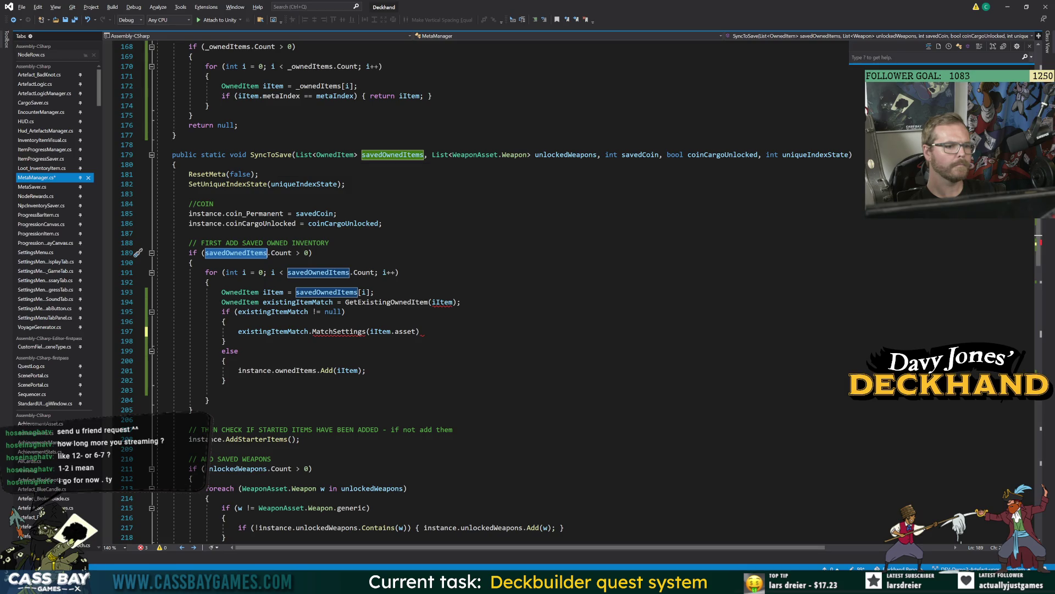
Finish the call with iItem.level and iItem.levelAtEndOfLastRun, and delete the leftover blank line.
click(417, 331)
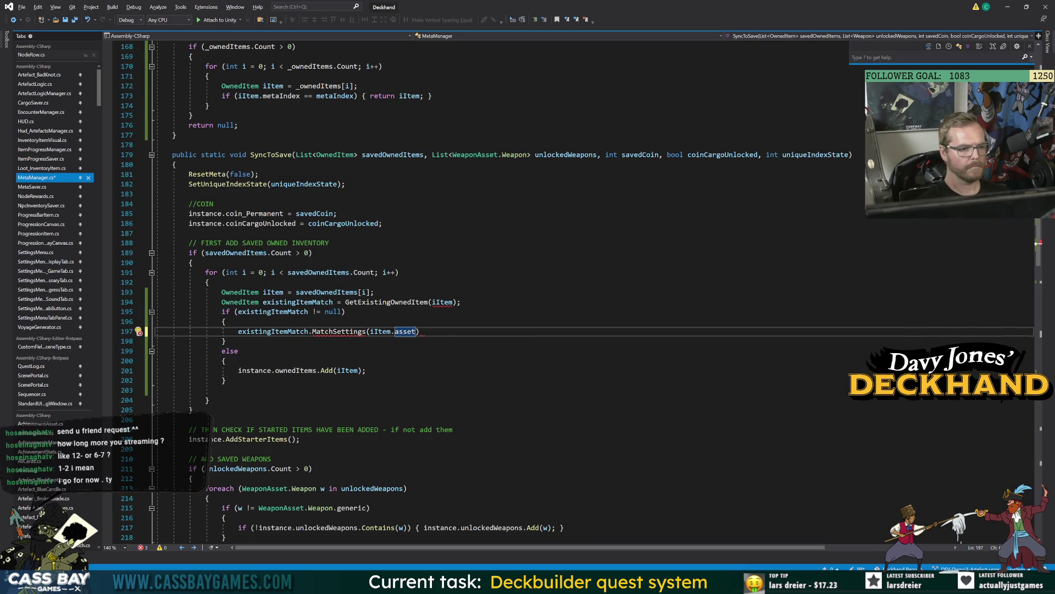
text(, iItem.level)
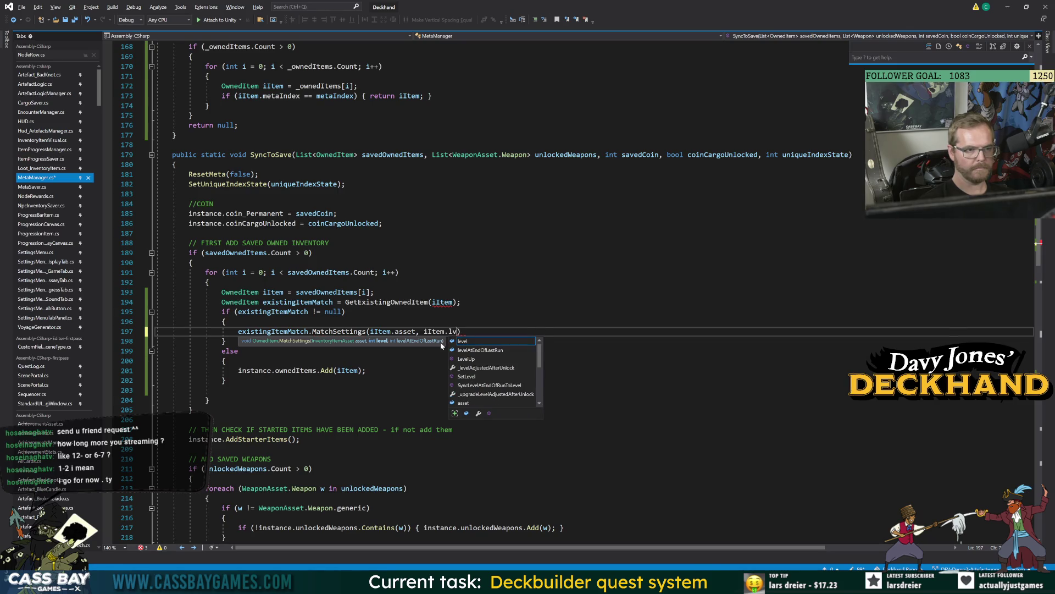
text(, iItem.levelA)
key(Tab)
text())
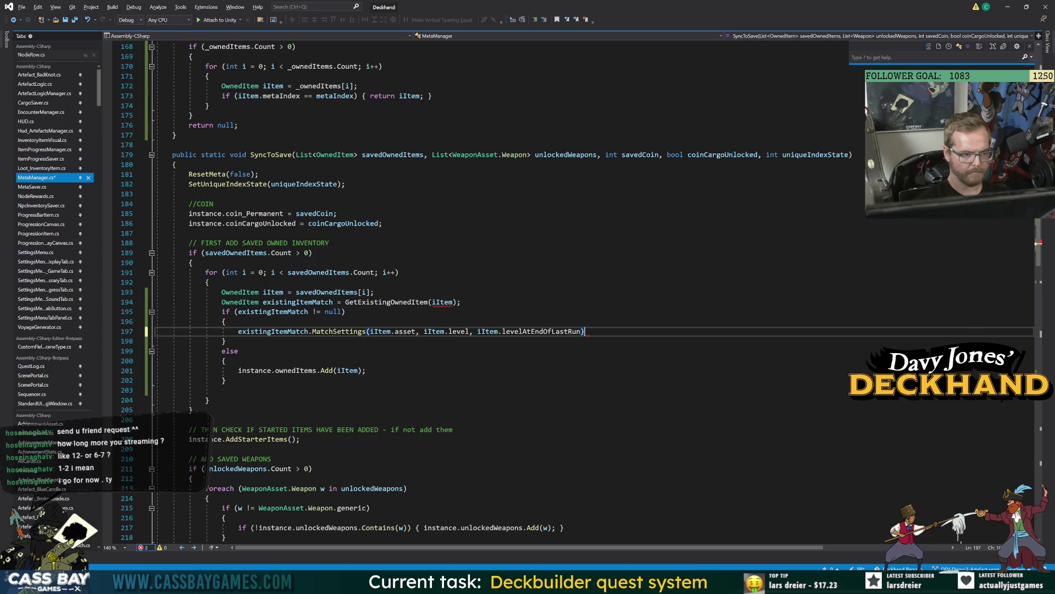
click(209, 410)
drag(155, 394, 231, 380)
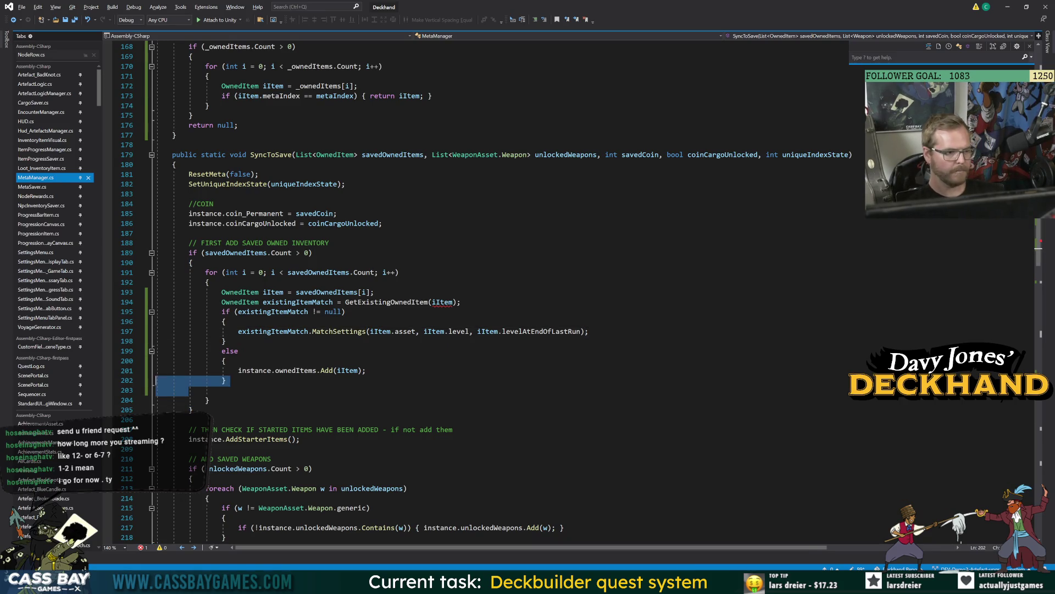
key(Delete)
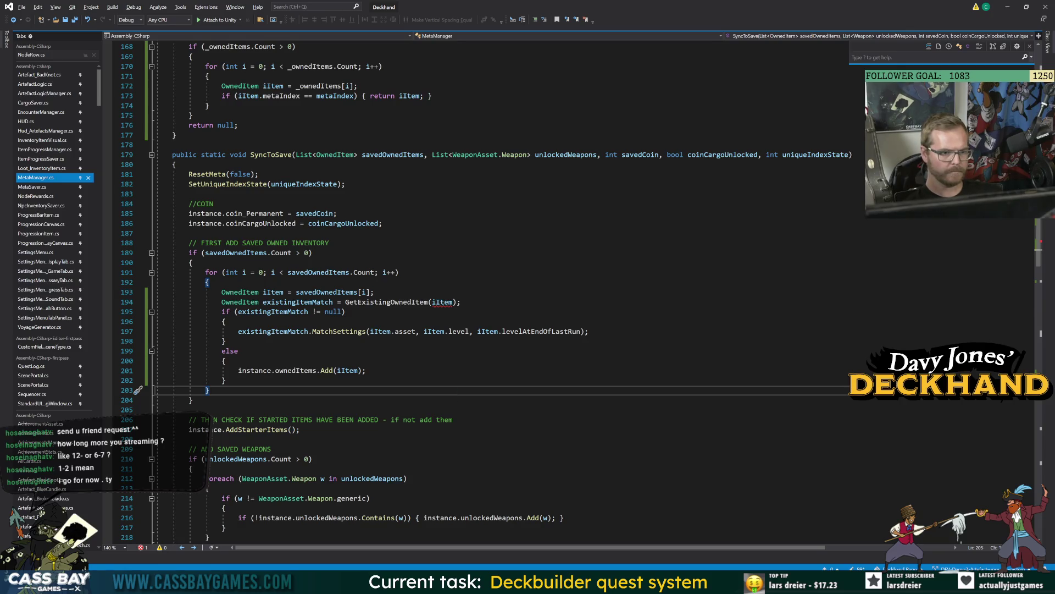
Pass iItem.metaIndex to GetExistingOwnedItem, then switch to Unity to test.
click(454, 302)
text(.meta)
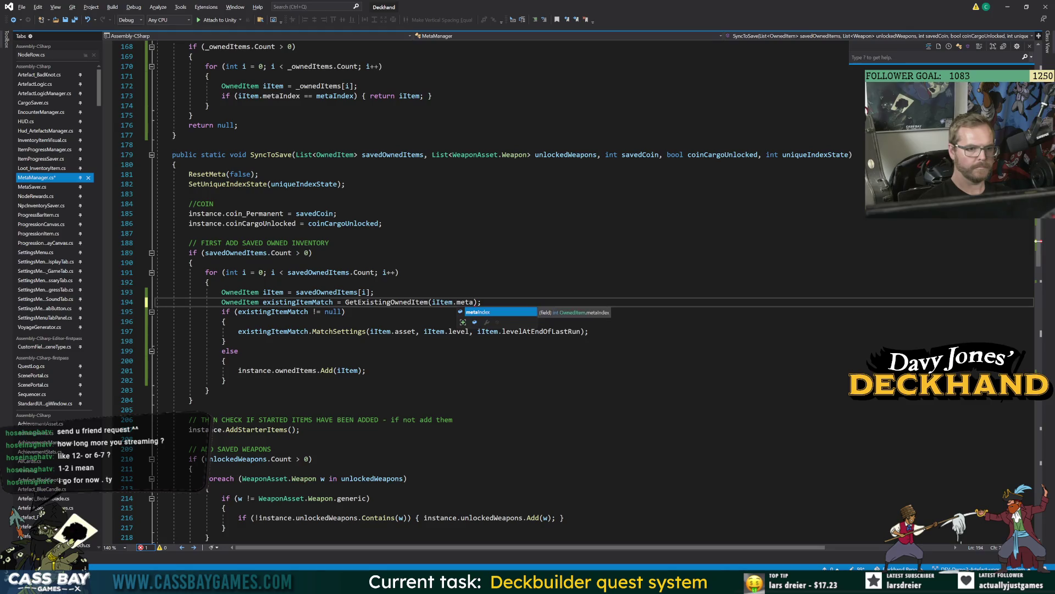
key(Tab)
click(400, 272)
key(alt+Tab)
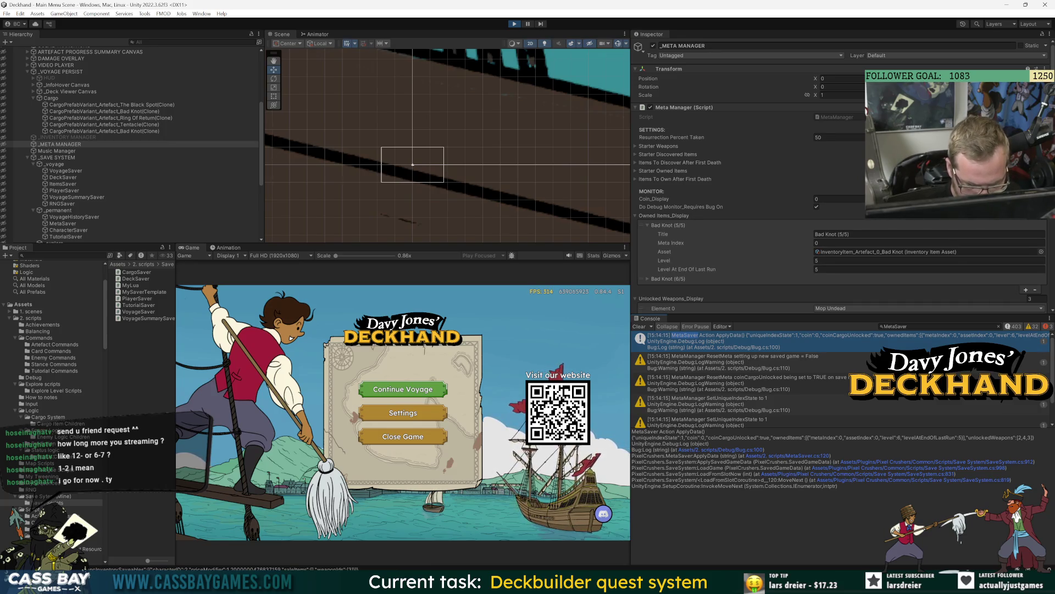
Delete the save file in settings, then start a new voyage with the Saber and set sail.
click(418, 409)
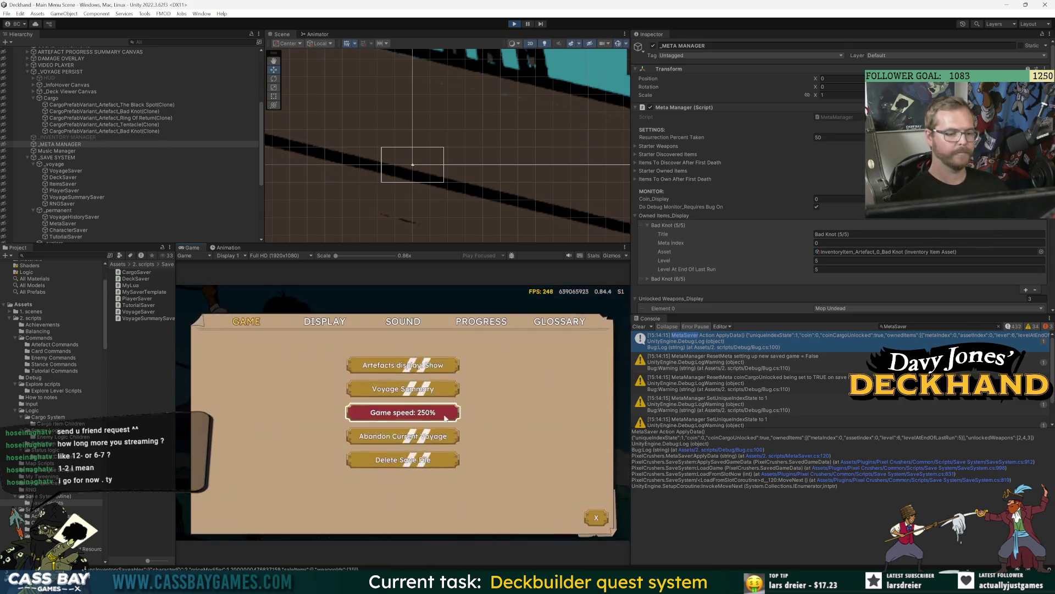
click(400, 450)
click(422, 427)
click(415, 378)
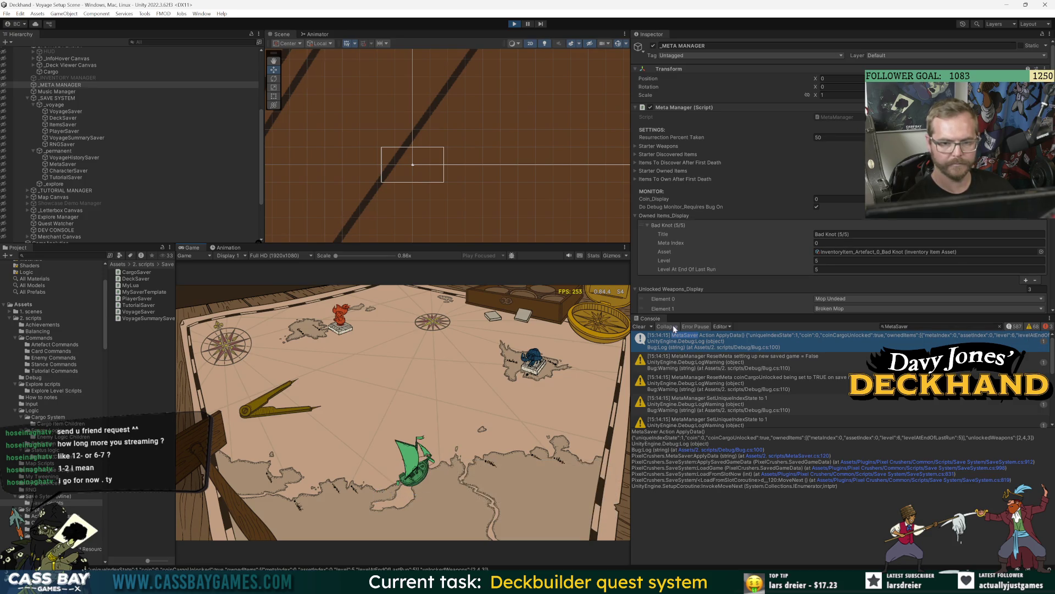
click(347, 319)
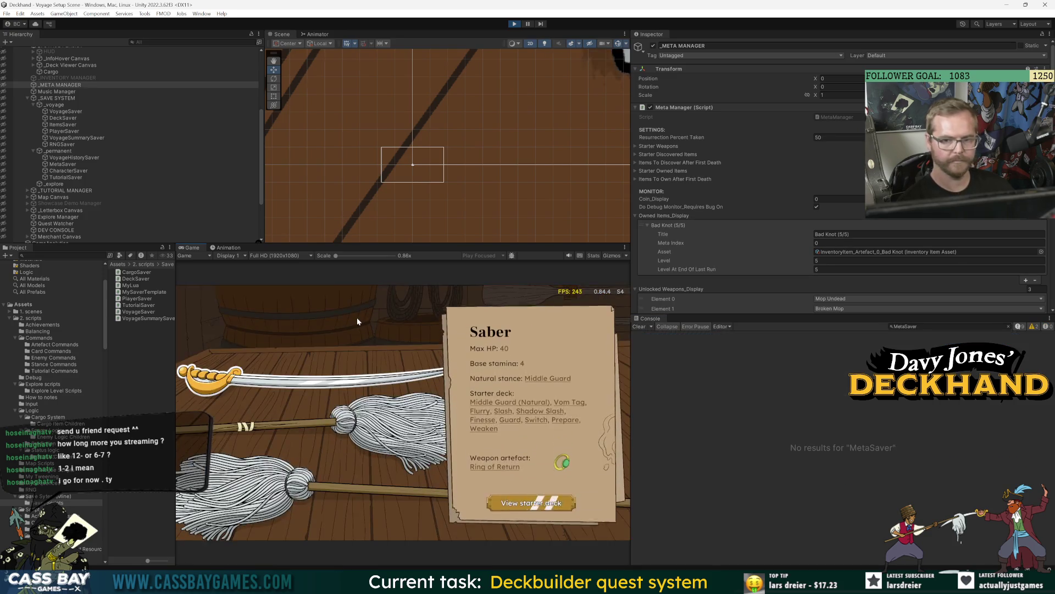
click(421, 386)
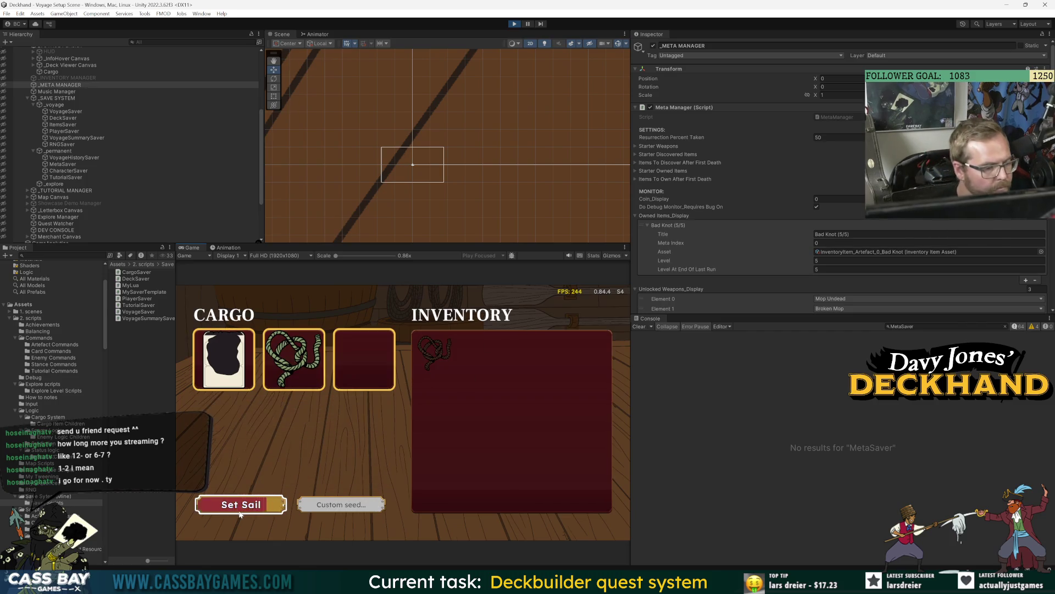
click(241, 512)
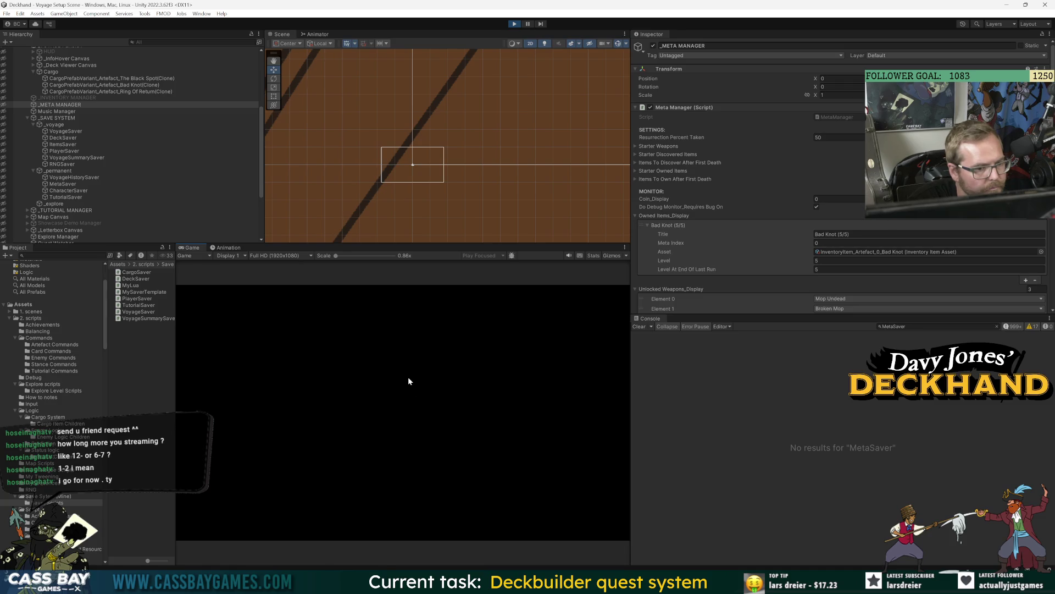
Fight the Pirates ship, win it with the 'win all' debug command, and take the Flotsam artefact.
click(571, 405)
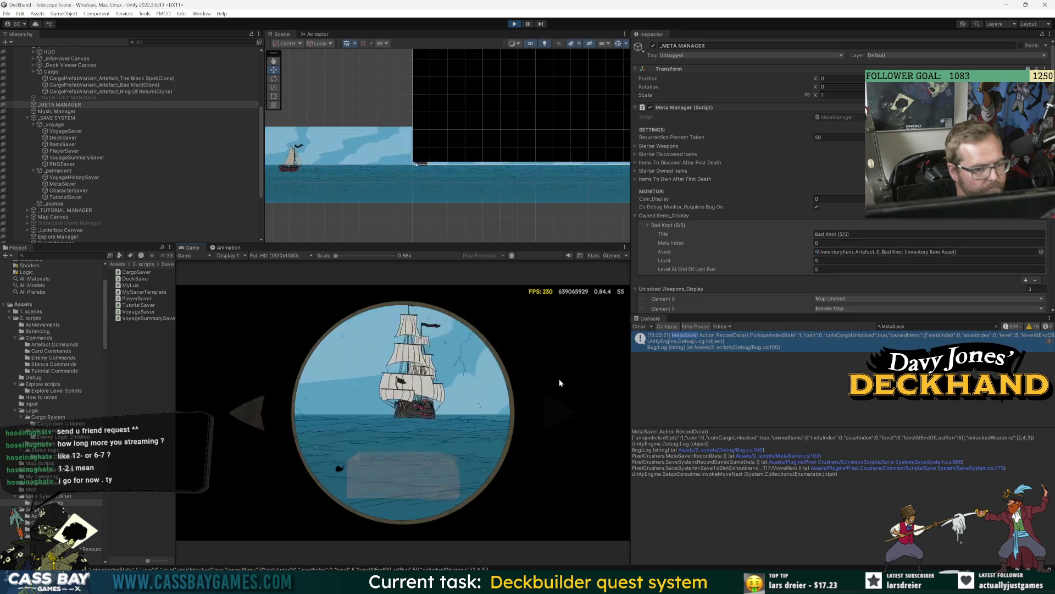
click(410, 376)
text(win a)
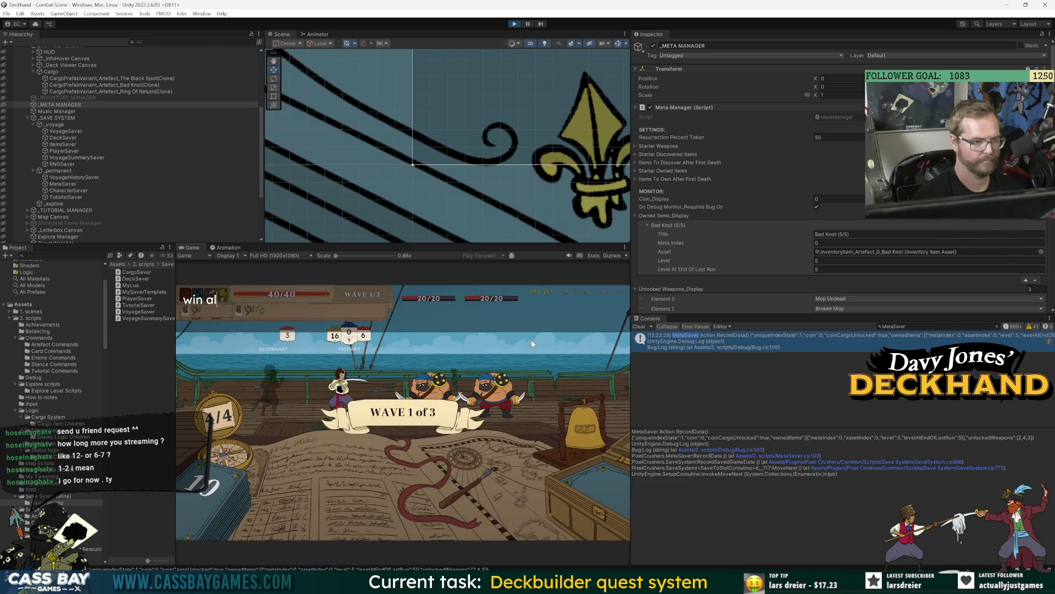
text(l)
key(Return)
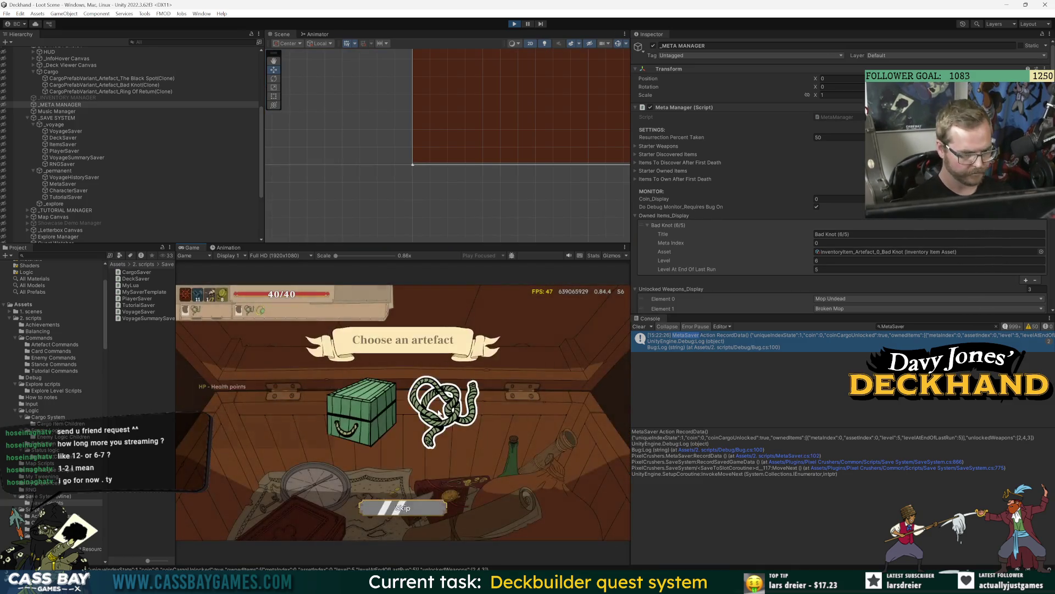
click(362, 412)
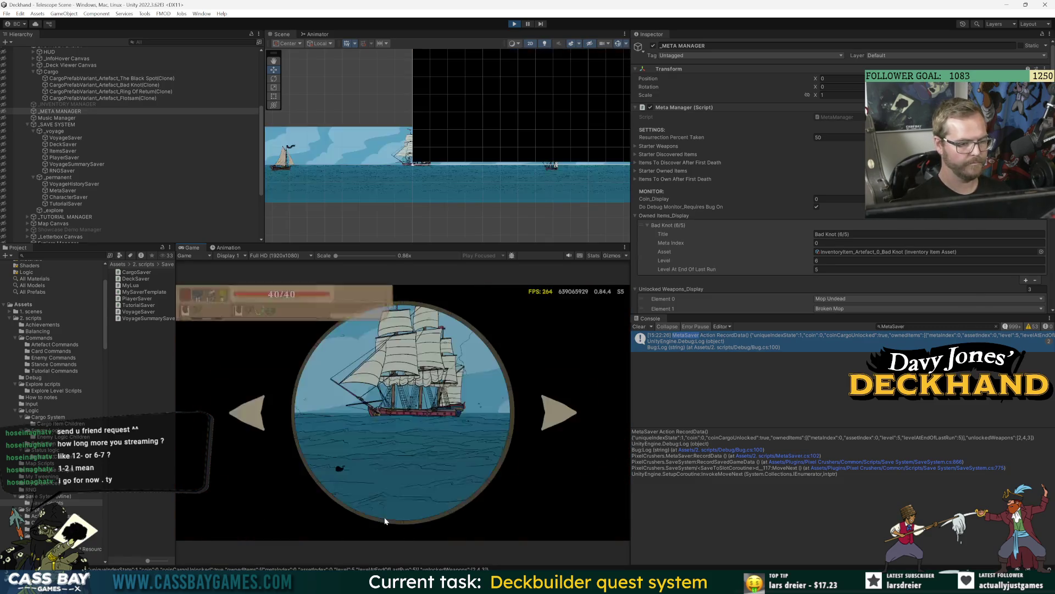
Start the Navy (Elite) encounter, then check artefact unlock progress from the pause menu.
click(385, 520)
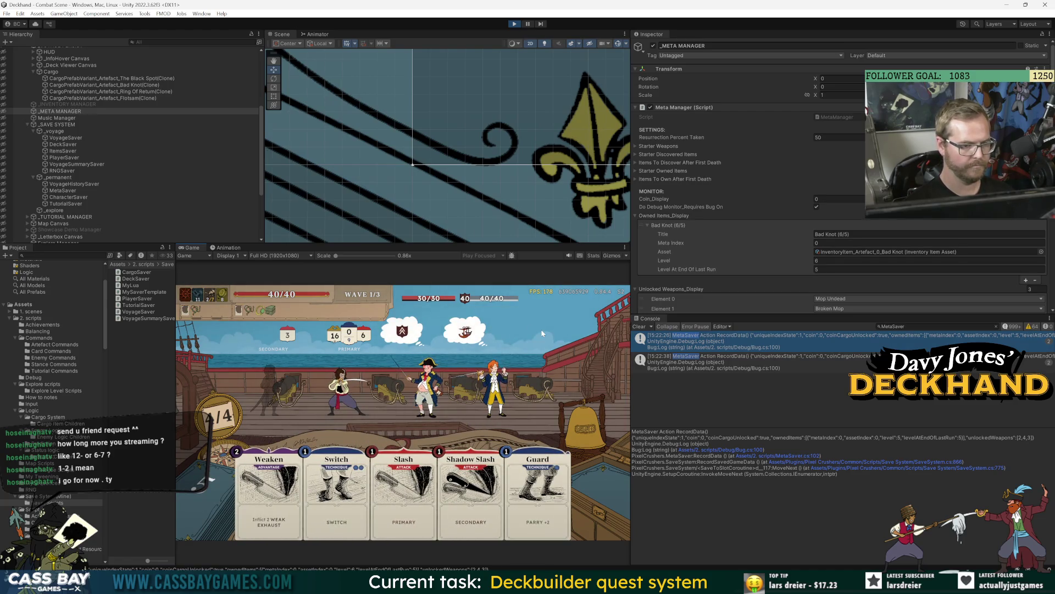
key(Escape)
click(487, 318)
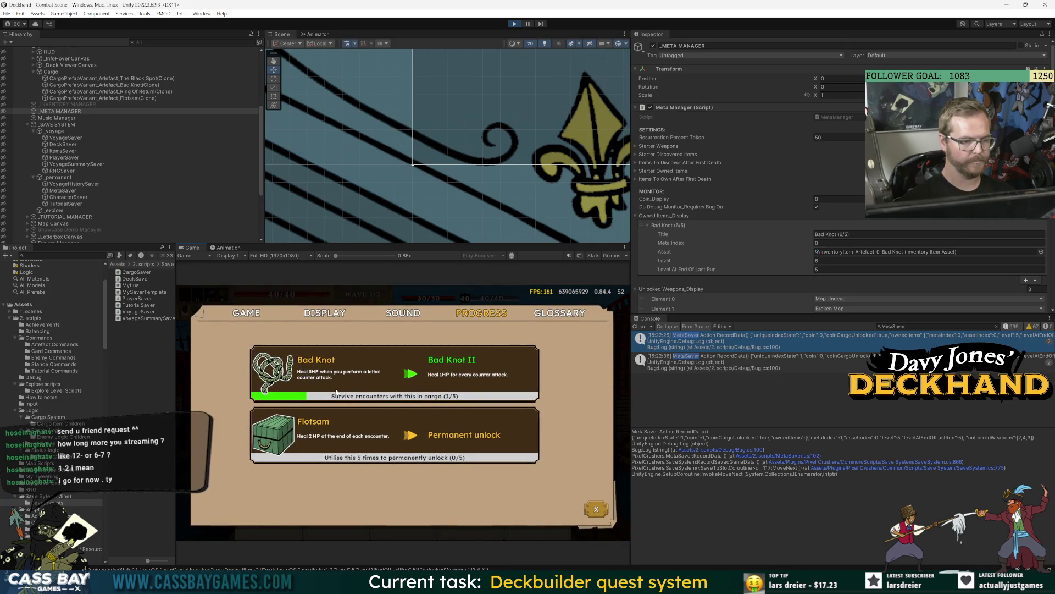
key(Escape)
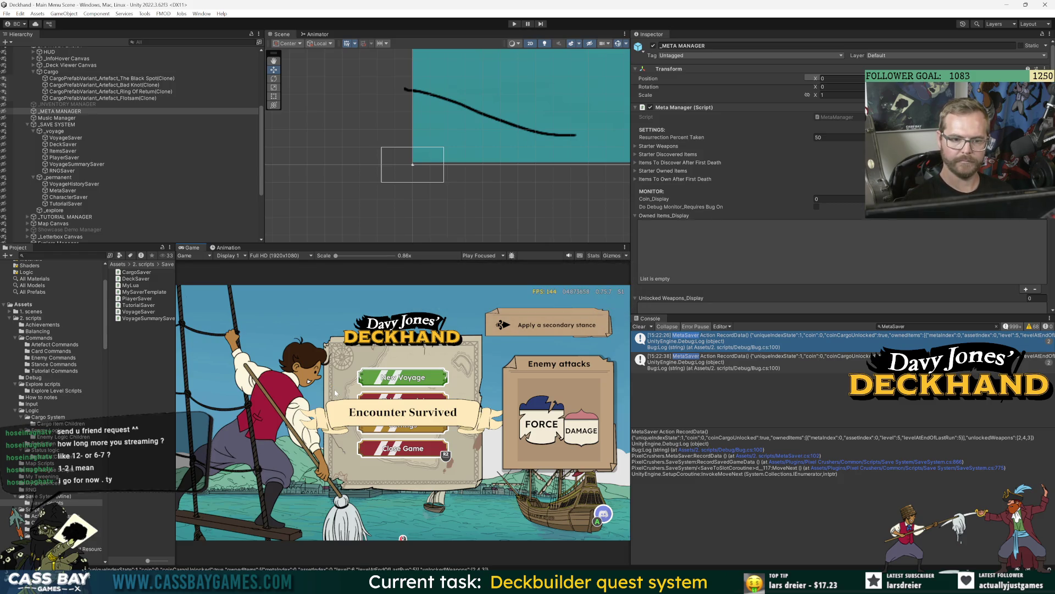
Restart play mode with Ctrl+P, then switch to Visual Studio at SyncToSave.
key(ctrl+p)
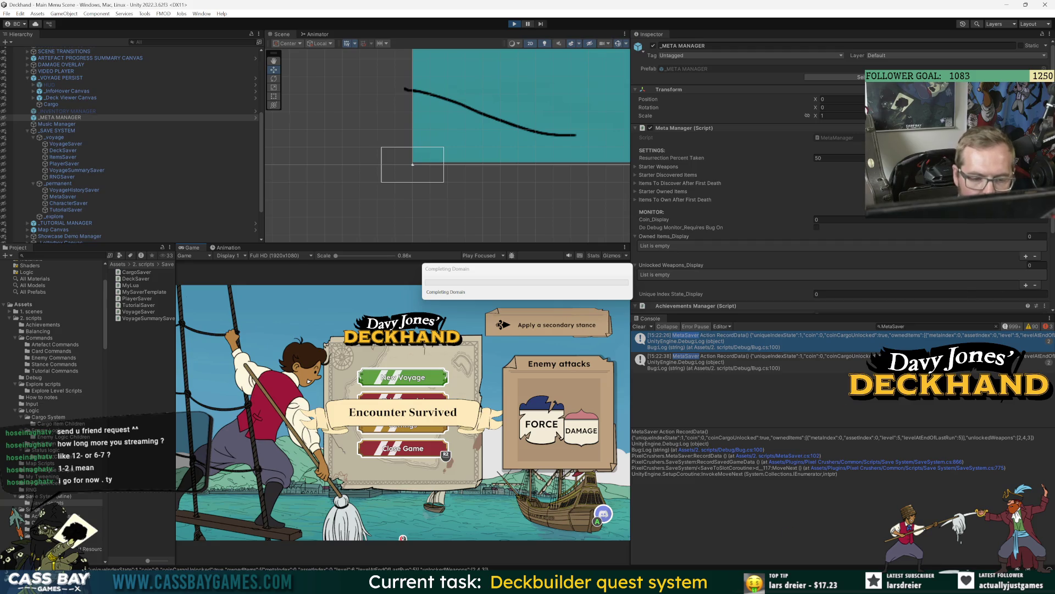
key(alt+Tab)
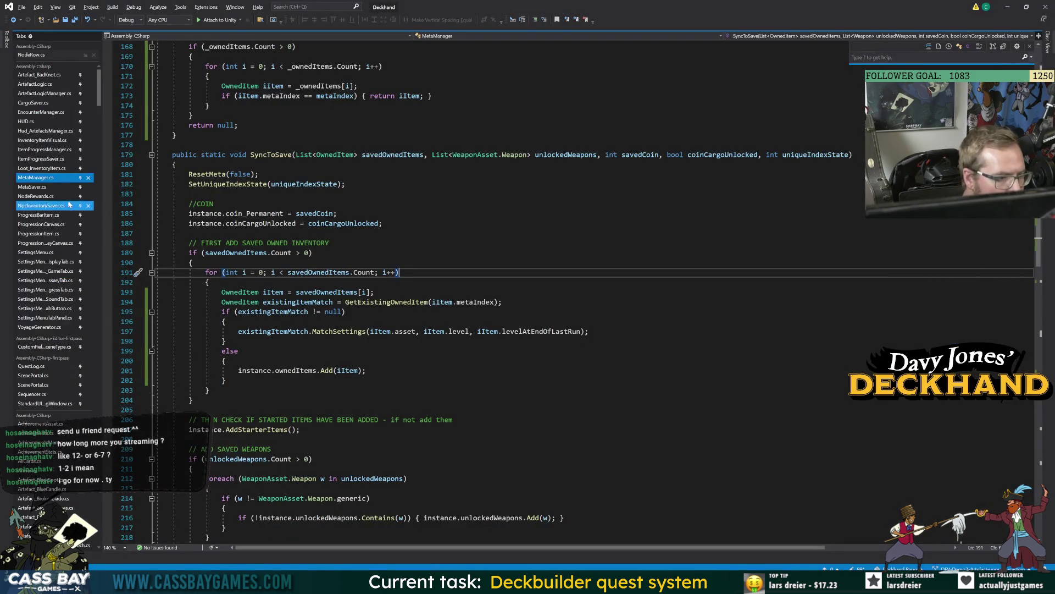
Open MetaSaver.cs at ApplyData to see how it passes savedOwnedItems to SyncToSave, then return to Unity.
click(36, 186)
scroll(440, 275, up, 5)
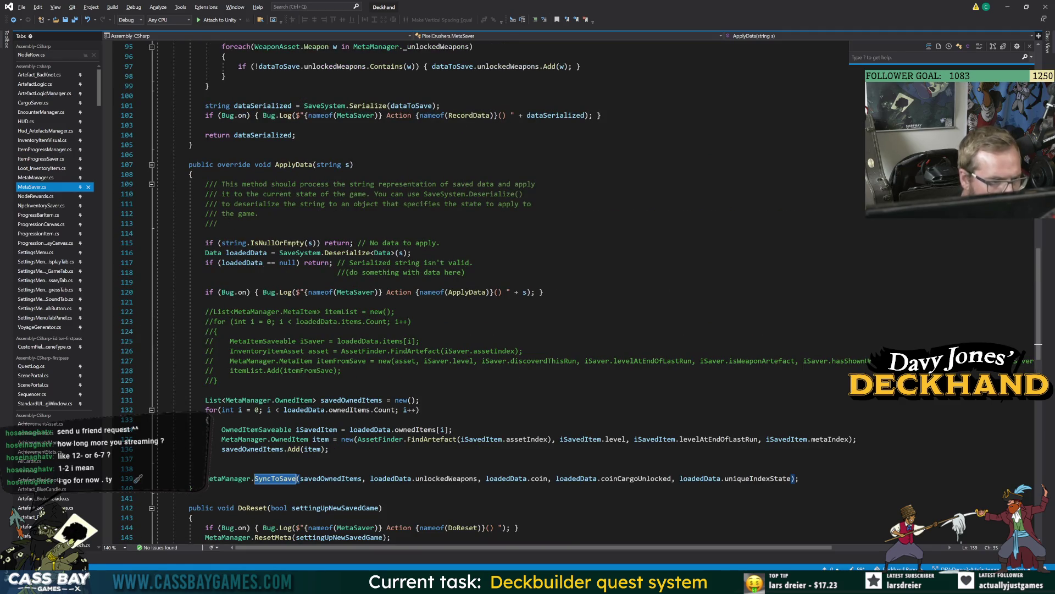
click(466, 292)
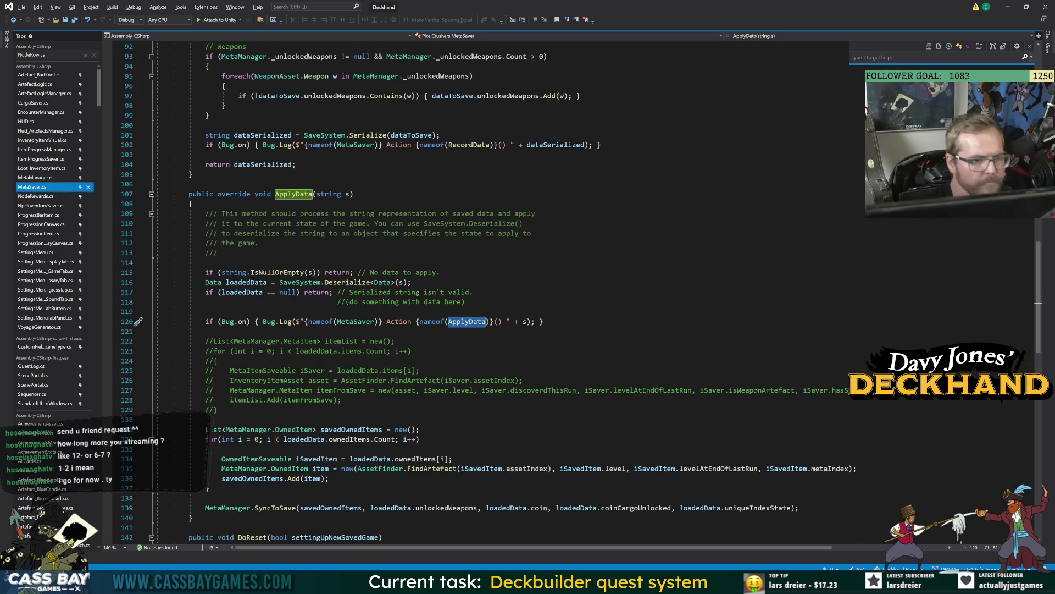
key(alt+Tab)
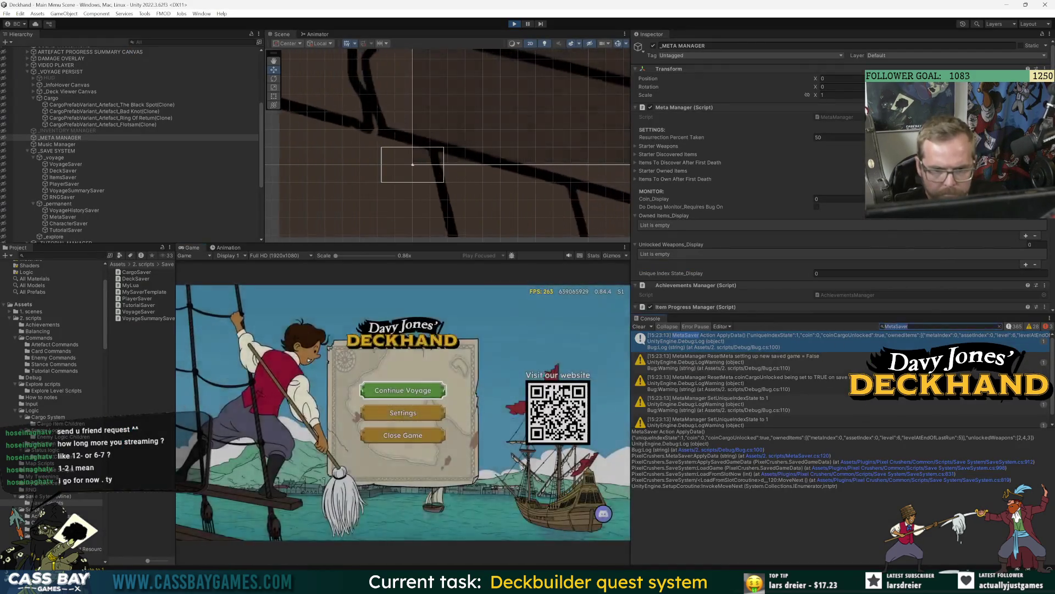
Filter the Unity Console to 'MetaSaver Action' logs and inspect the log's stack trace.
click(934, 326)
text(a)
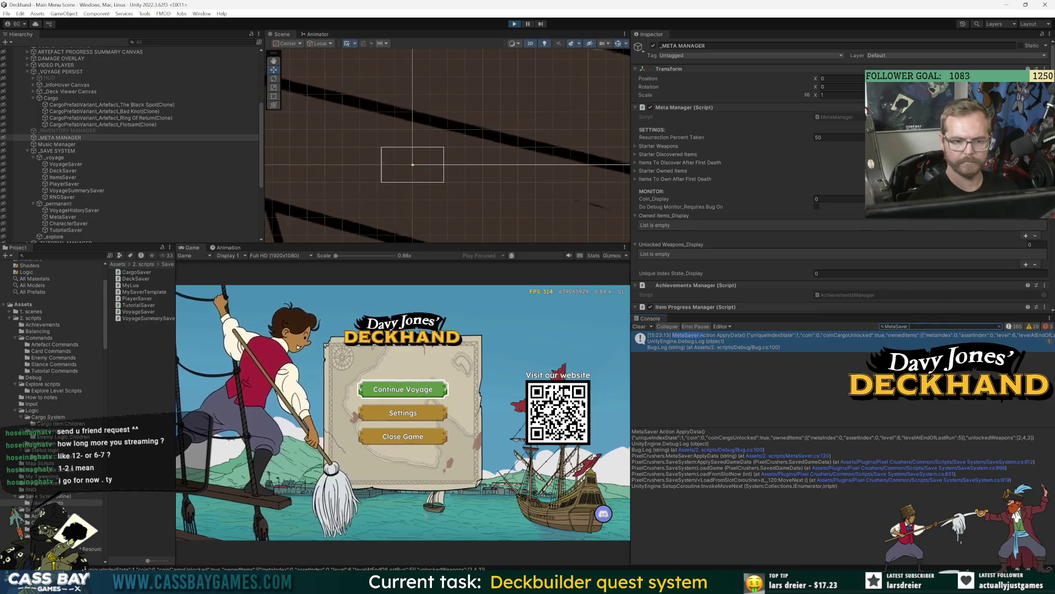
key(BackSpace)
text(App)
key(BackSpace)
key(BackSpace)
text(ction)
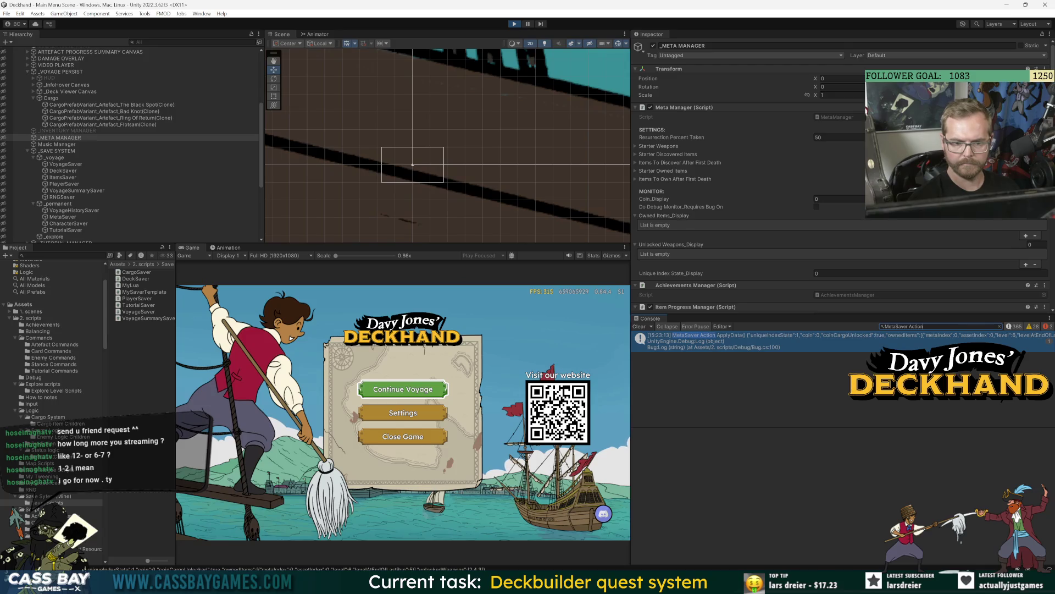
click(861, 343)
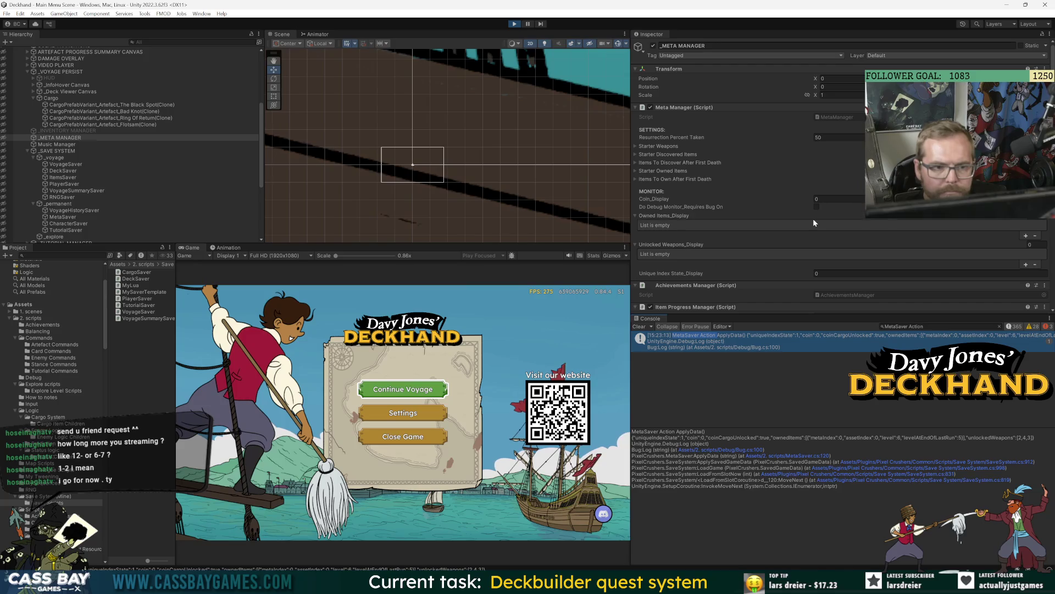
Check the artefact unlock progress in Settings, then continue the saved voyage.
click(403, 412)
click(482, 313)
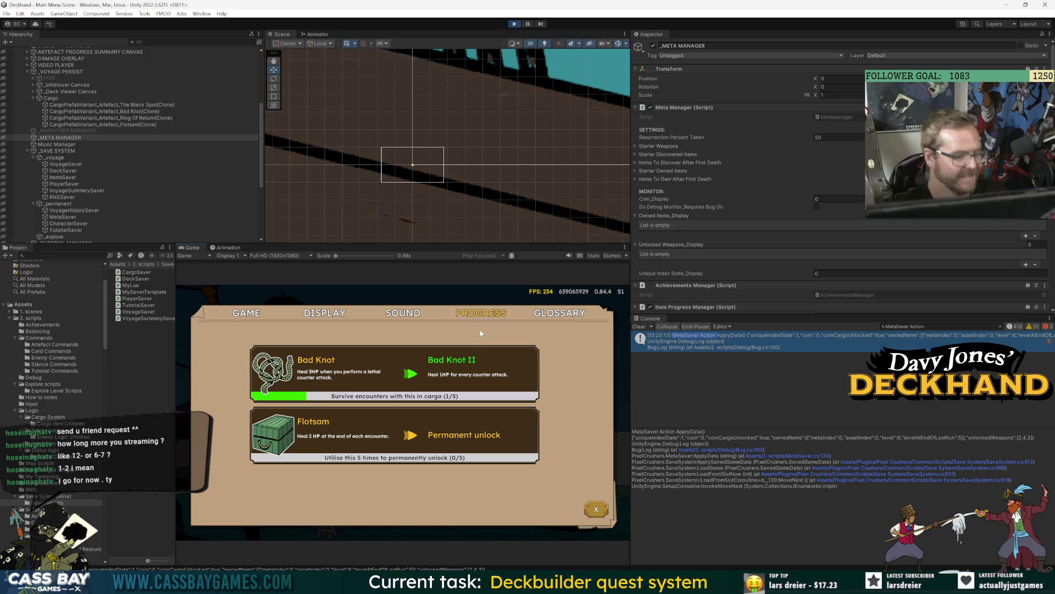
click(597, 510)
click(420, 389)
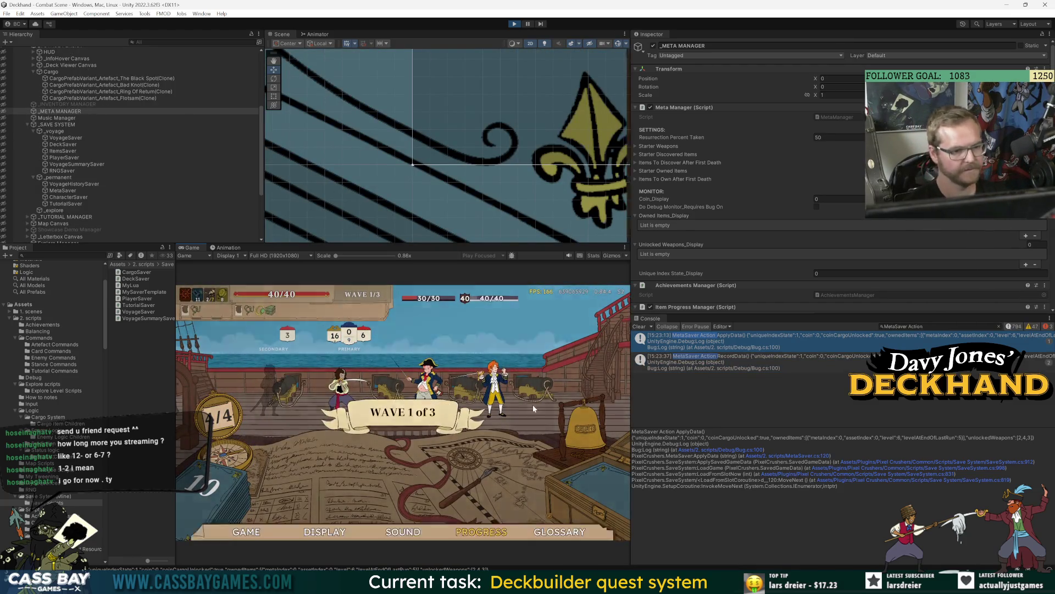
Recheck artefact progress from the pause menu, then win the combat with the win-all debug command.
key(Escape)
click(401, 402)
key(Escape)
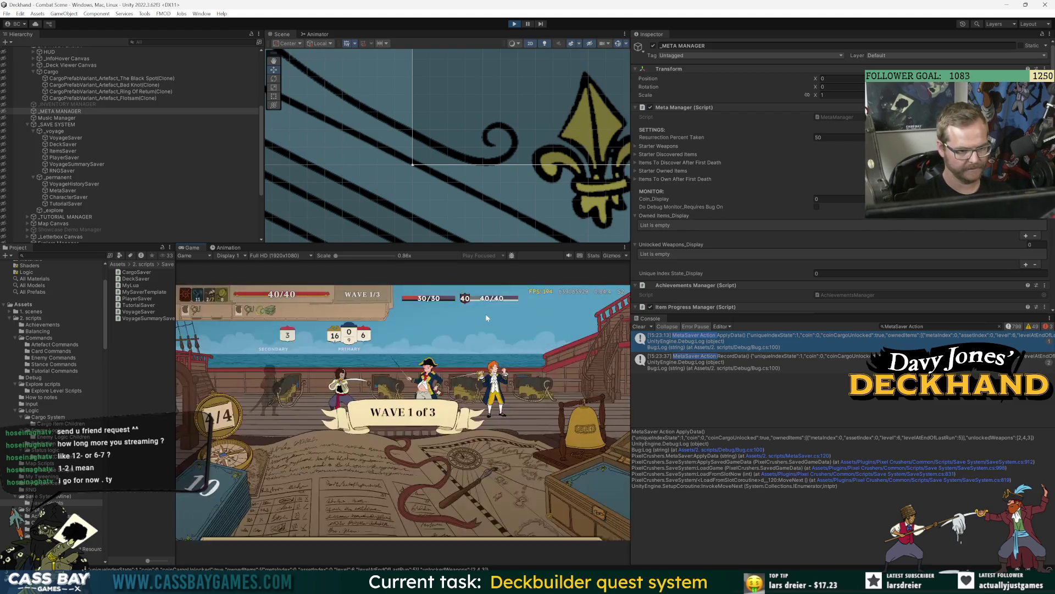
key(Escape)
key(Escape)
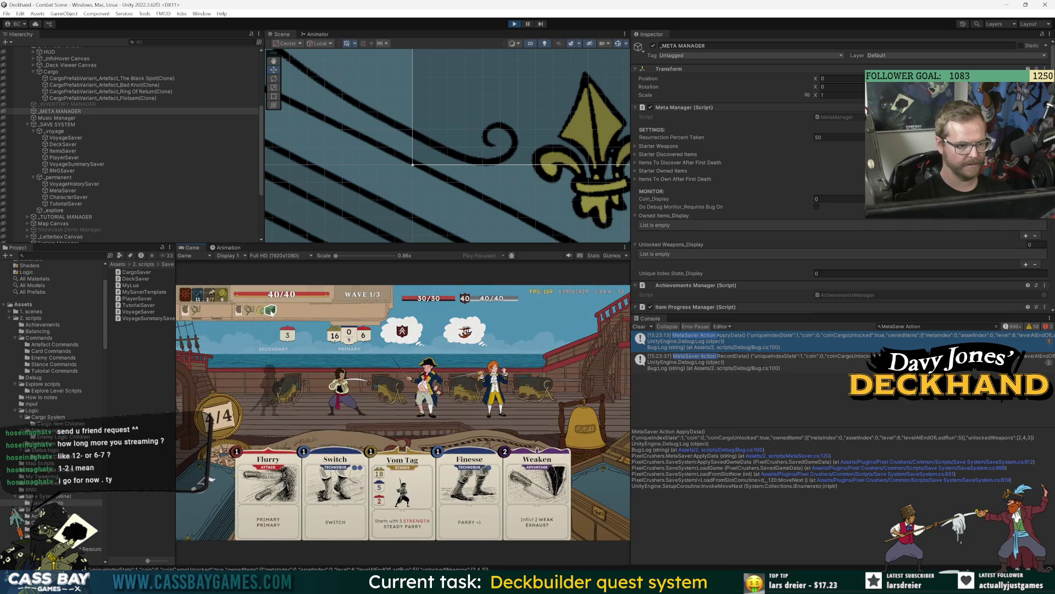
key(Escape)
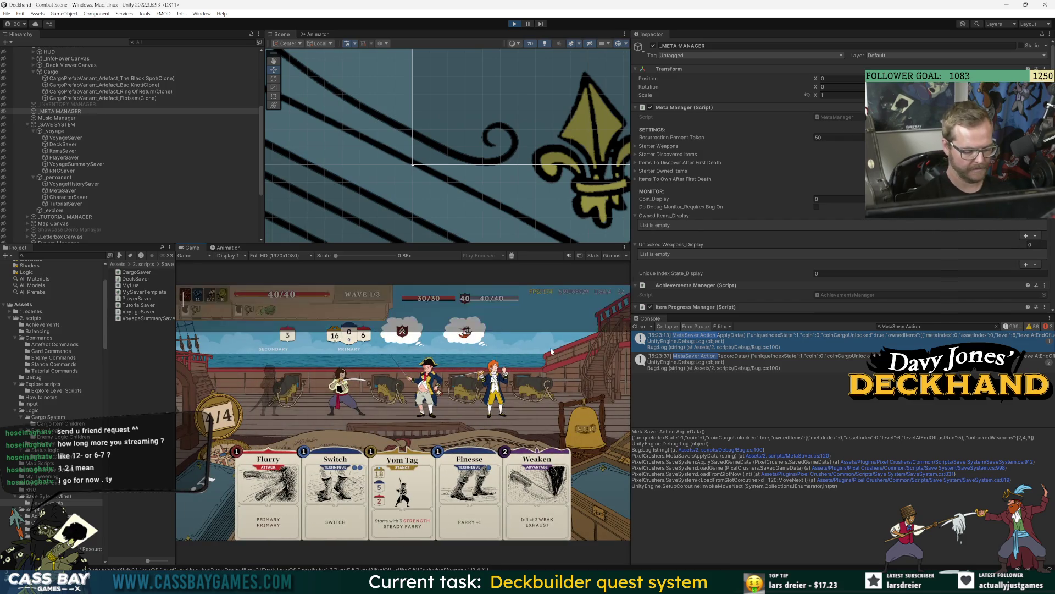
text(win all)
key(Return)
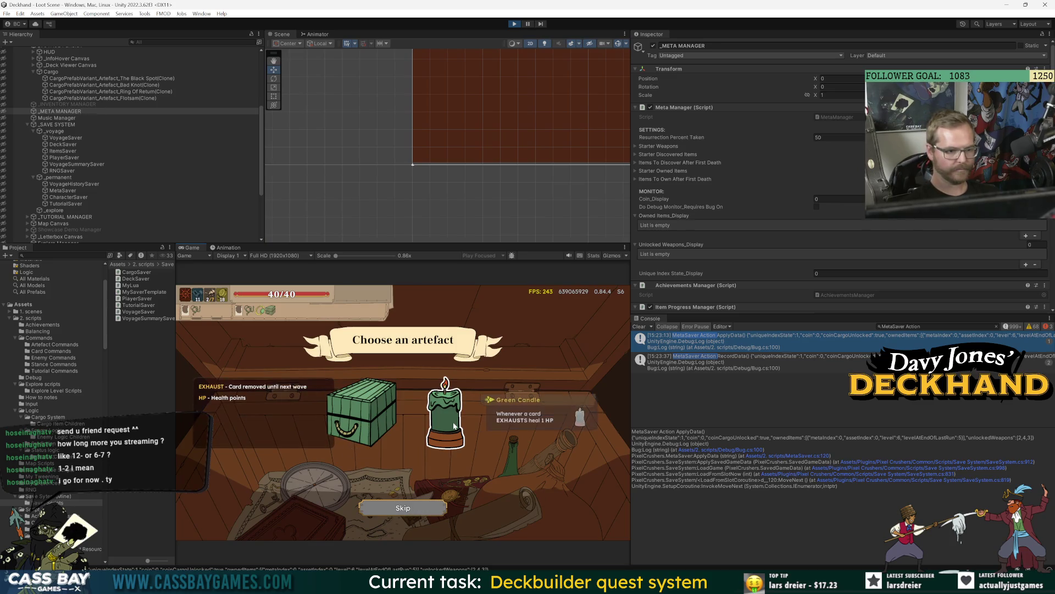
Take the Green Candle artefact and start the encounter with the Navy (Elite) ship.
click(443, 434)
click(428, 505)
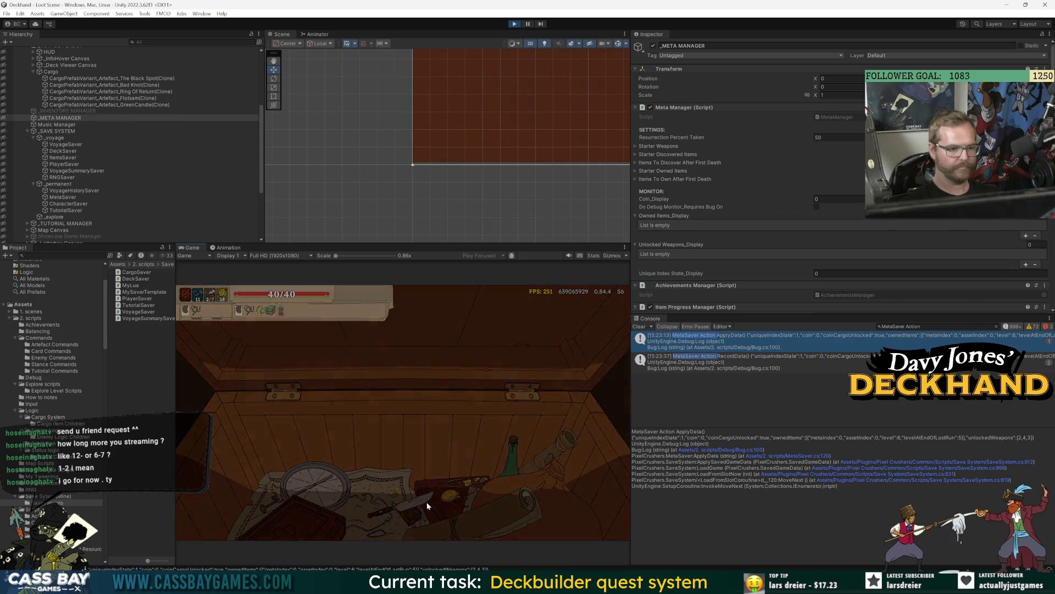
click(555, 416)
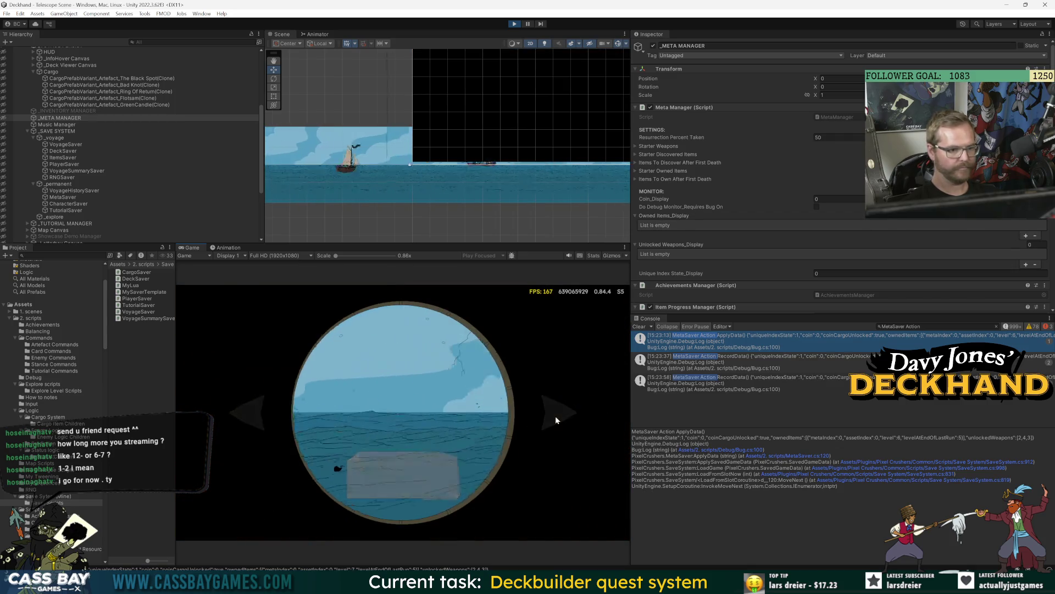
click(403, 366)
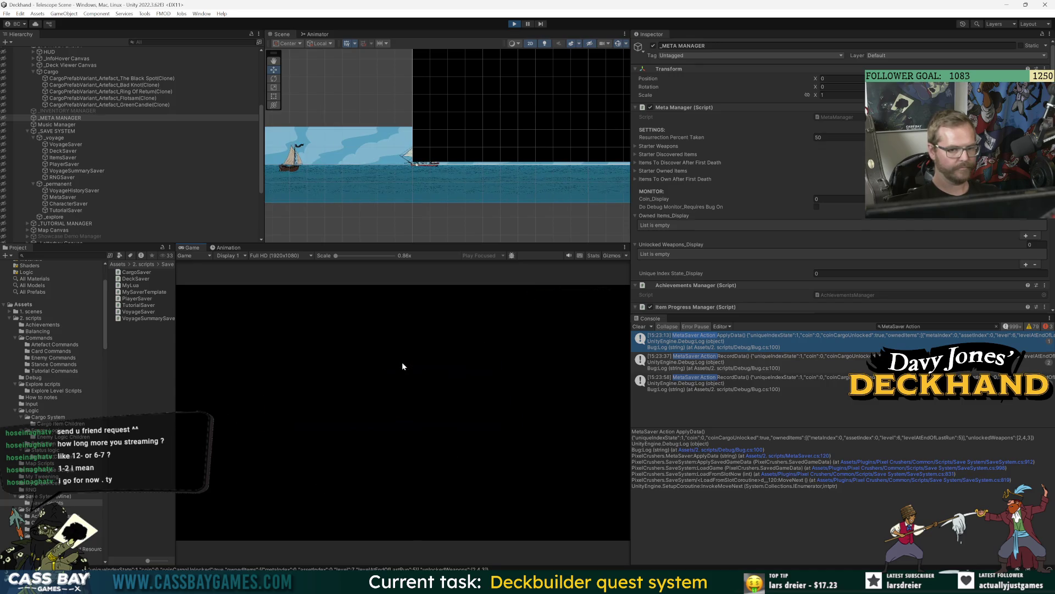
Confirm in the progress menu that Bad Knot shows 2/5 and Flotsam 1/5, then resume combat.
key(Escape)
click(458, 317)
scroll(416, 415, down, 2)
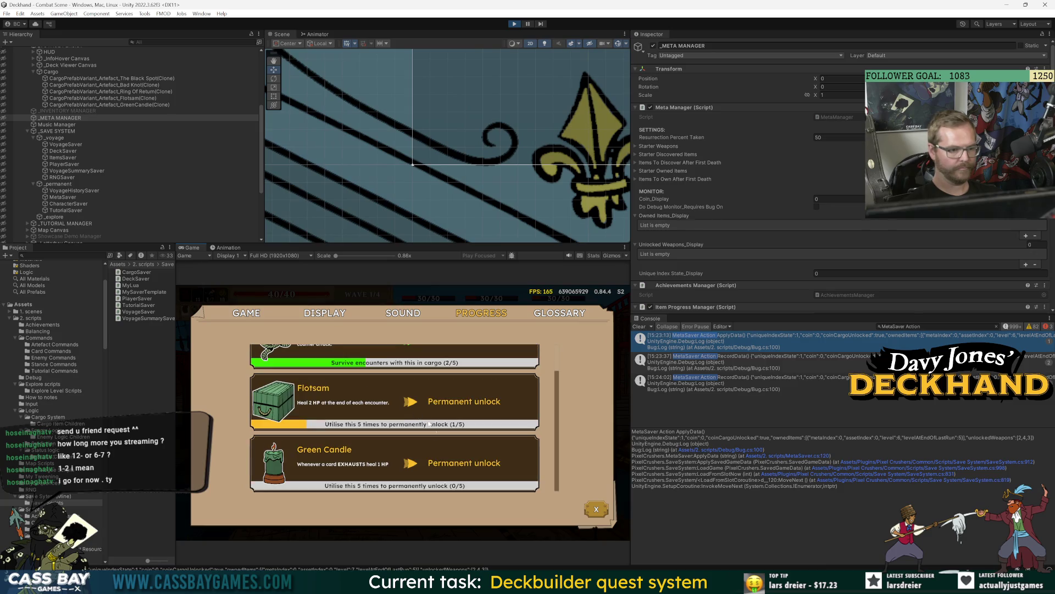
scroll(462, 458, up, 1)
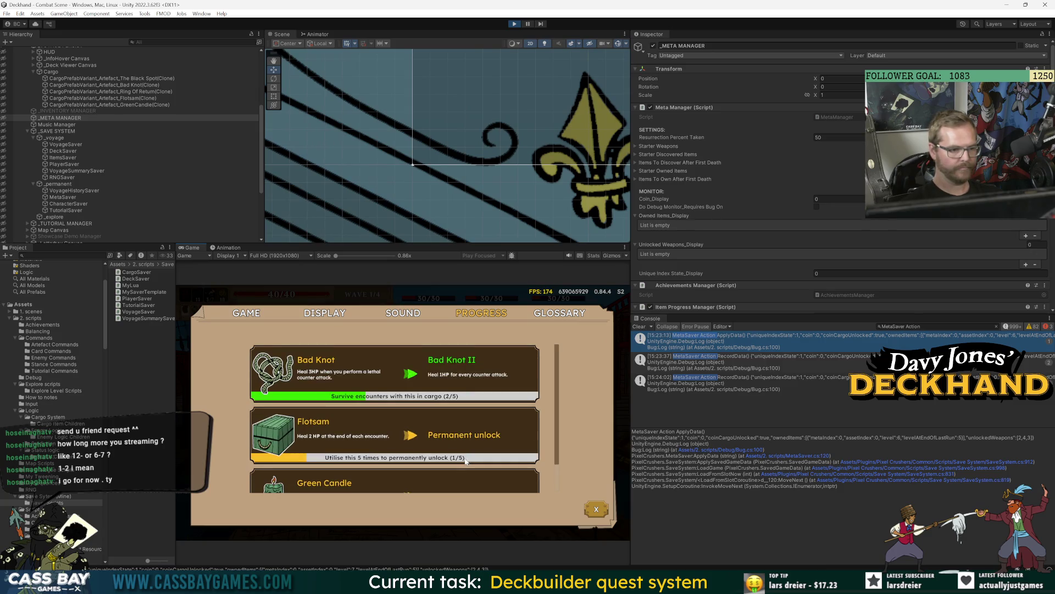
key(Escape)
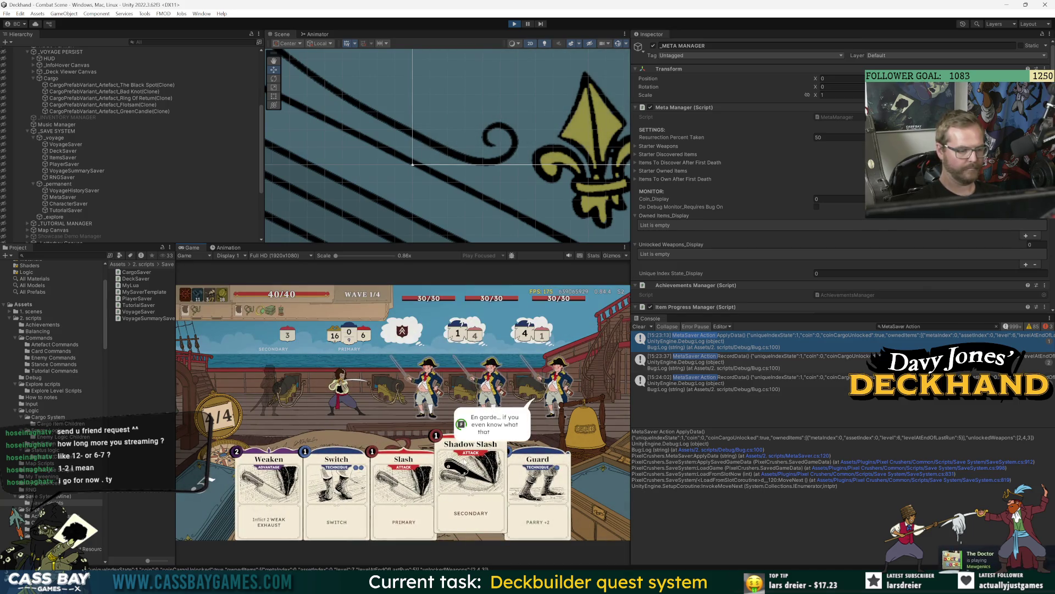
Restart Play mode to reload the save, then launch Steam from Windows search.
key(ctrl+p)
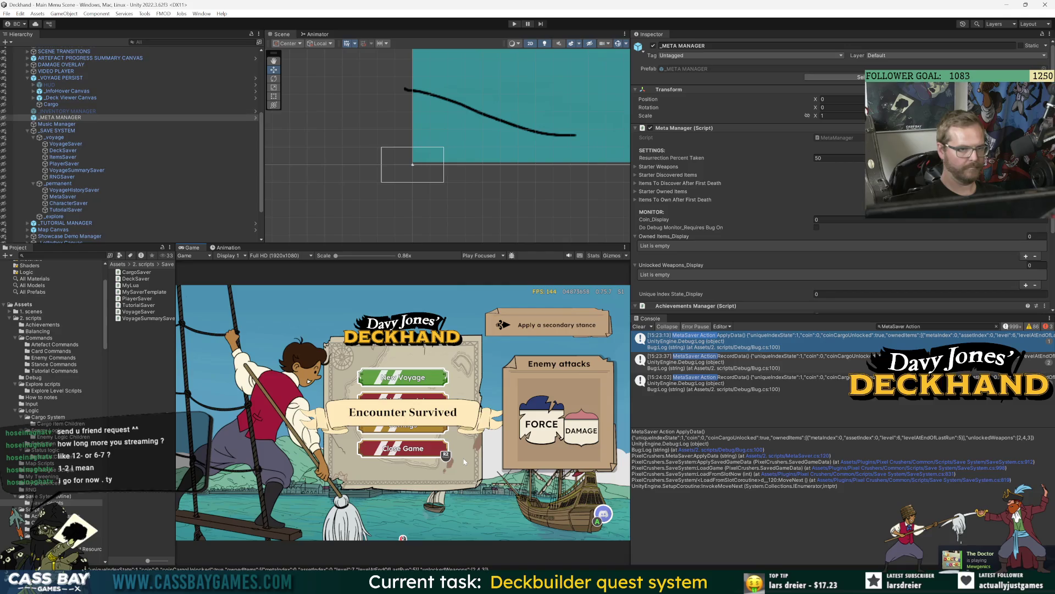
key(ctrl+p)
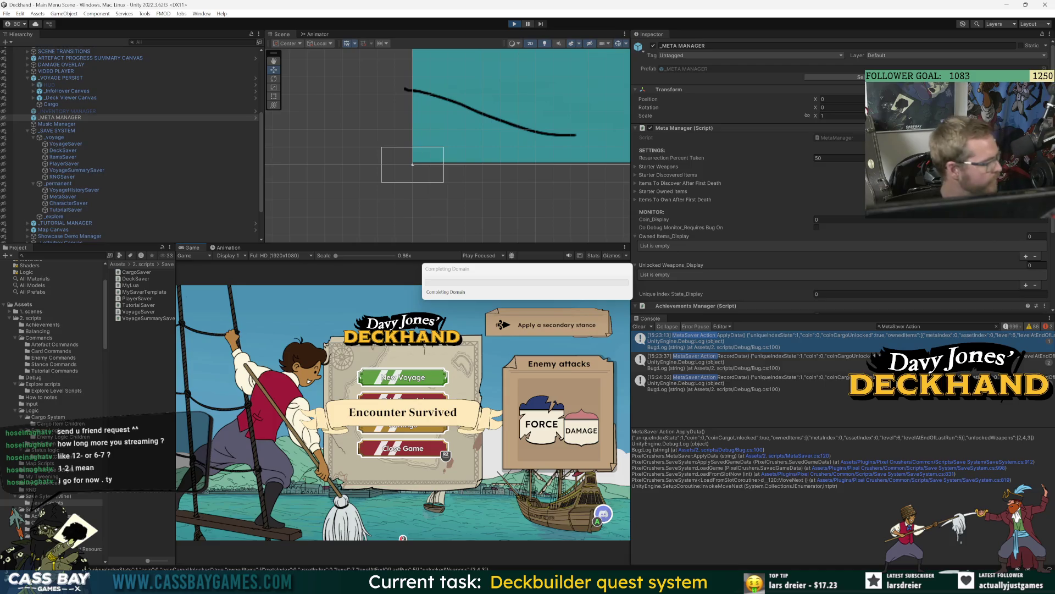
key(super+s)
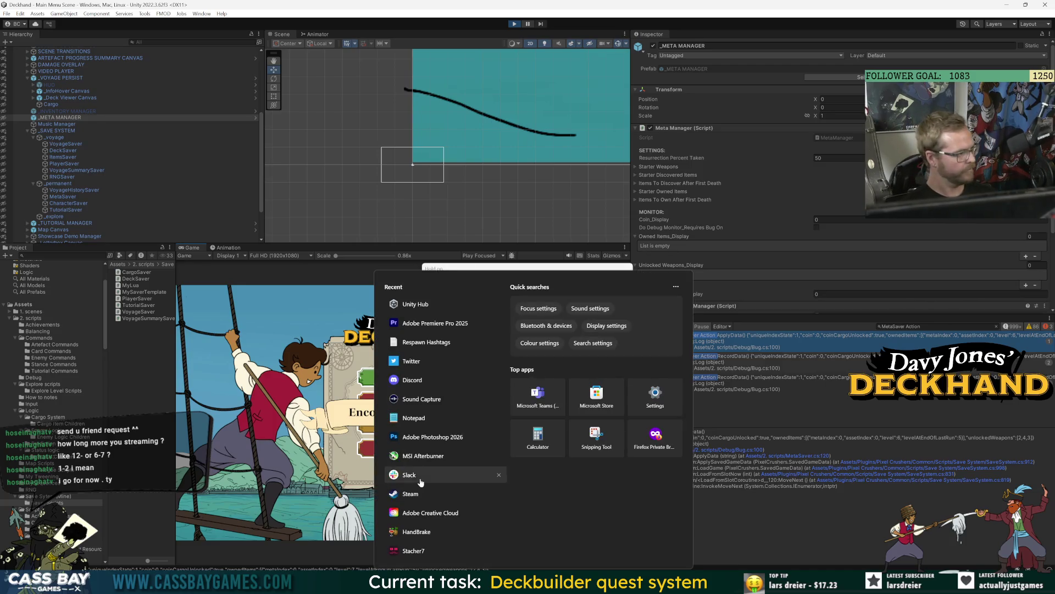
text(steam)
click(423, 337)
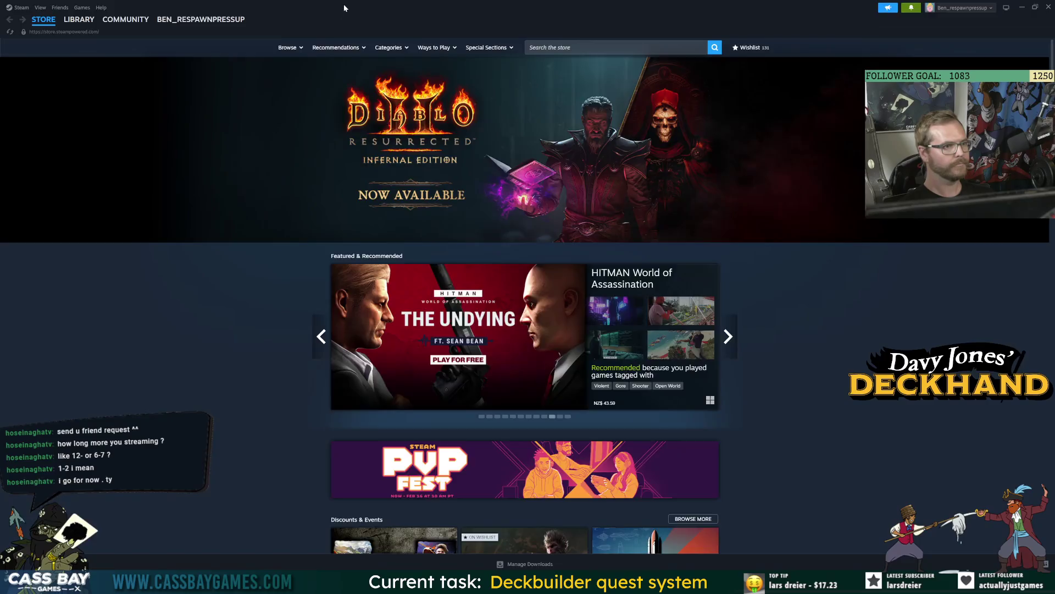
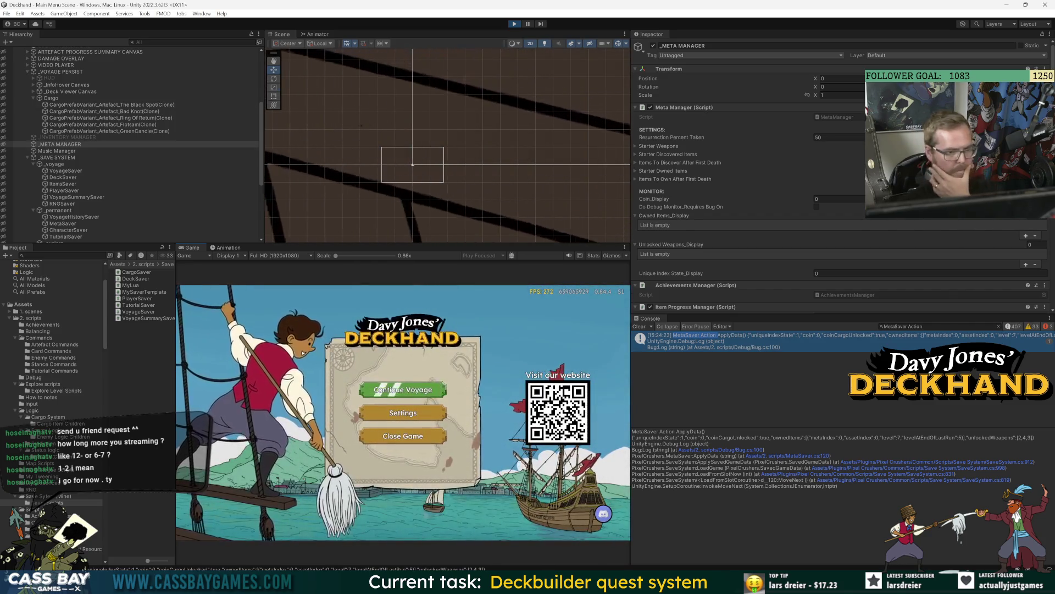
Continue the saved voyage and review the artefact unlock list in the Progress tab.
click(412, 387)
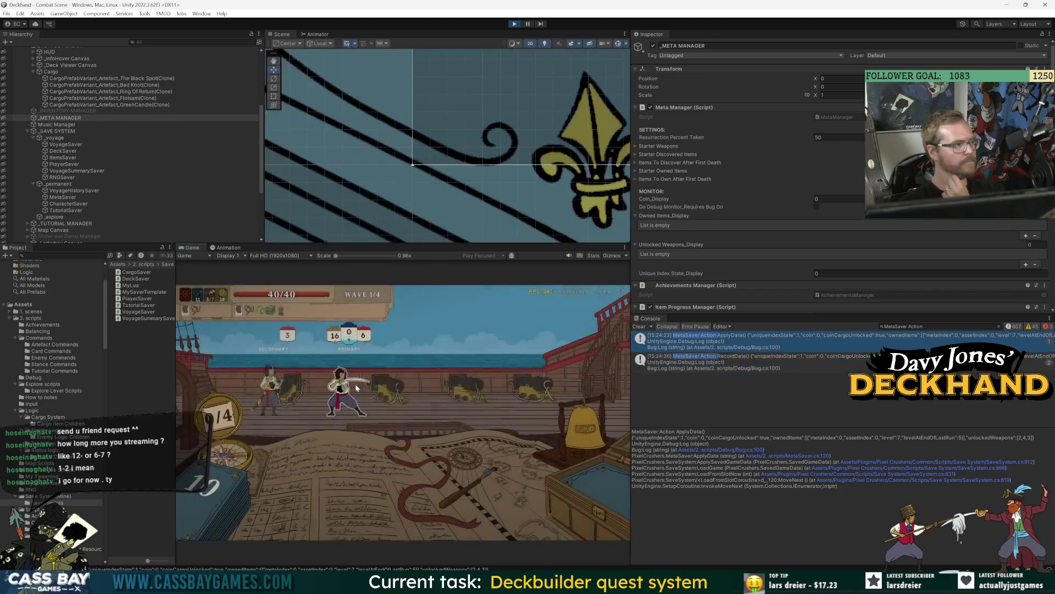
key(Escape)
click(463, 319)
scroll(394, 434, down, 2)
scroll(422, 464, up, 2)
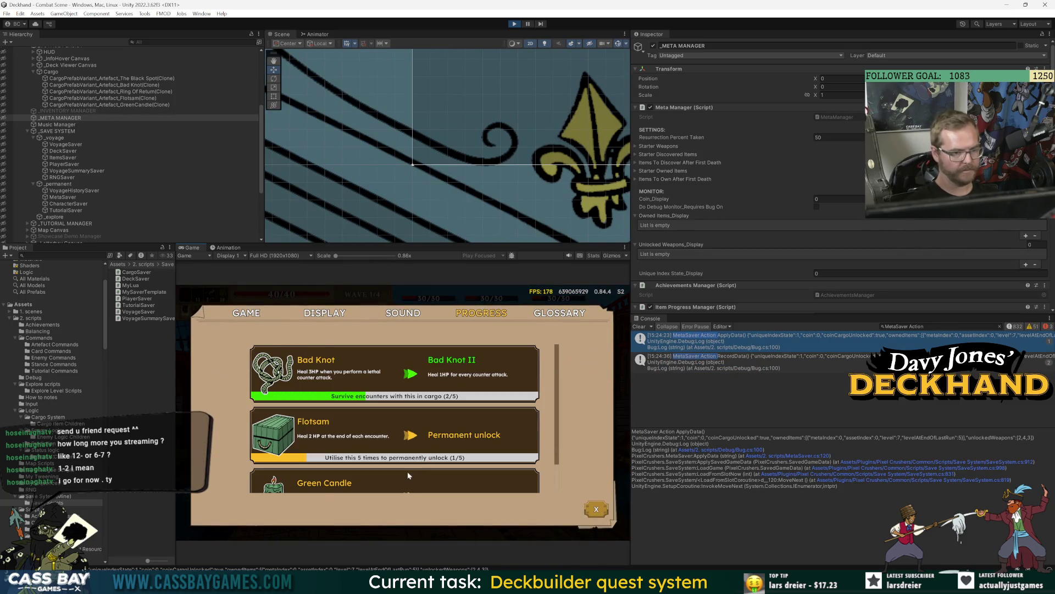
scroll(408, 476, down, 2)
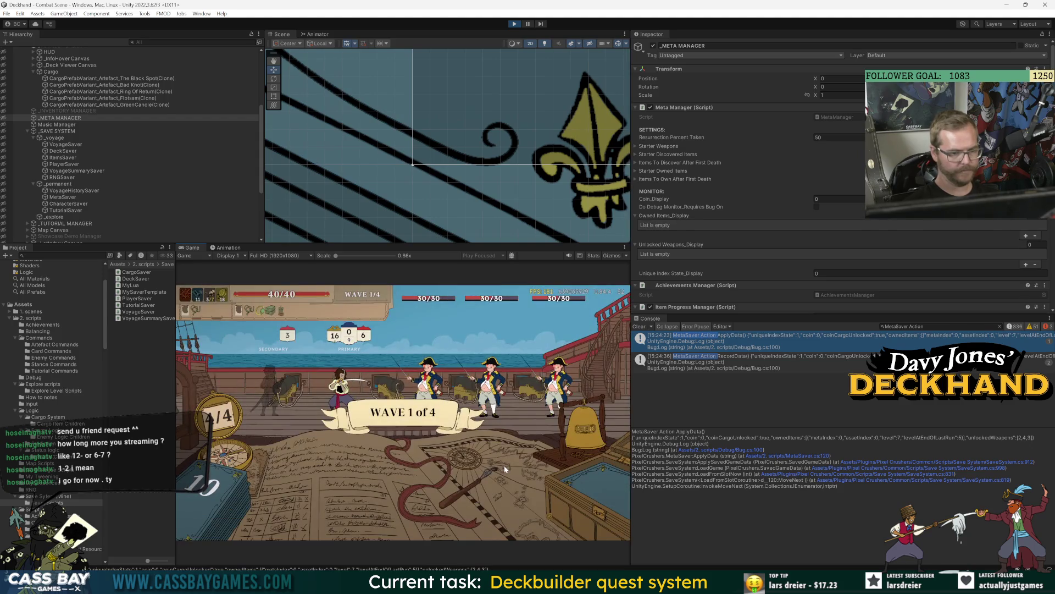
Play the stance card, Weaken and Flurry on the middle enemy, then end the turn.
click(274, 381)
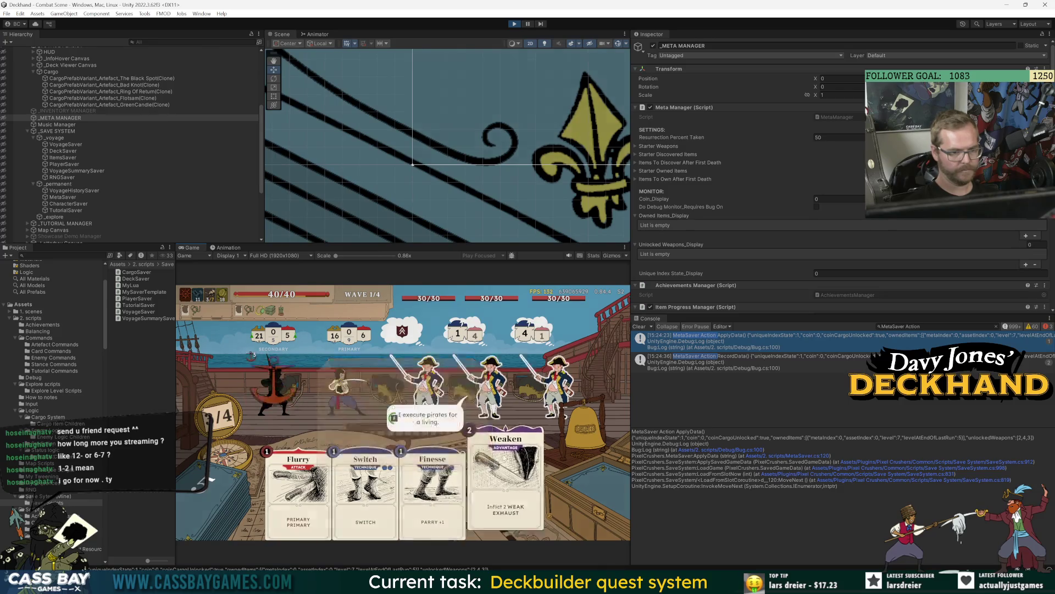
click(487, 385)
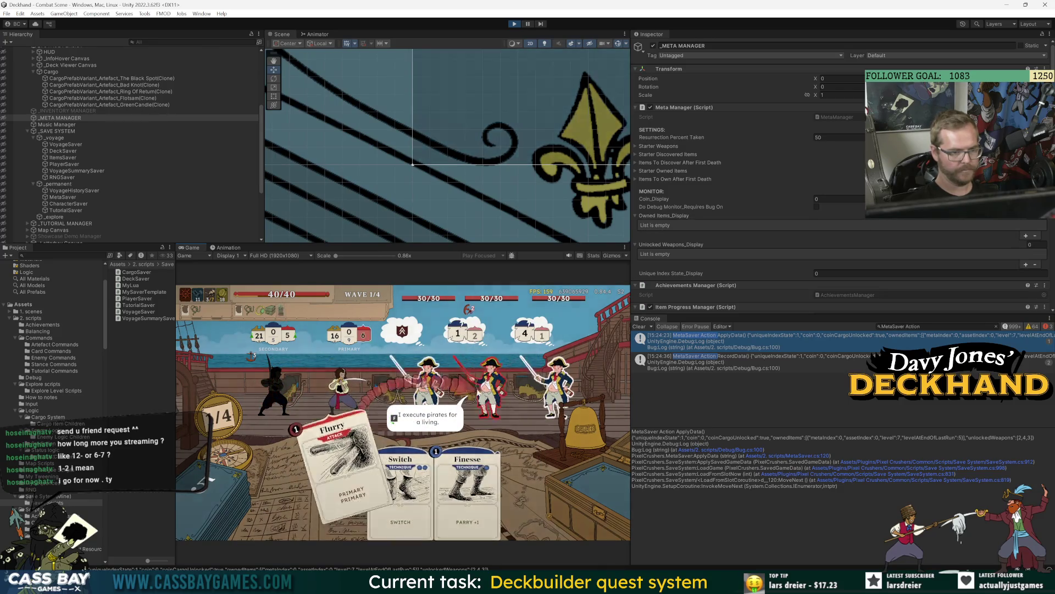
click(487, 385)
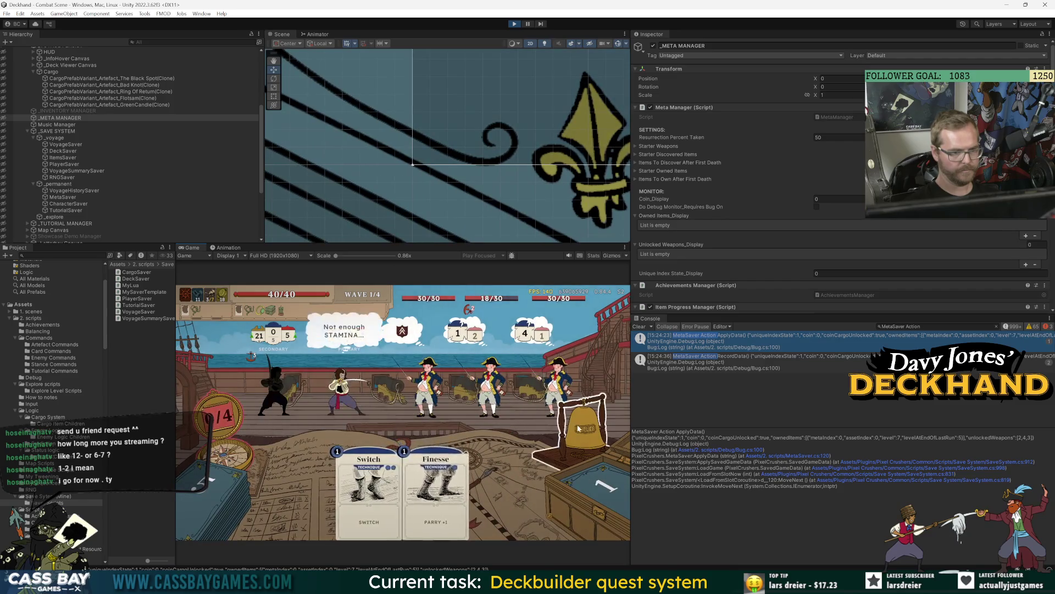
click(580, 431)
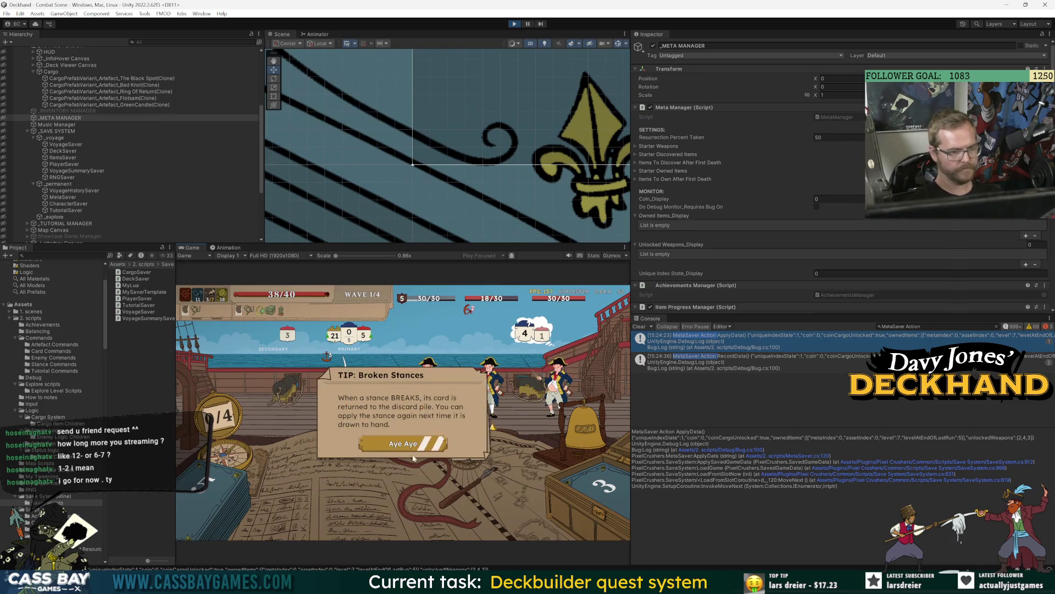
Dismiss the Broken Stances tip and play Middle Guard as the primary stance.
click(412, 448)
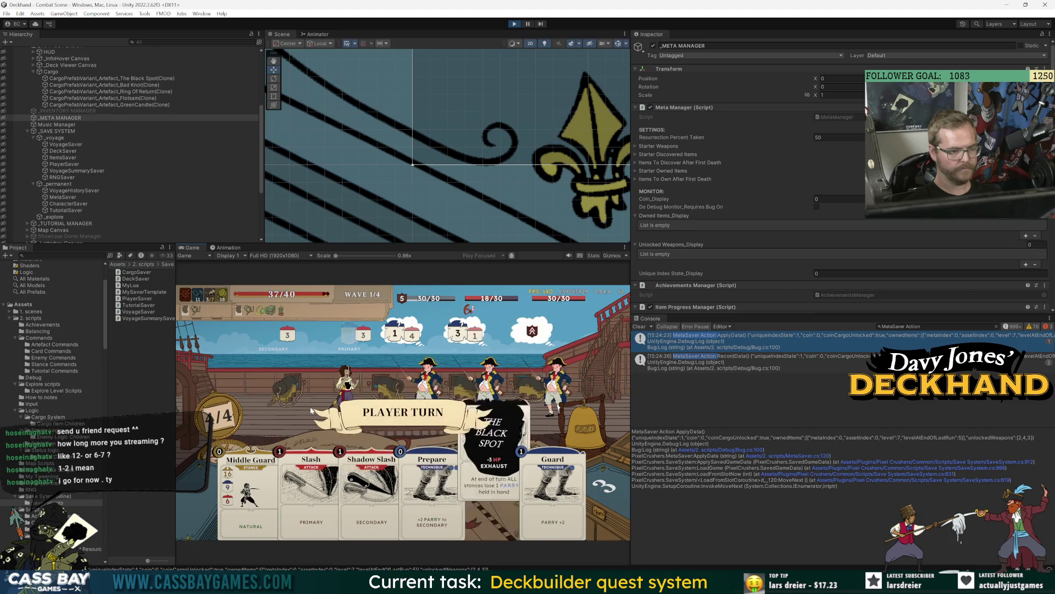
drag(250, 484, 348, 335)
click(470, 377)
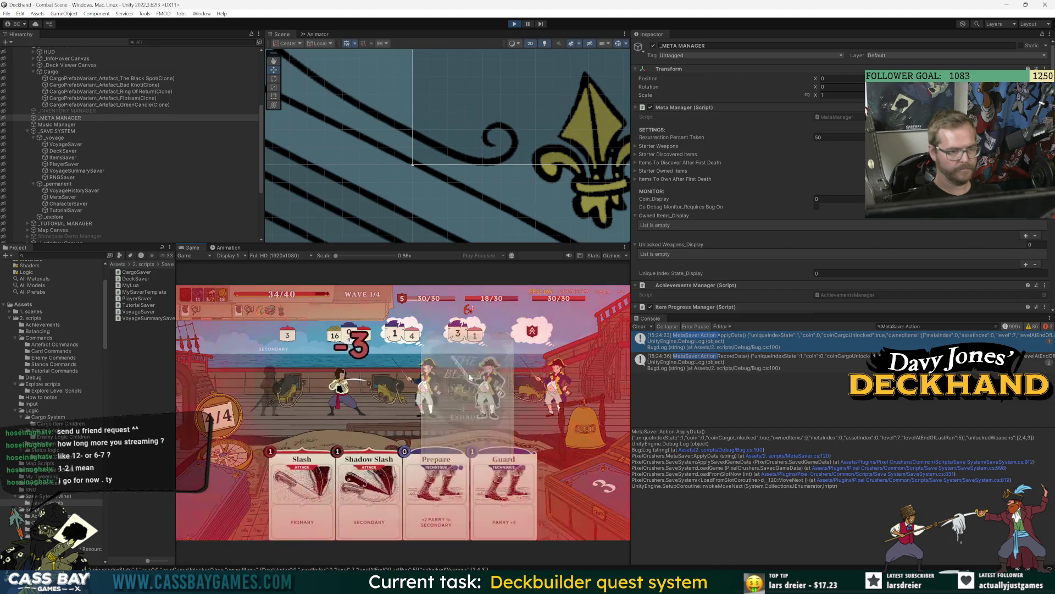
Recheck artefact unlock progress mid-combat, then enter the win-all cheat.
key(Escape)
click(431, 341)
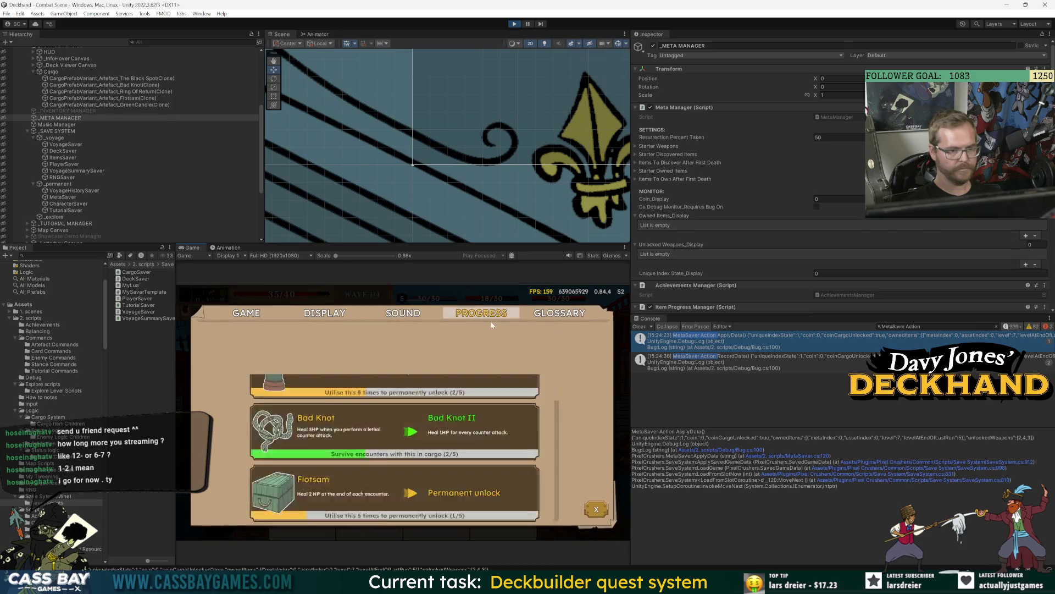
scroll(408, 456, up, 1)
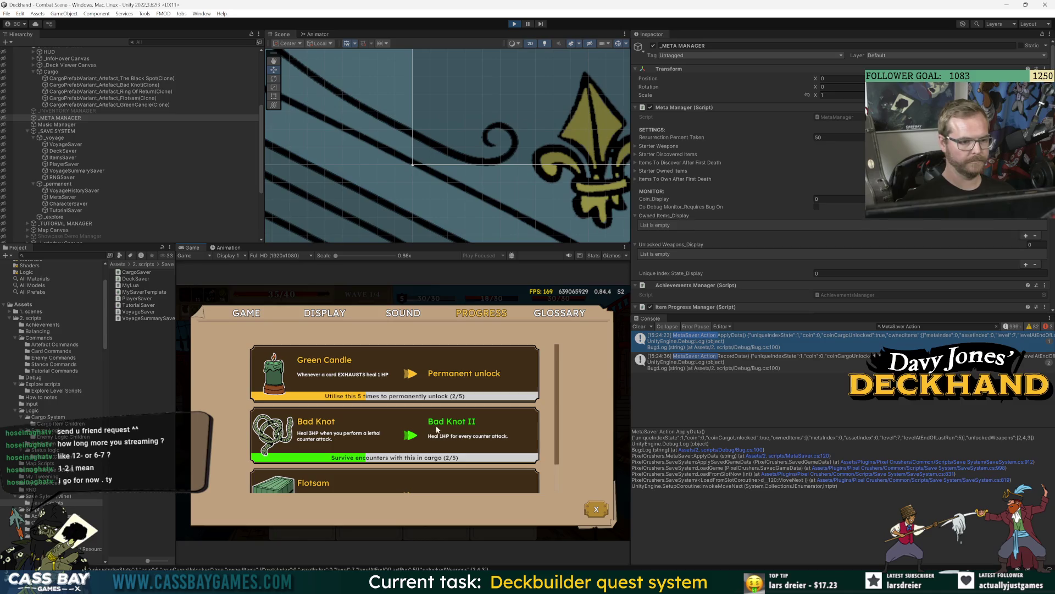
key(Escape)
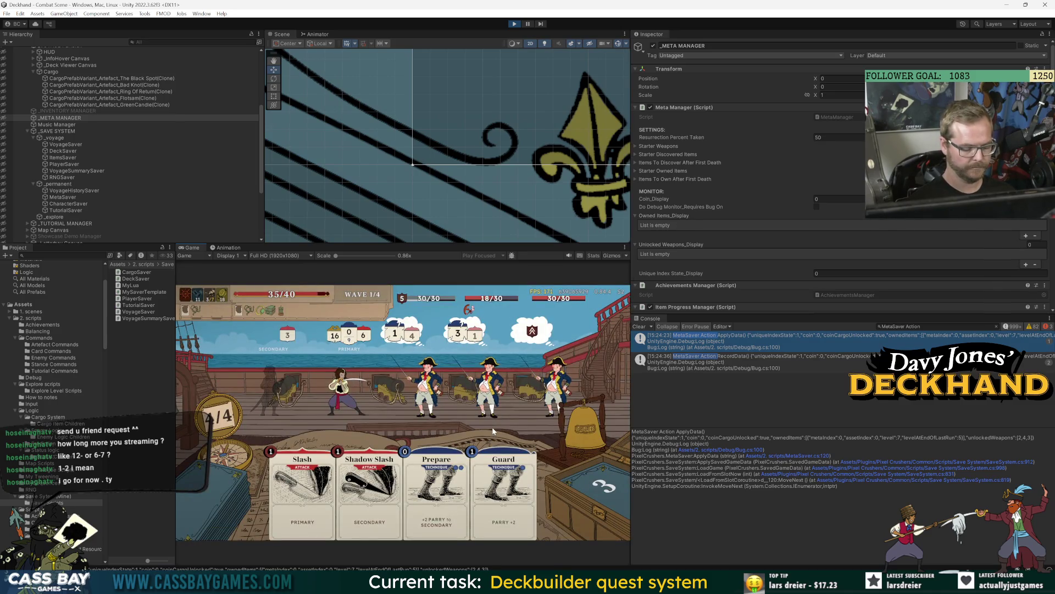
text(win all)
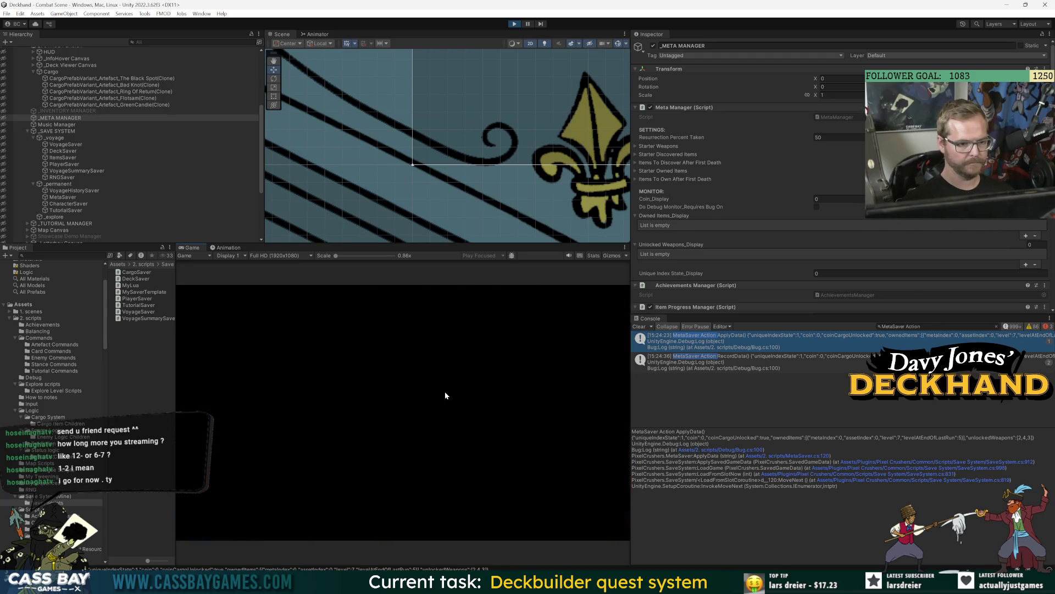
Take the Green Candle artefact and sail to the Pirates (Elite) encounter.
click(373, 435)
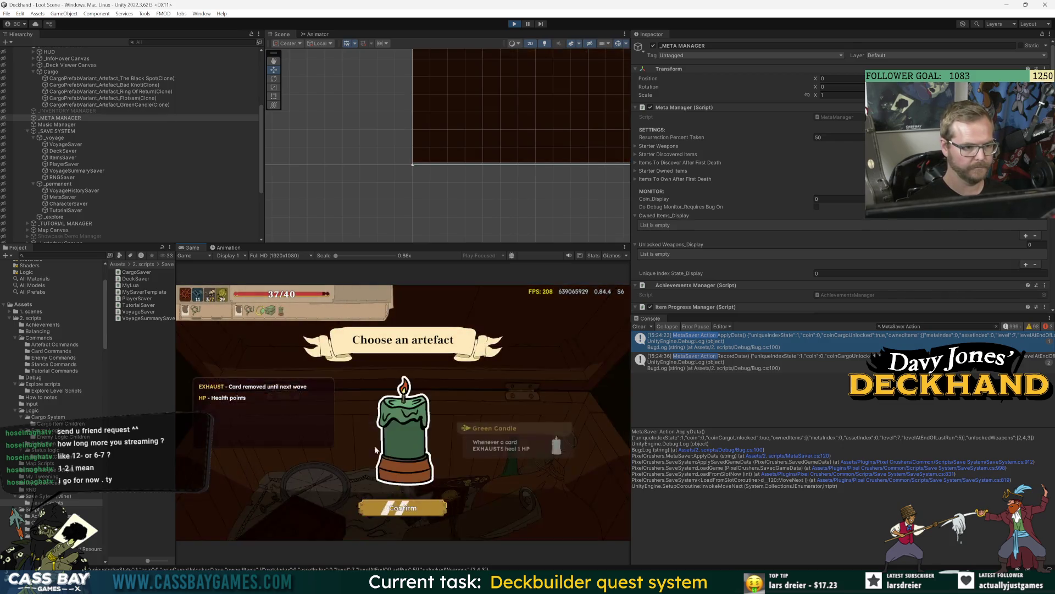
click(391, 504)
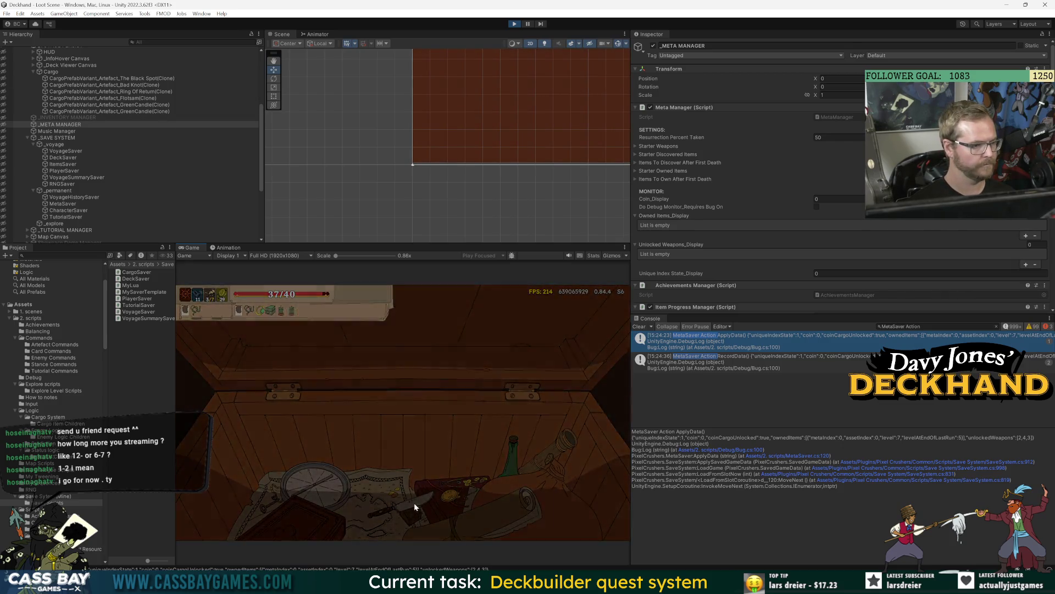
click(419, 372)
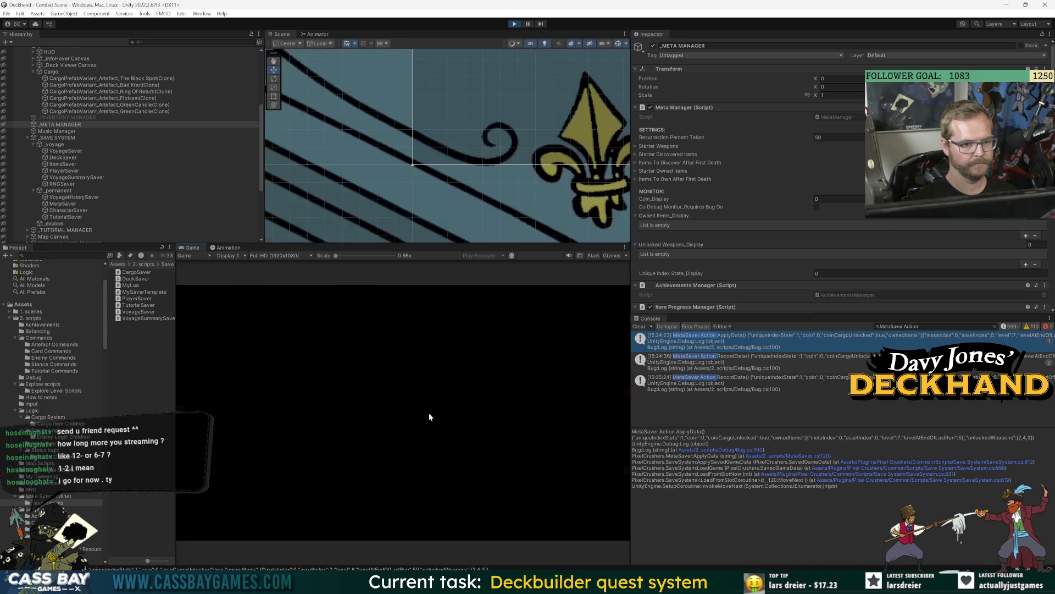
Check the Progress list, confirming Bad Knot at 3/5, then close it.
key(Escape)
click(493, 317)
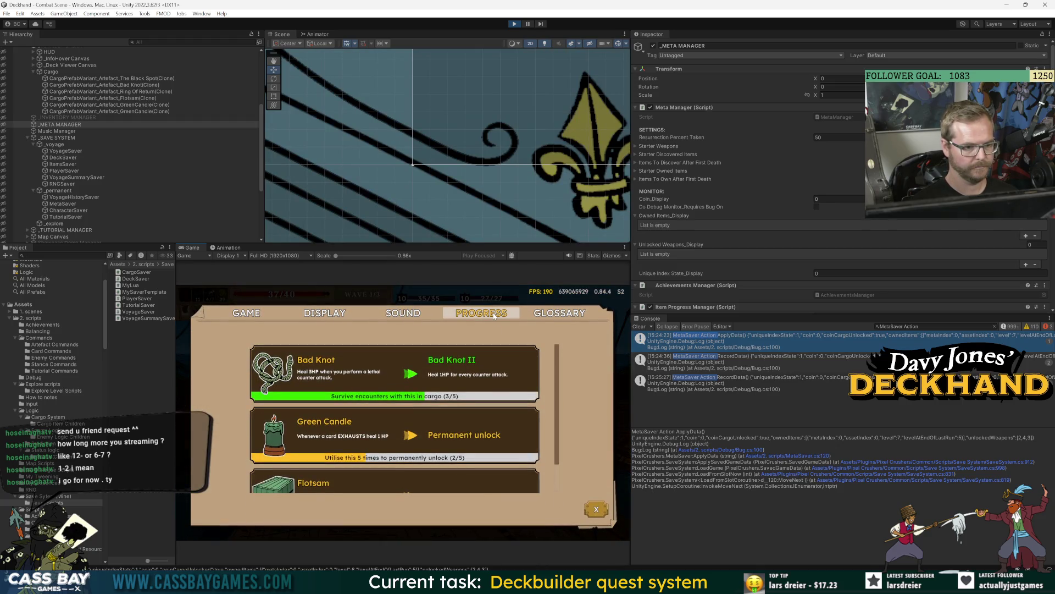
scroll(445, 416, down, 1)
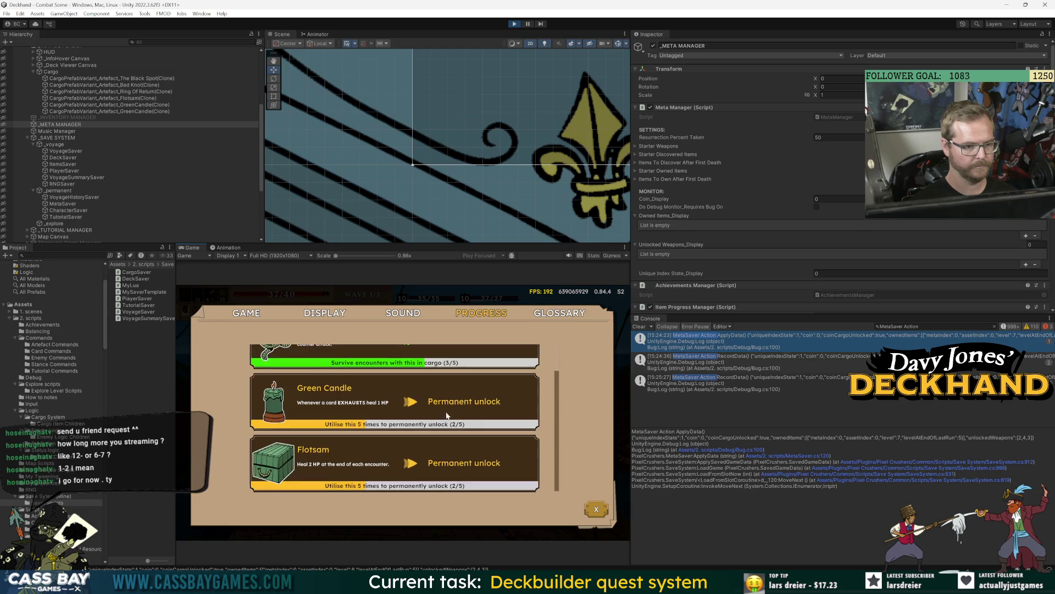
scroll(460, 442, up, 1)
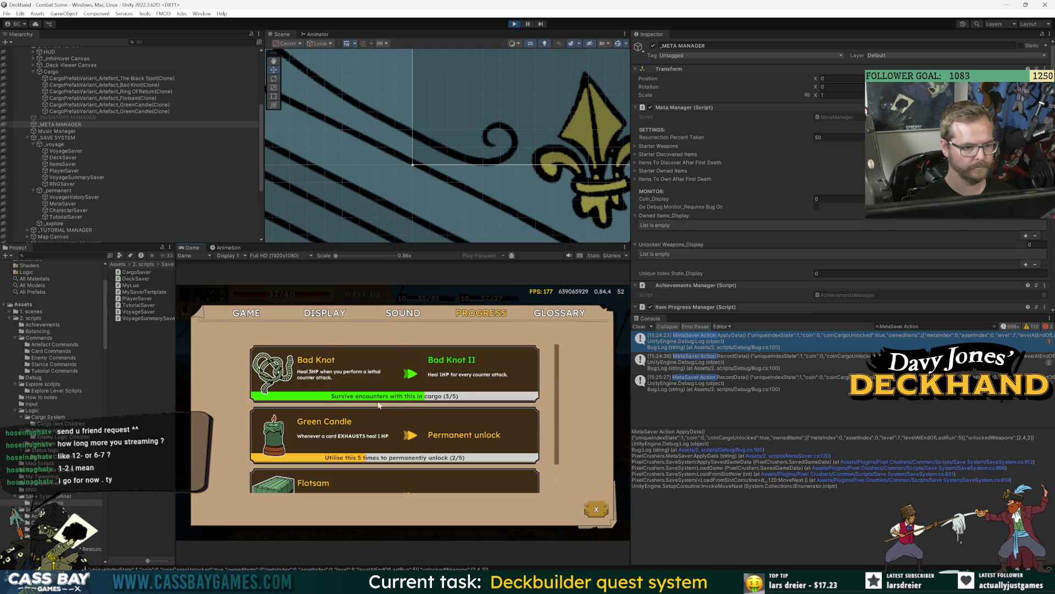
scroll(363, 421, down, 1)
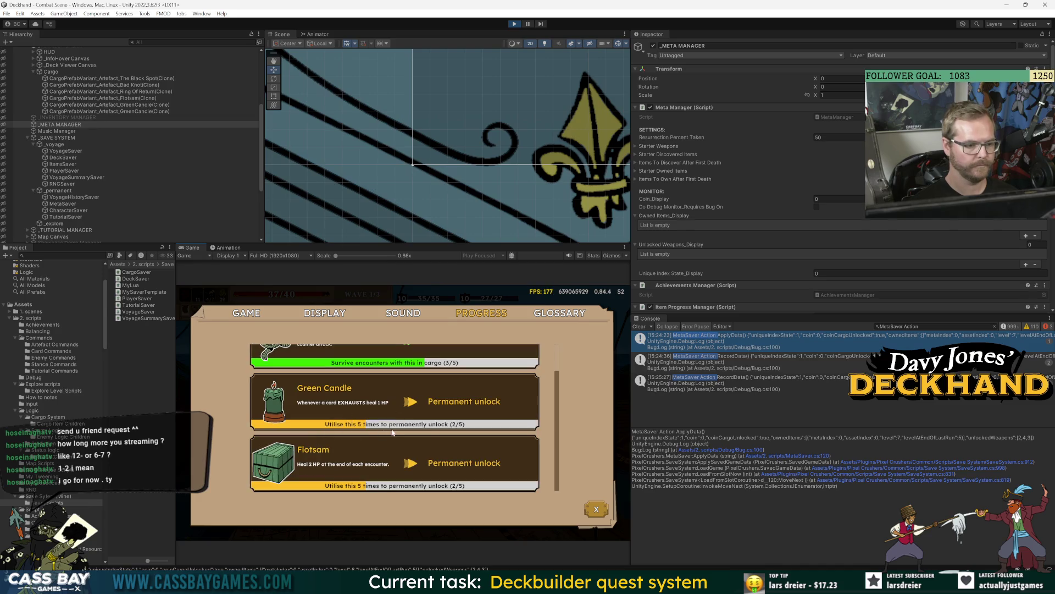
key(Escape)
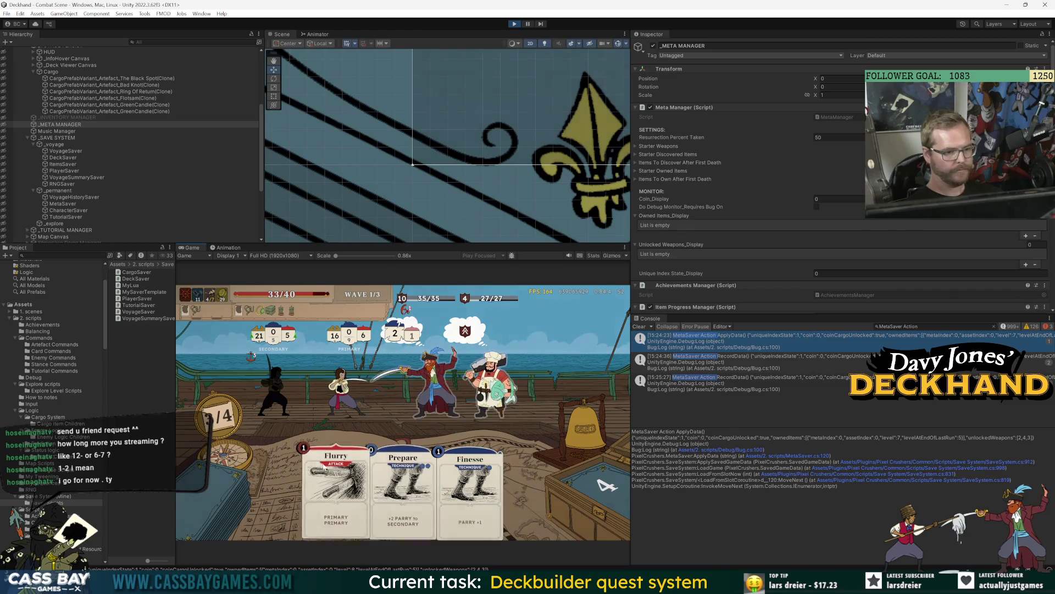
Play Prepare, Finesse and Flurry against the elite pirates, then end the turn.
click(407, 488)
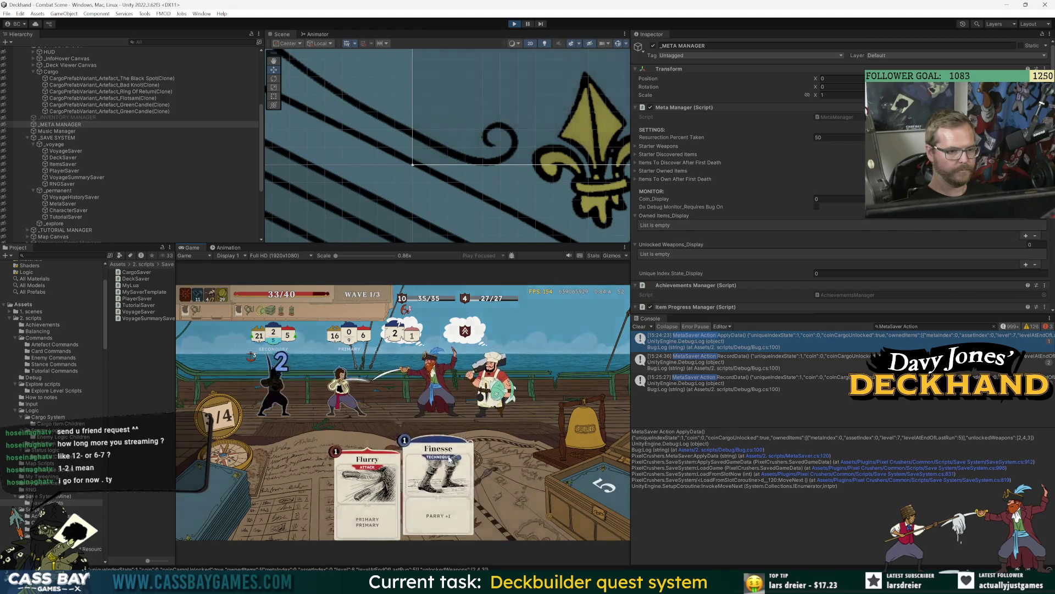
click(450, 458)
click(401, 456)
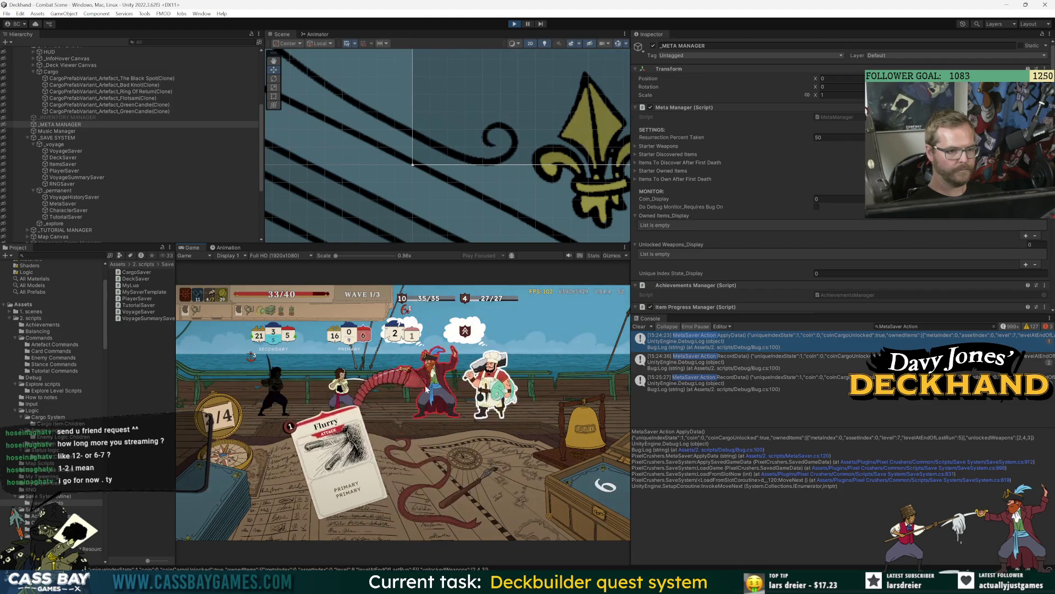
click(586, 444)
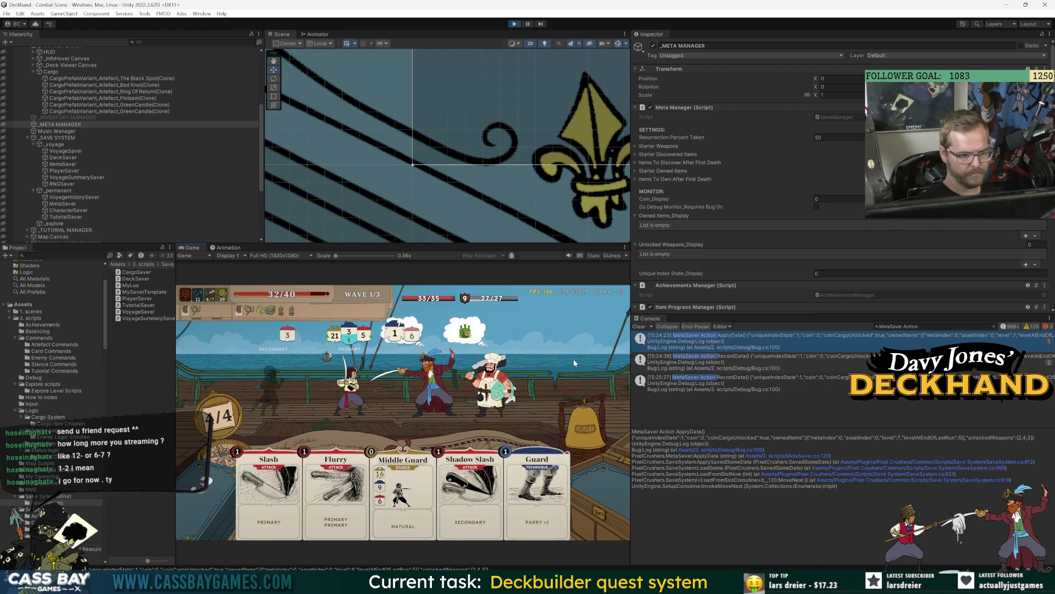
Win the fight by entering 'win all' in the cheat console.
key(grave)
text(win all)
key(Return)
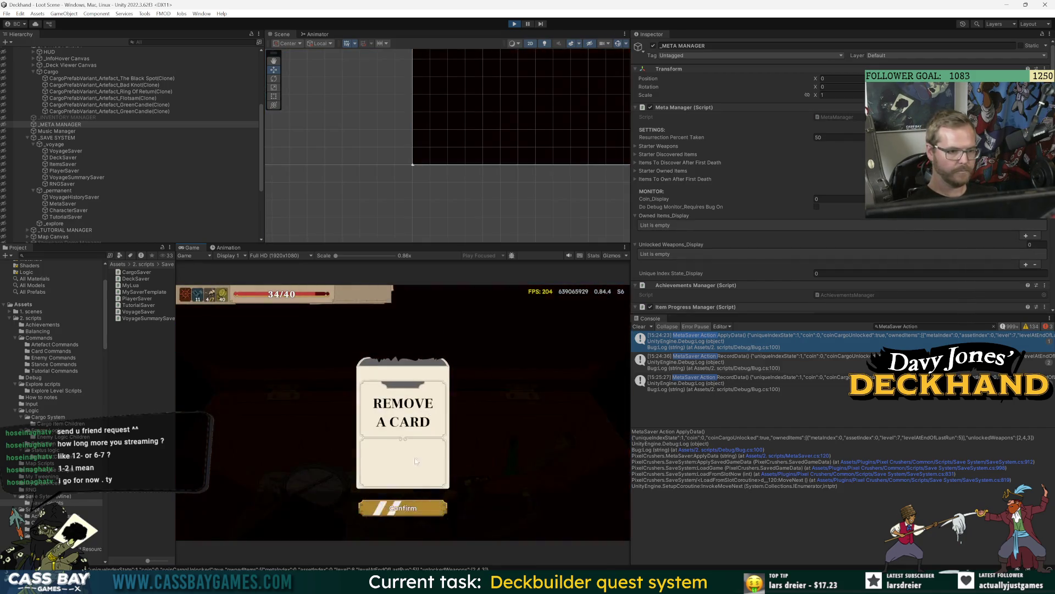
Remove a card from the deck as the post-battle reward.
click(419, 444)
click(420, 473)
click(420, 479)
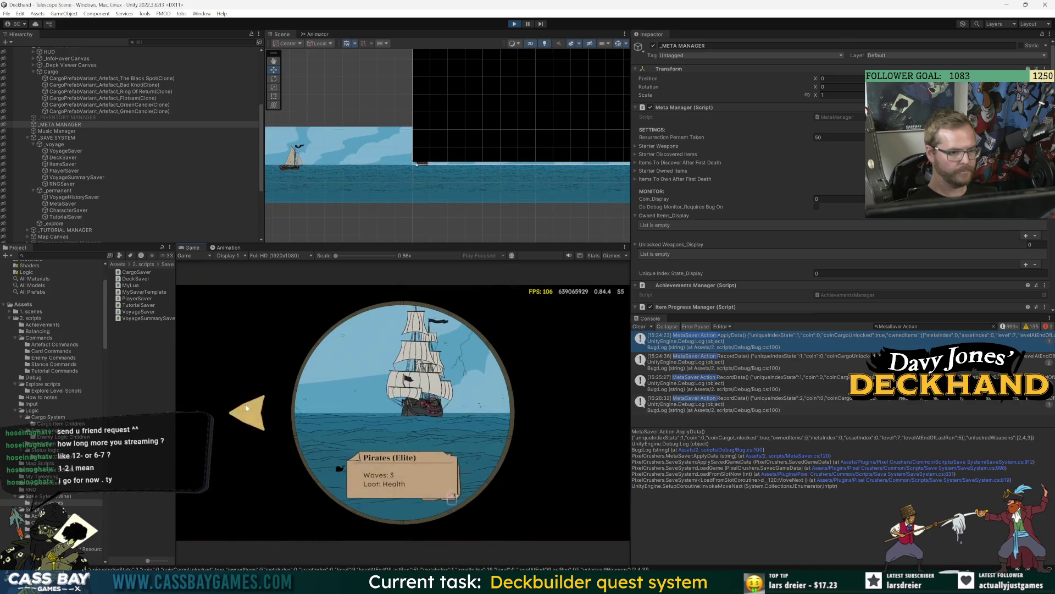
Sail to the regular Pirates encounter, then restart Play mode with Ctrl+P.
click(247, 408)
click(447, 401)
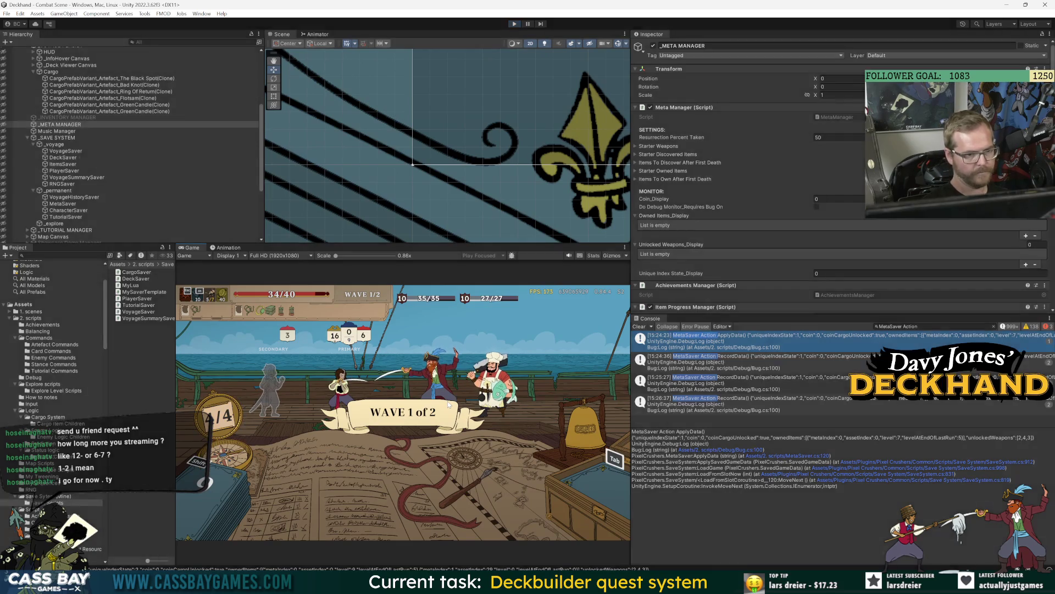
key(ctrl+p)
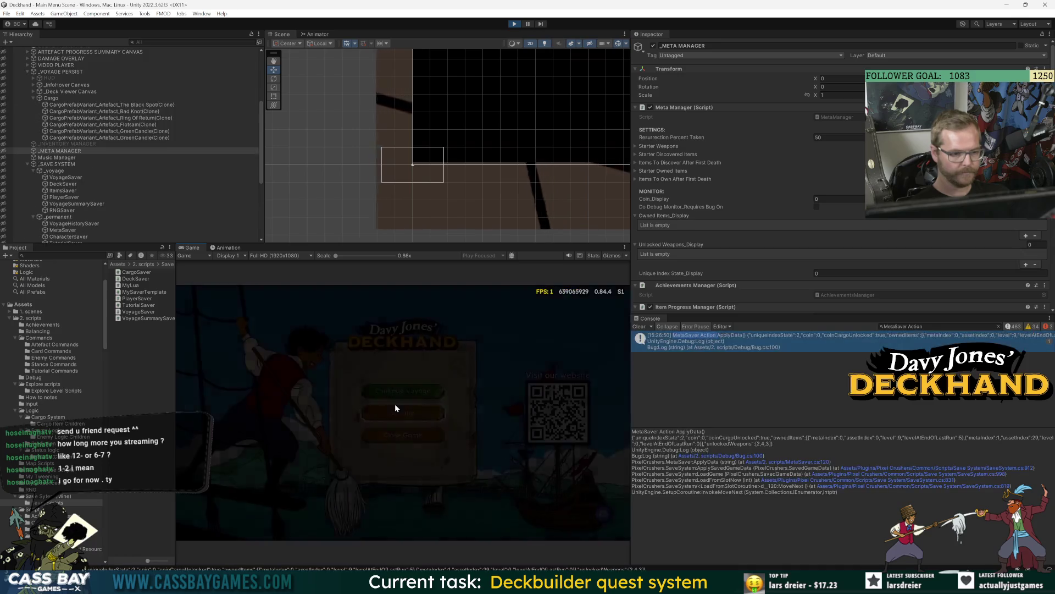
Scroll Settings > Progress for Bad Knot, Flotsam and Green Candle, then exit Play mode.
click(395, 409)
click(495, 313)
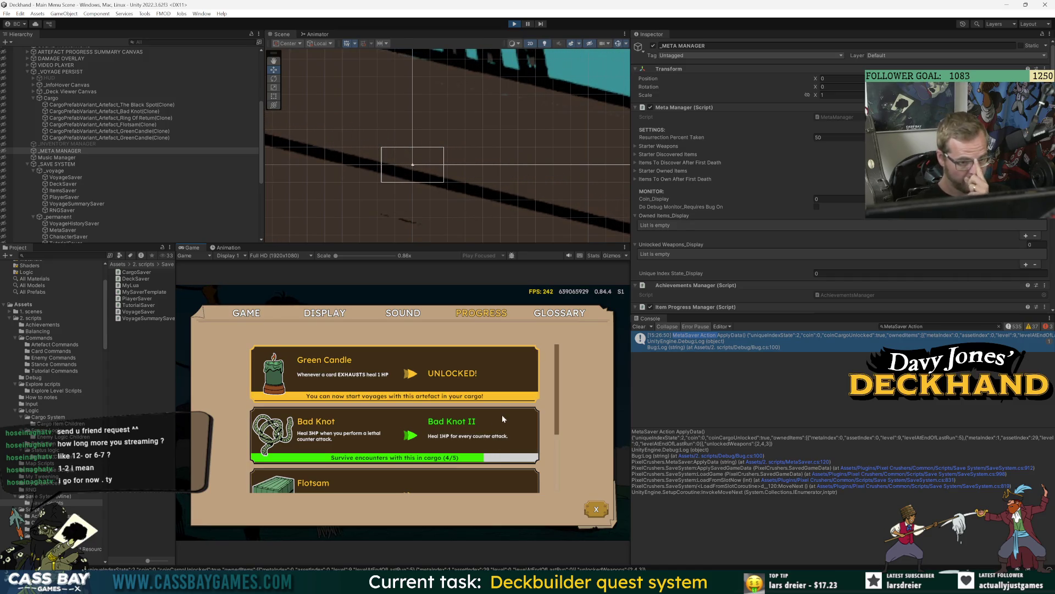
scroll(513, 433, down, 1)
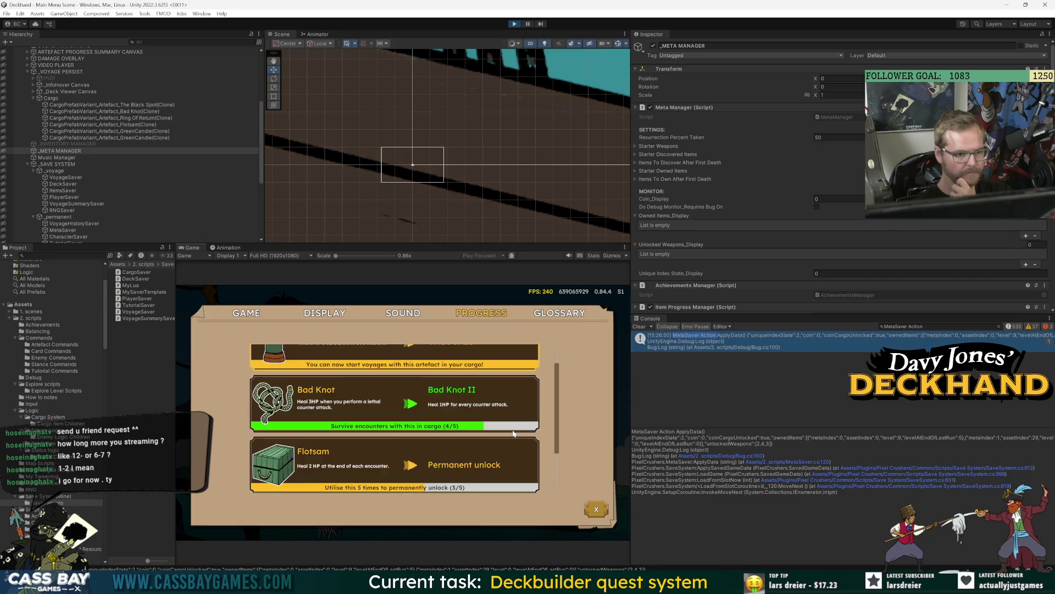
scroll(513, 433, down, 2)
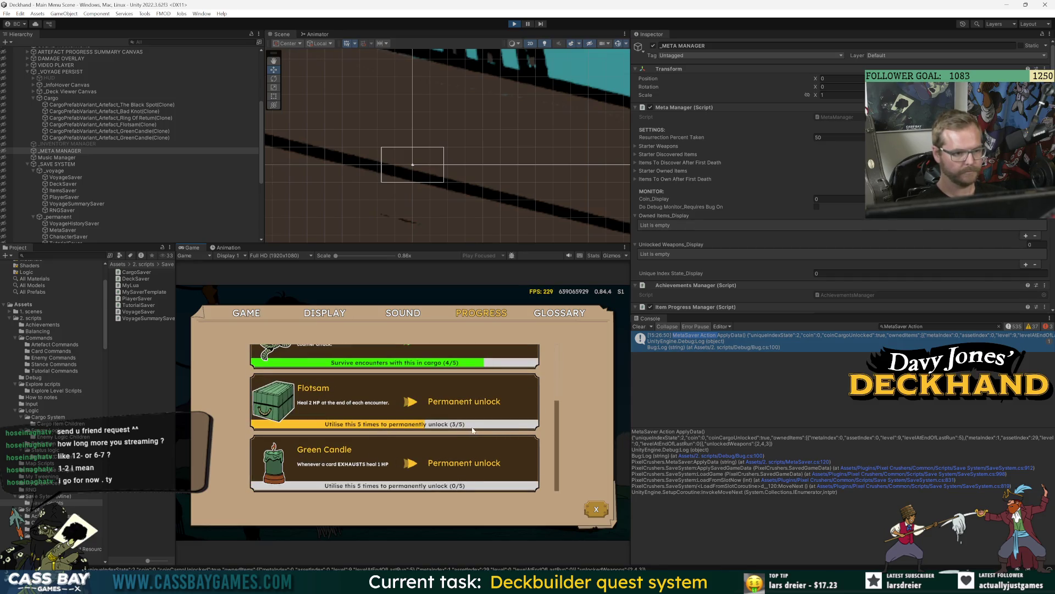
scroll(505, 450, down, 3)
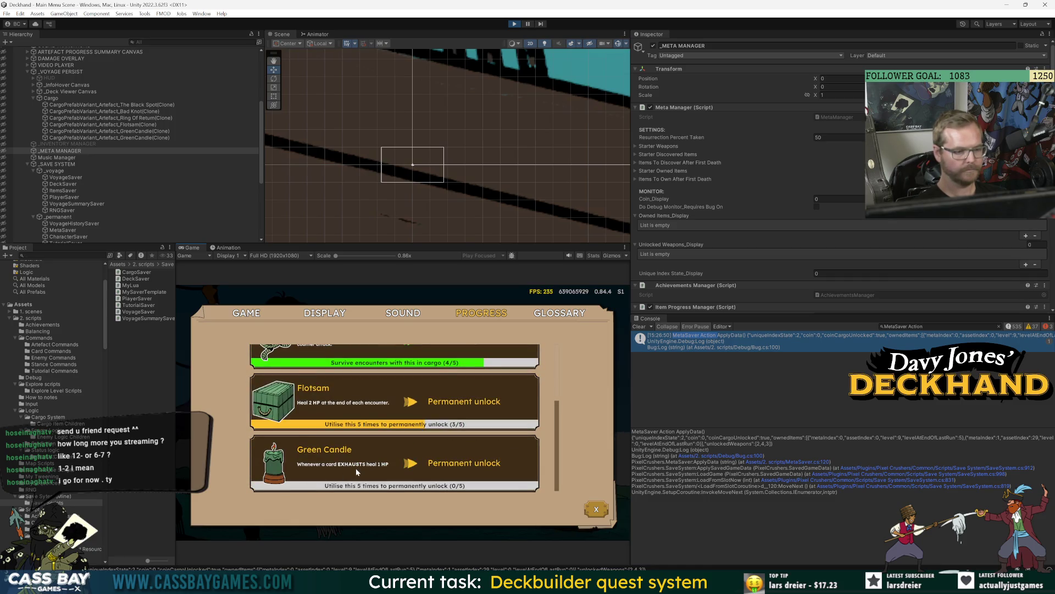
scroll(355, 468, up, 3)
scroll(357, 471, down, 3)
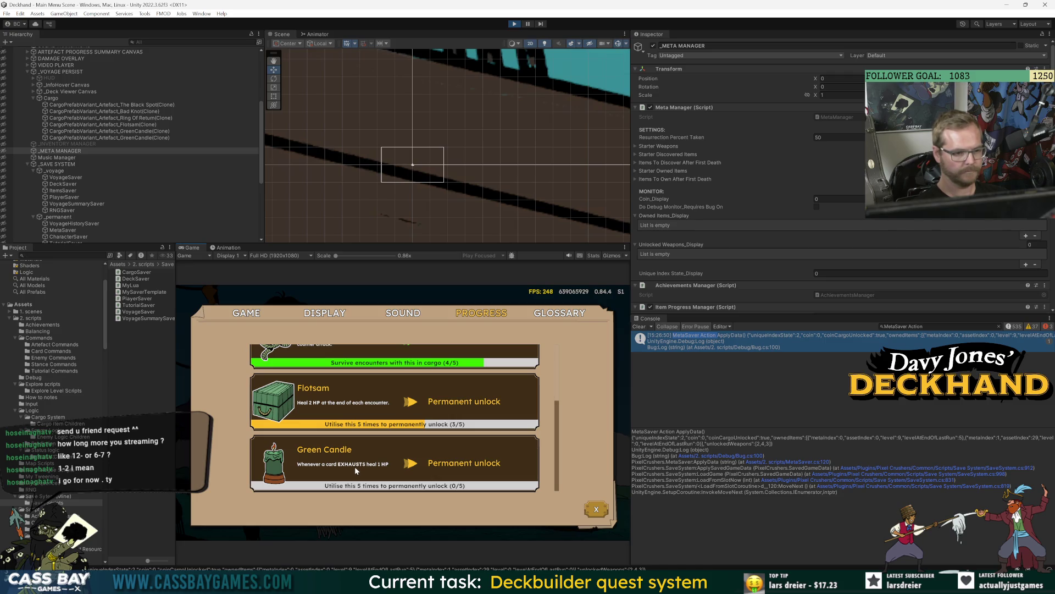
scroll(357, 467, up, 3)
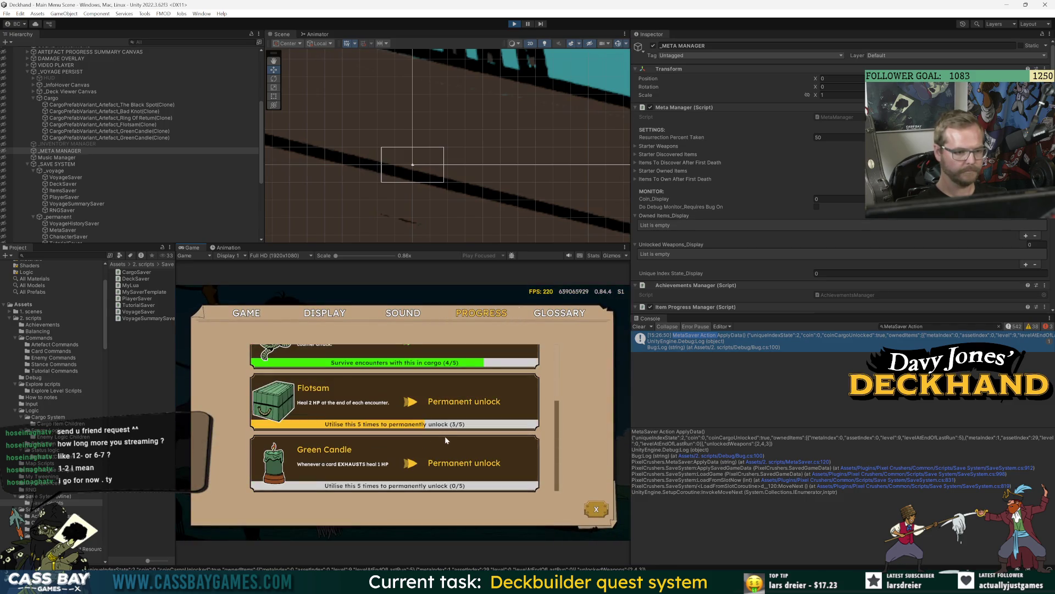
key(ctrl+p)
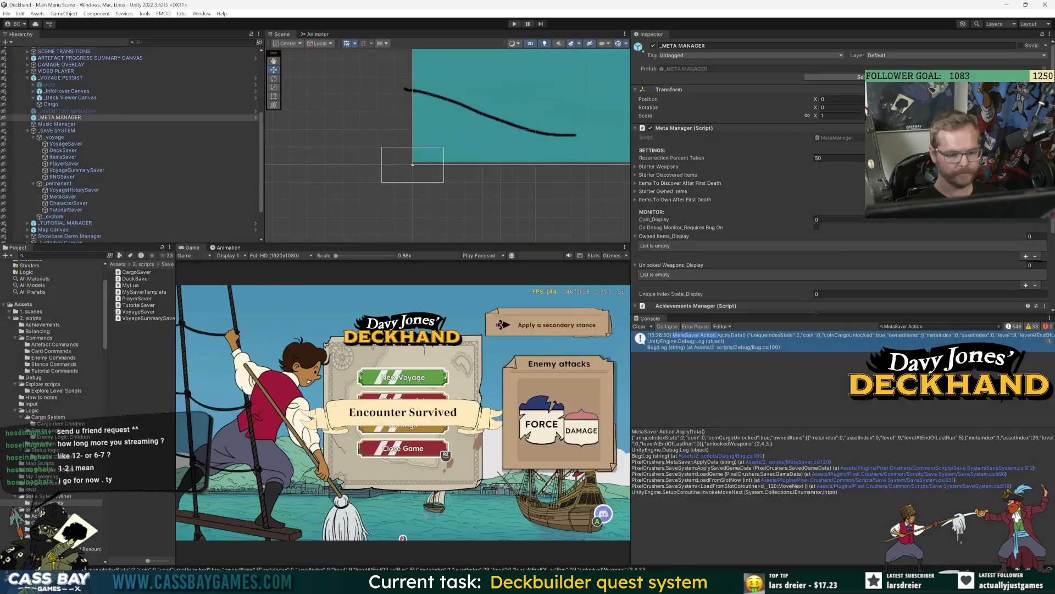
Press the toolbar Play button to relaunch Deckhand in Play mode.
mouse_move(674, 583)
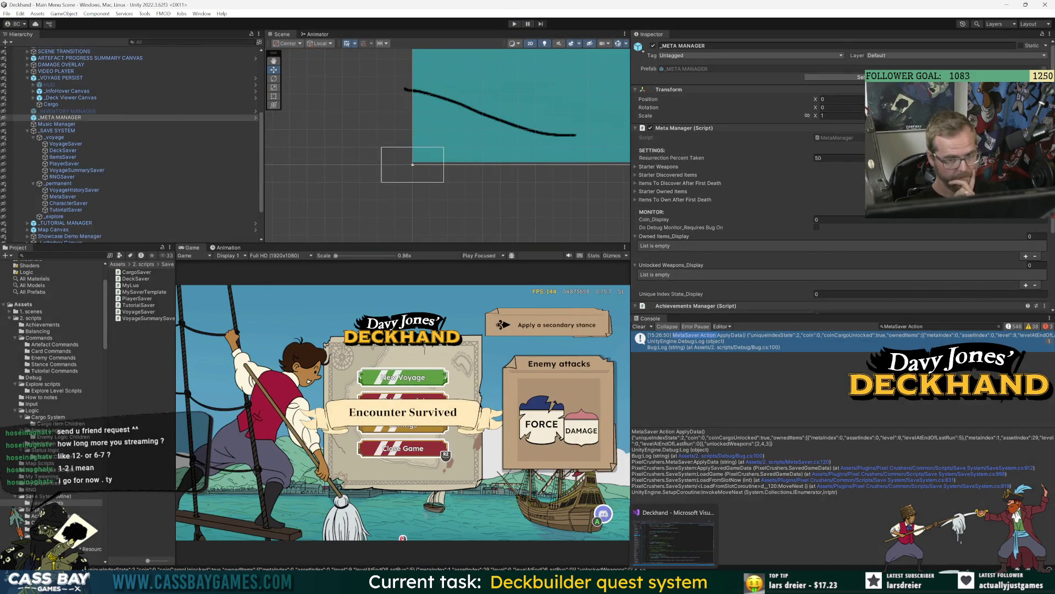
click(515, 25)
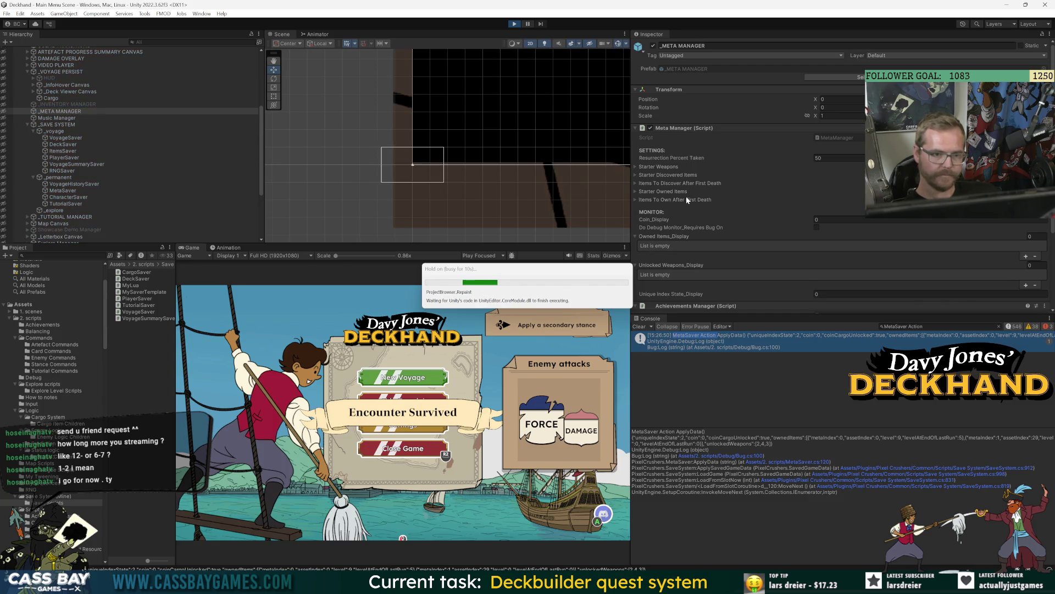
scroll(681, 165, down, 5)
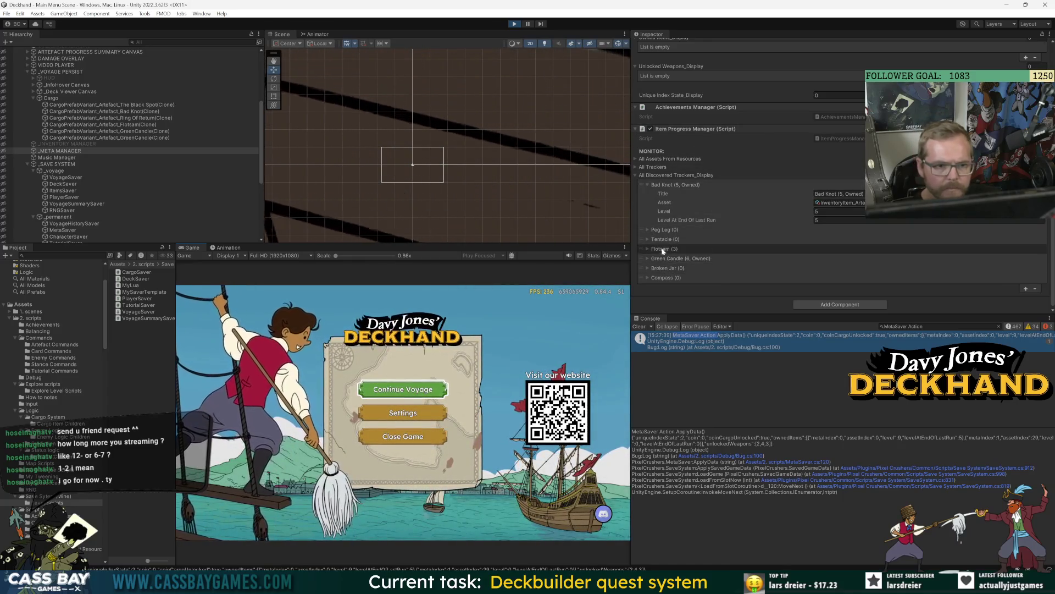
Expand All Trackers and briefly view the Bad Knot tracker's details.
click(635, 166)
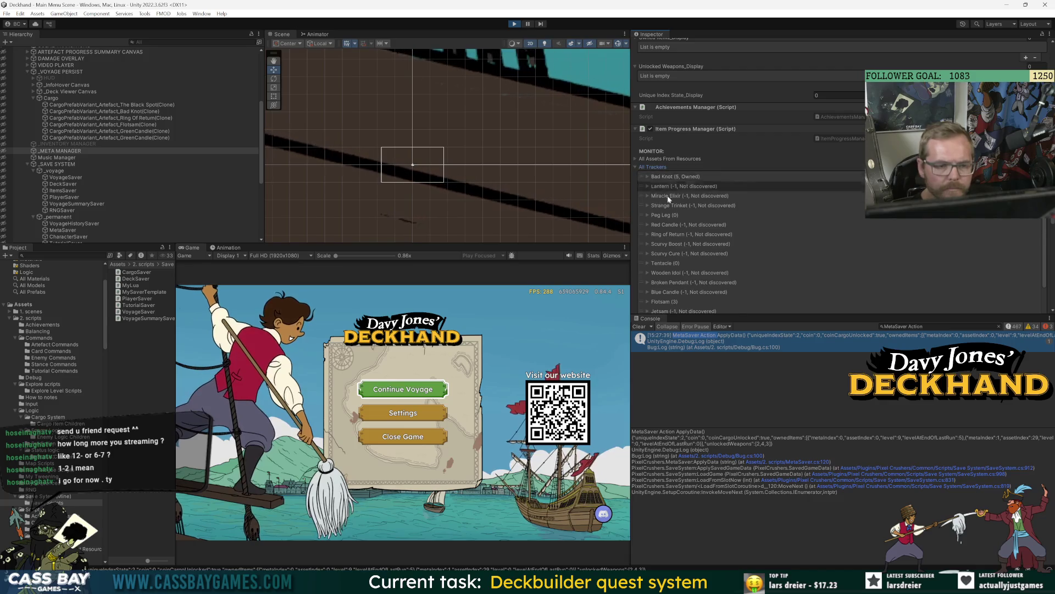
scroll(692, 238, down, 6)
scroll(663, 213, up, 5)
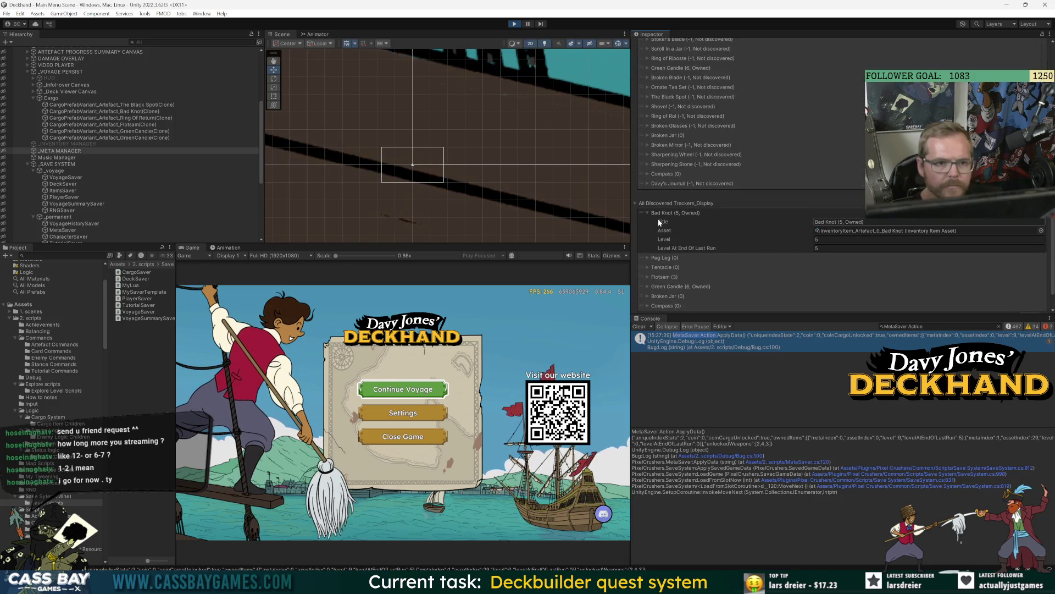
click(647, 109)
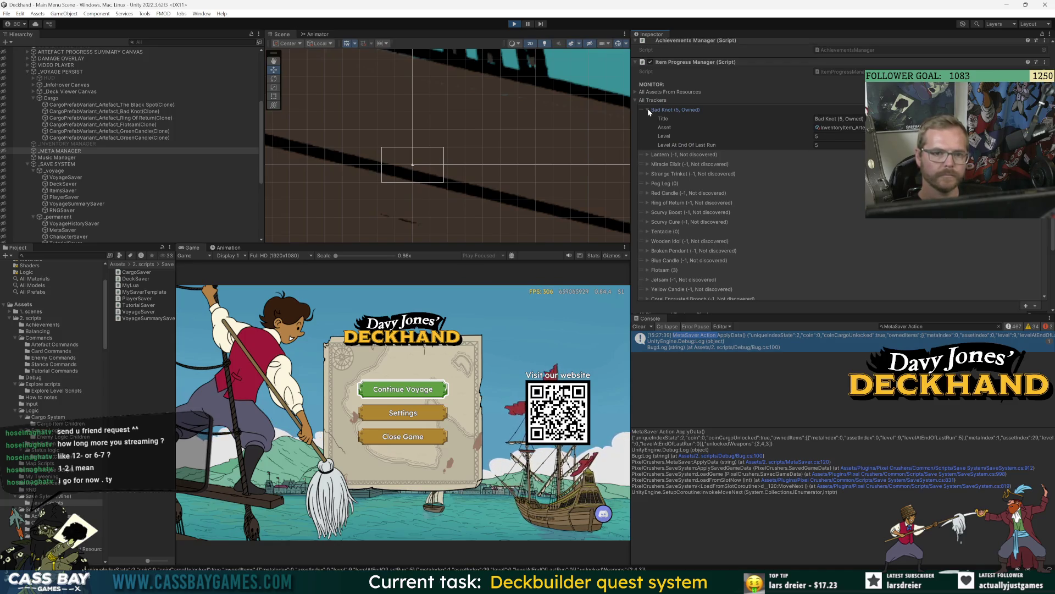
click(648, 109)
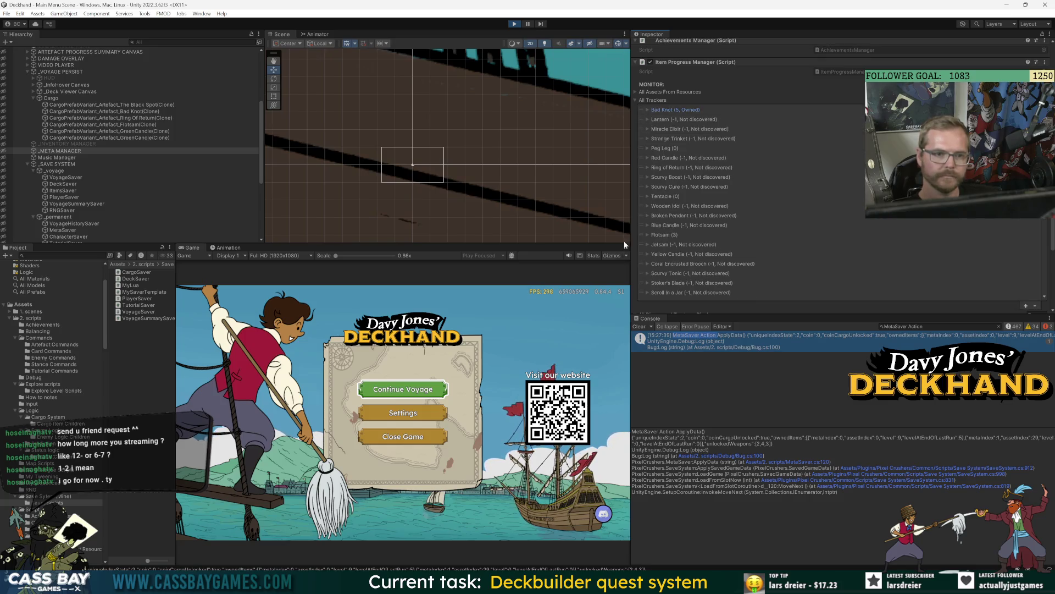
Open Settings > Progress in the game view and scroll the unlock list.
click(422, 415)
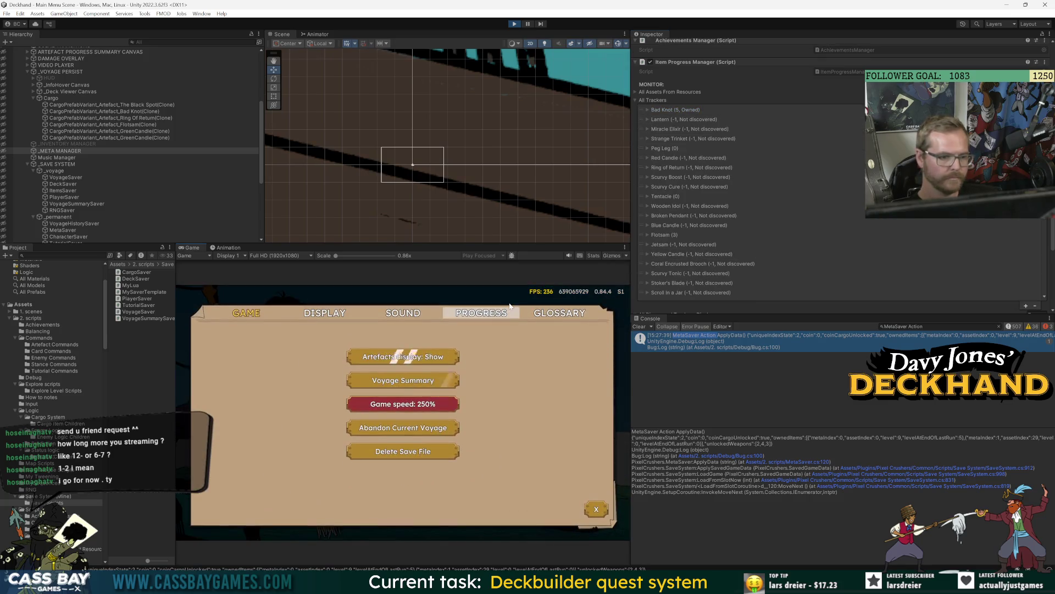
click(481, 312)
scroll(454, 400, down, 3)
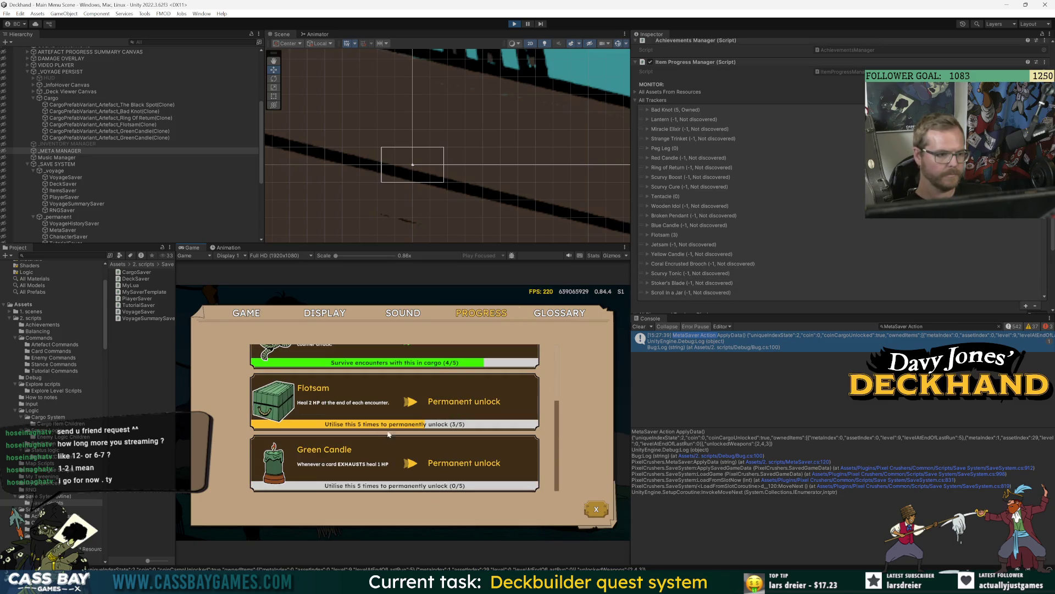
scroll(452, 403, down, 3)
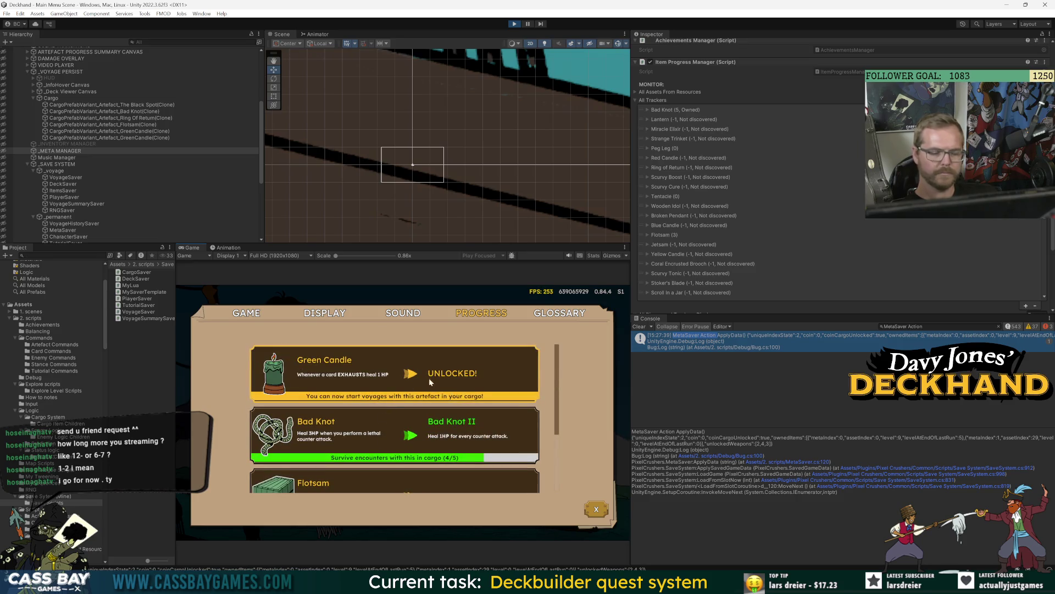
scroll(418, 486, down, 3)
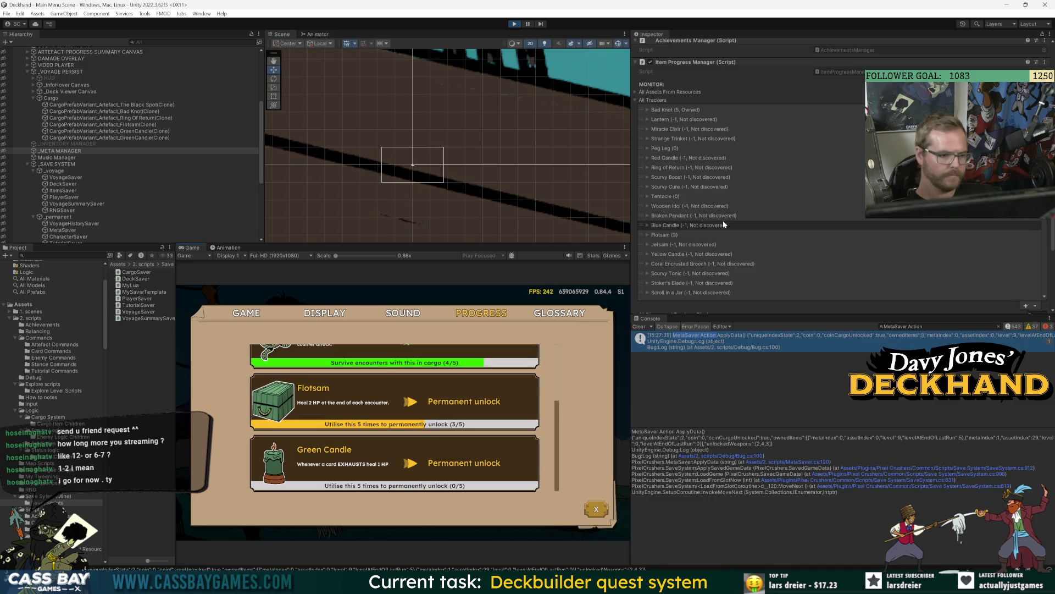
scroll(715, 237, down, 5)
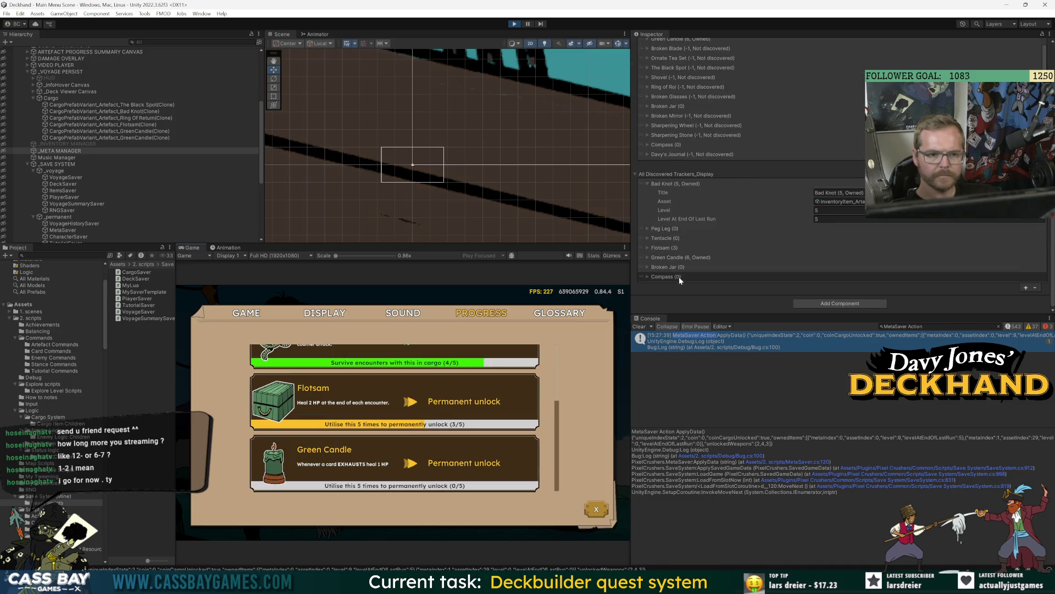
Expand the Green Candle tracker details and compare them with the game's list.
click(646, 257)
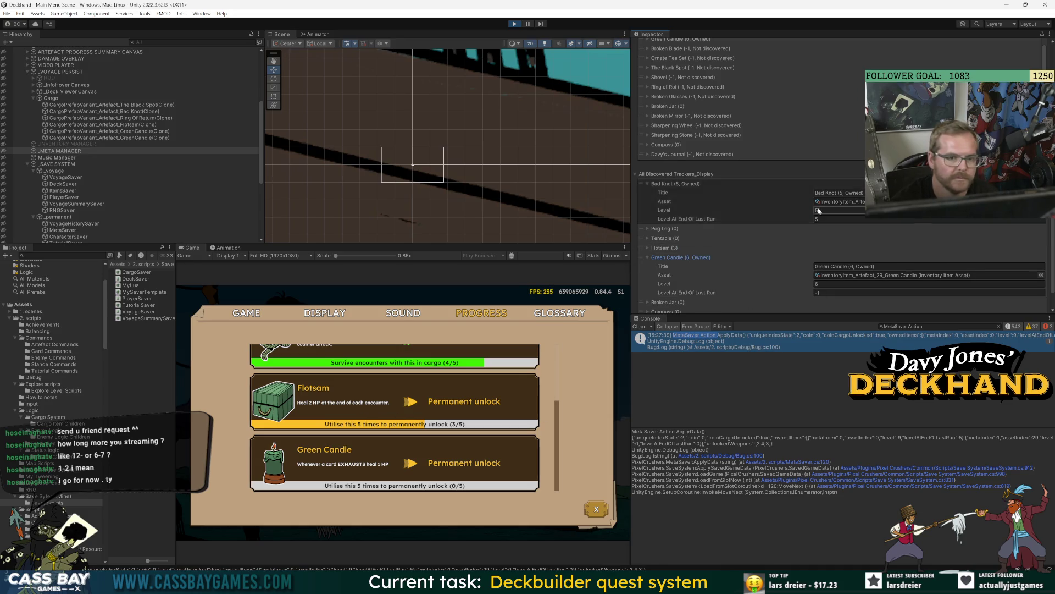
scroll(637, 164, up, 1)
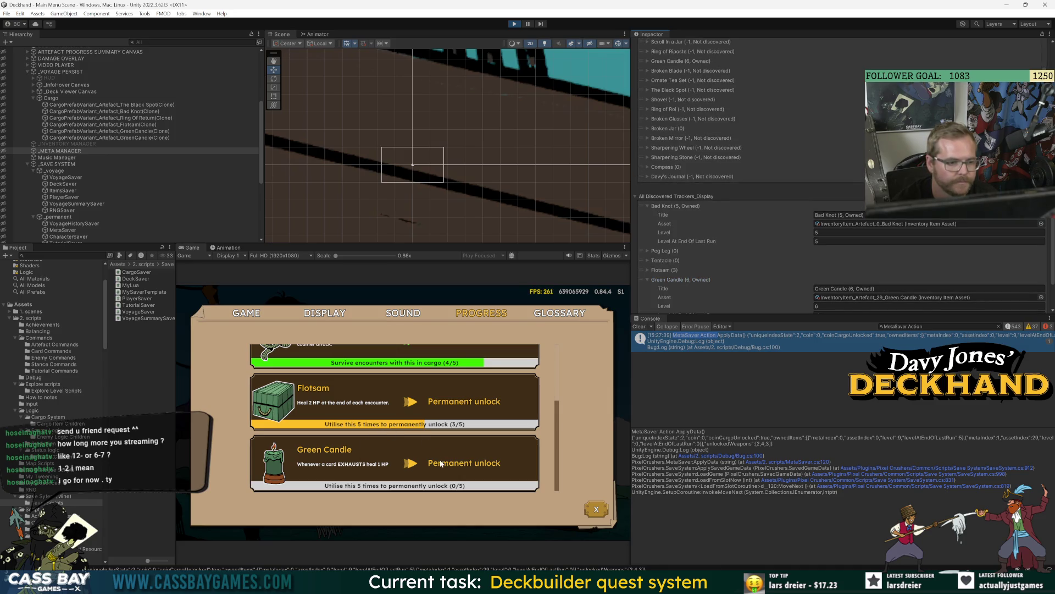
scroll(456, 448, up, 3)
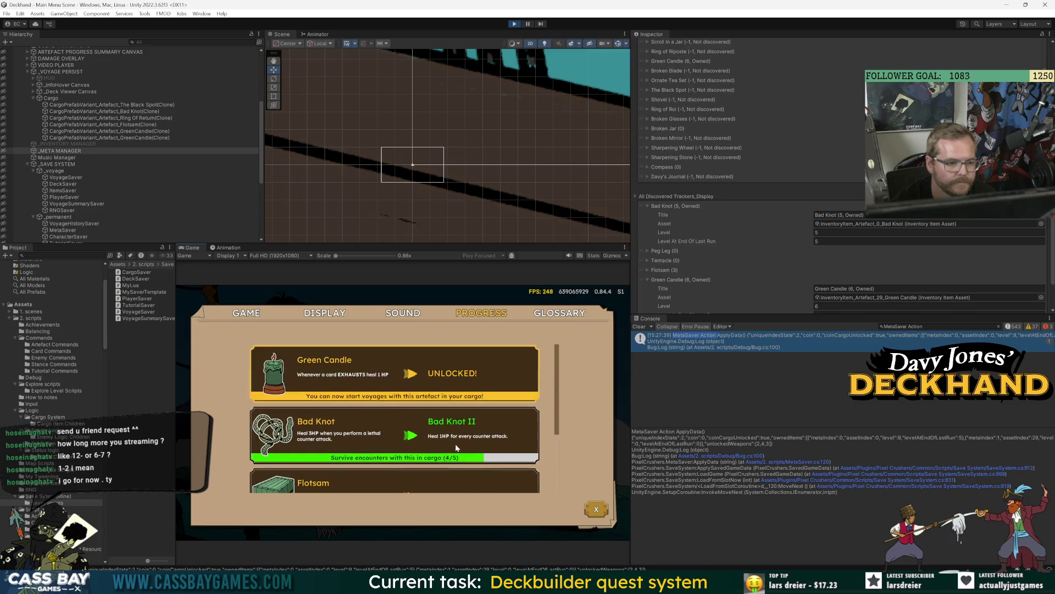
scroll(448, 388, down, 3)
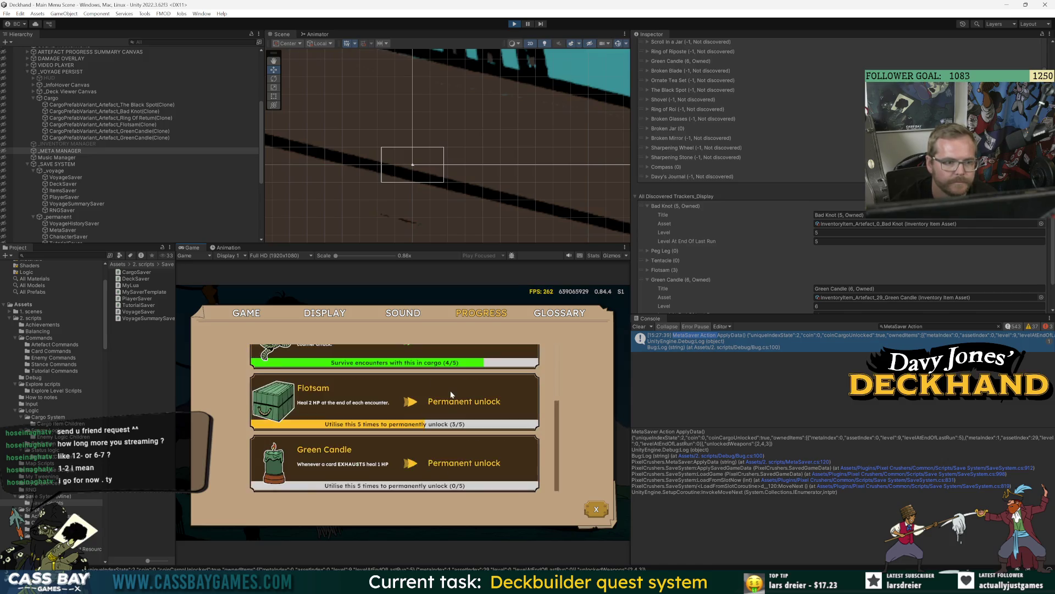
scroll(634, 185, up, 3)
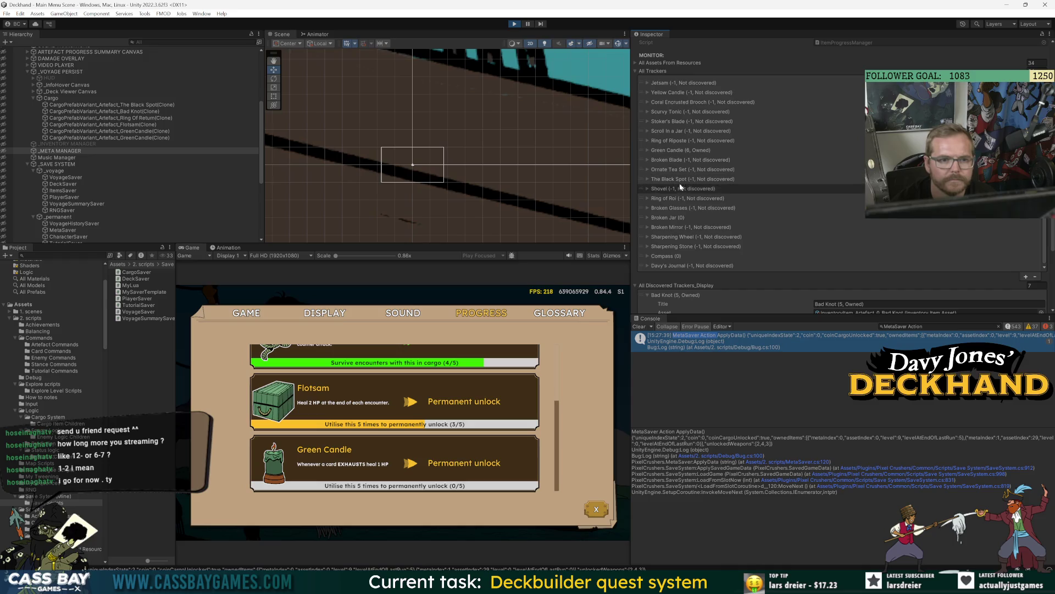
scroll(682, 110, up, 3)
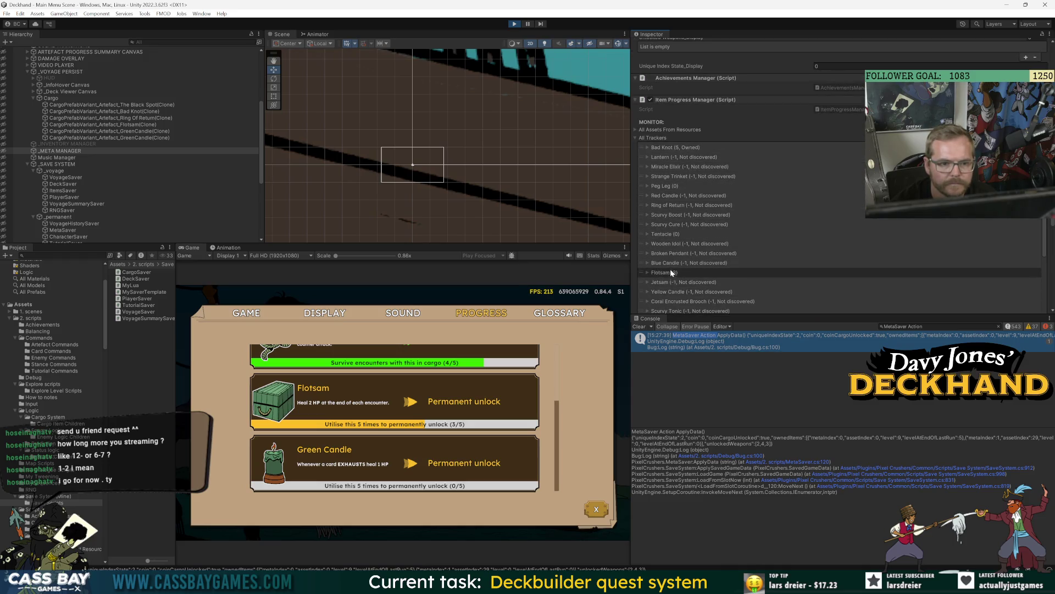
scroll(670, 264, down, 3)
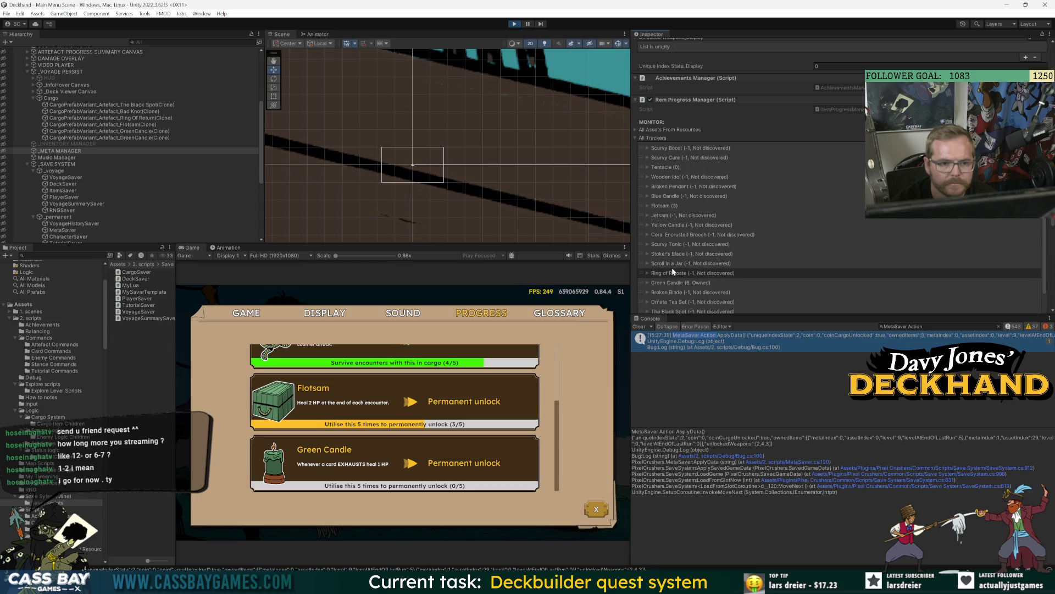
Expand Green Candle in the full tracker list and review its values.
click(652, 283)
scroll(687, 283, down, 10)
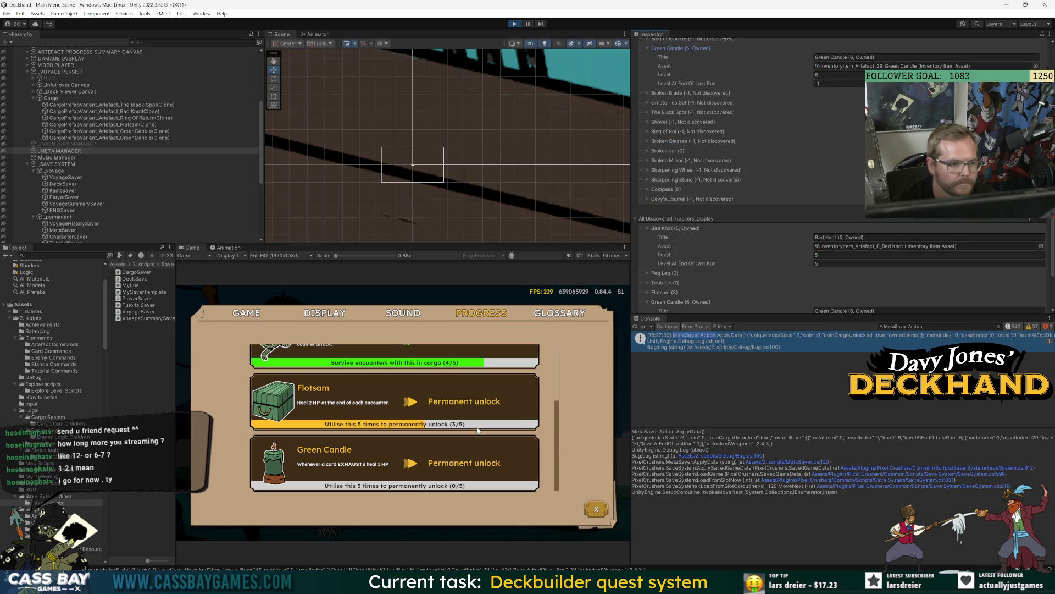
scroll(470, 426, up, 5)
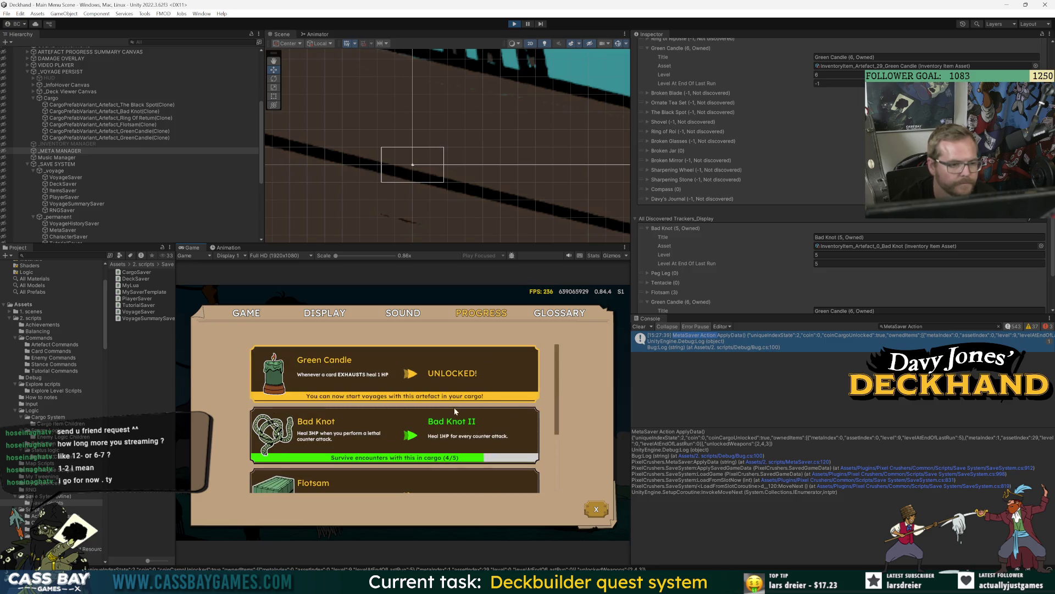
scroll(487, 454, down, 3)
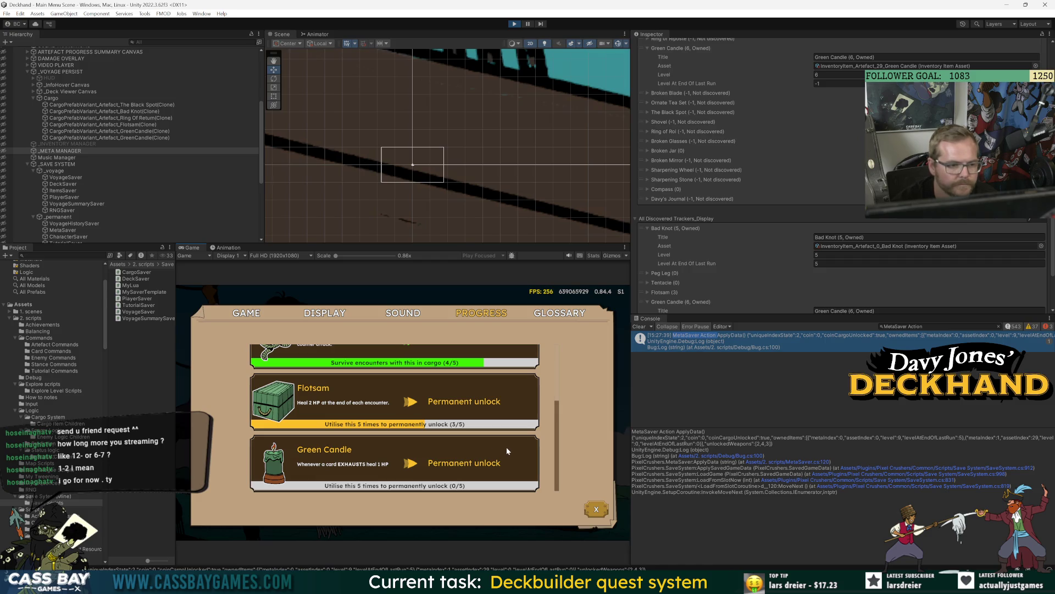
scroll(126, 182, up, 2)
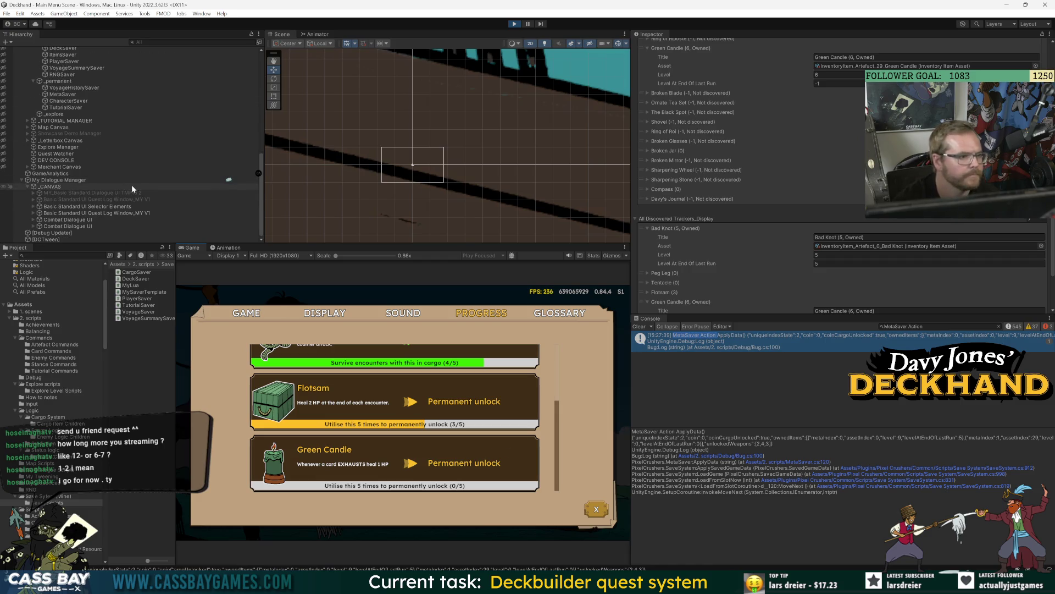
Expand SETTINGS CANVAS and step through the four Progress Bar Item(Clone) objects.
scroll(131, 185, up, 3)
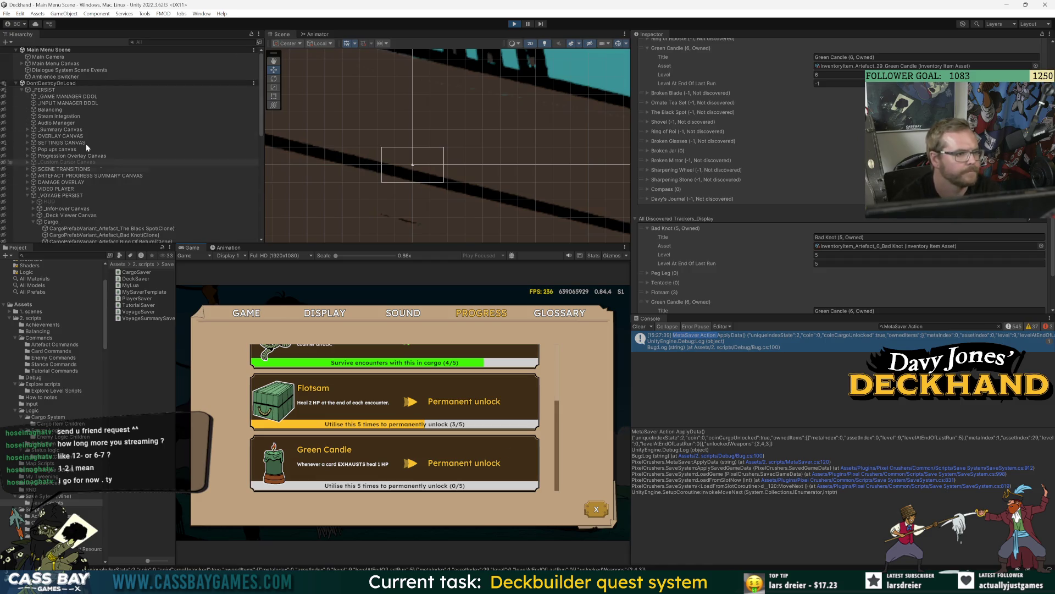
click(28, 142)
scroll(133, 207, down, 5)
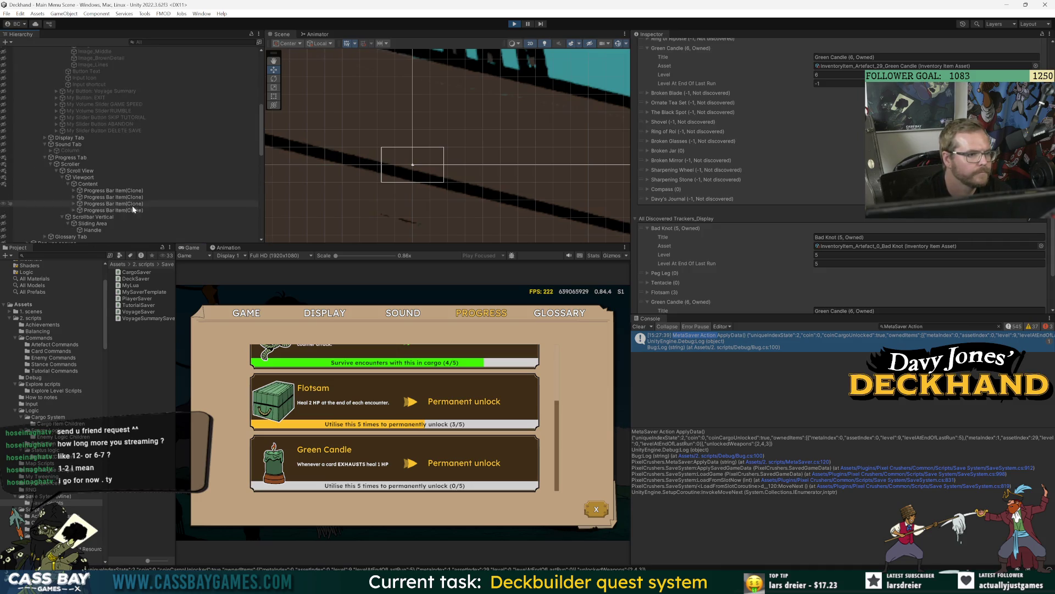
click(126, 191)
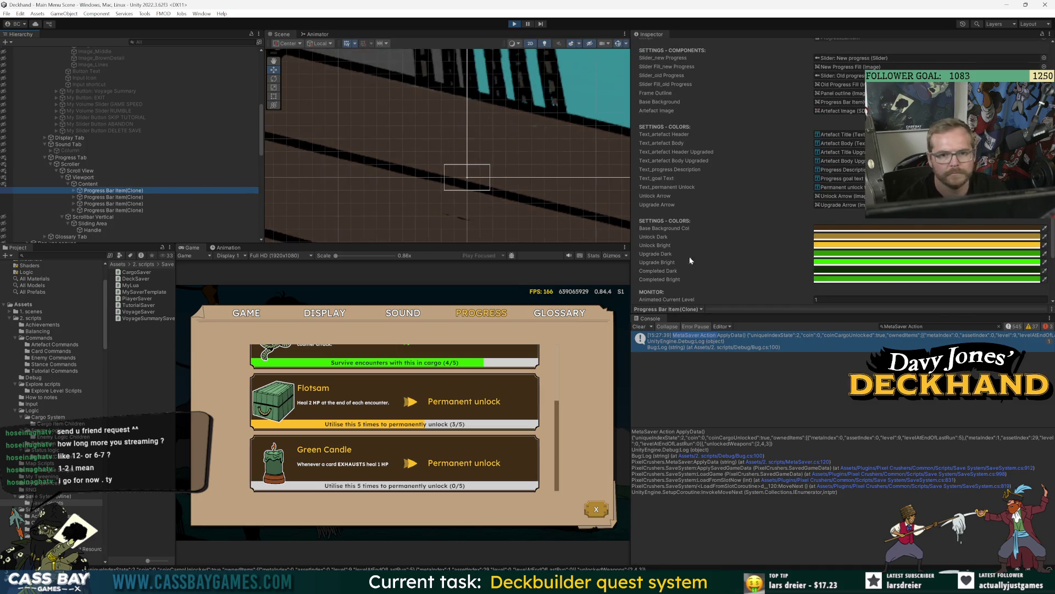
click(137, 197)
click(145, 204)
click(154, 210)
key(Up)
key(Up)
key(Up)
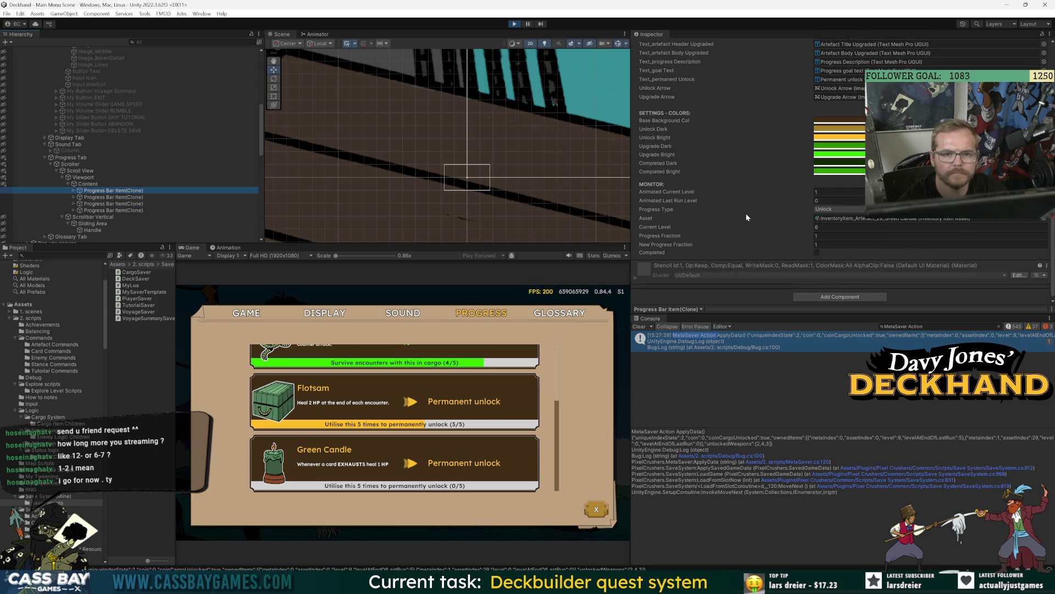
Frame the first progress bar item in the Scene view and make the settings menu visible.
scroll(748, 212, up, 6)
scroll(749, 212, up, 5)
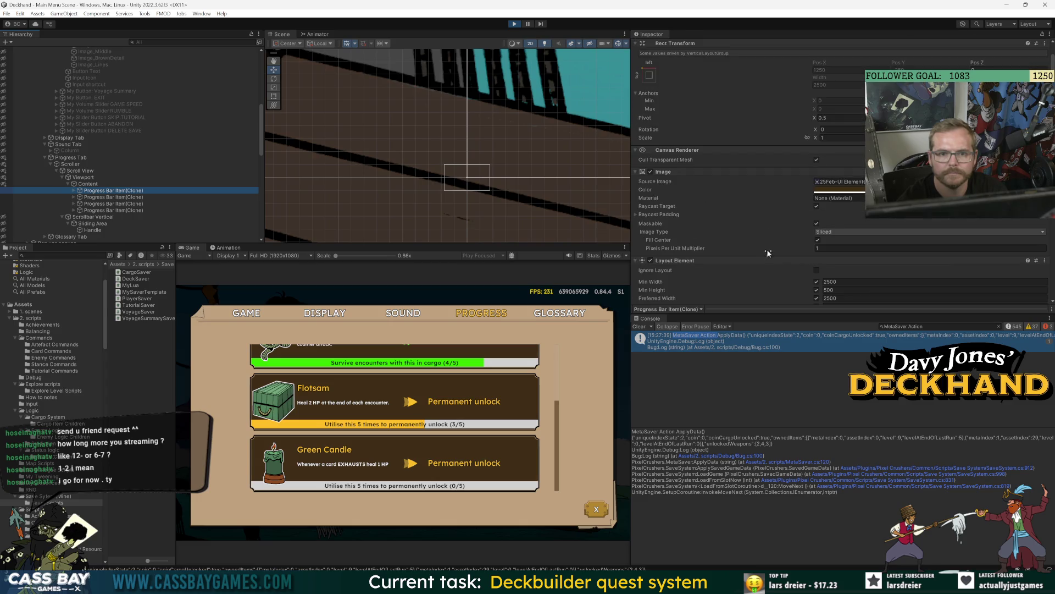
scroll(693, 214, down, 6)
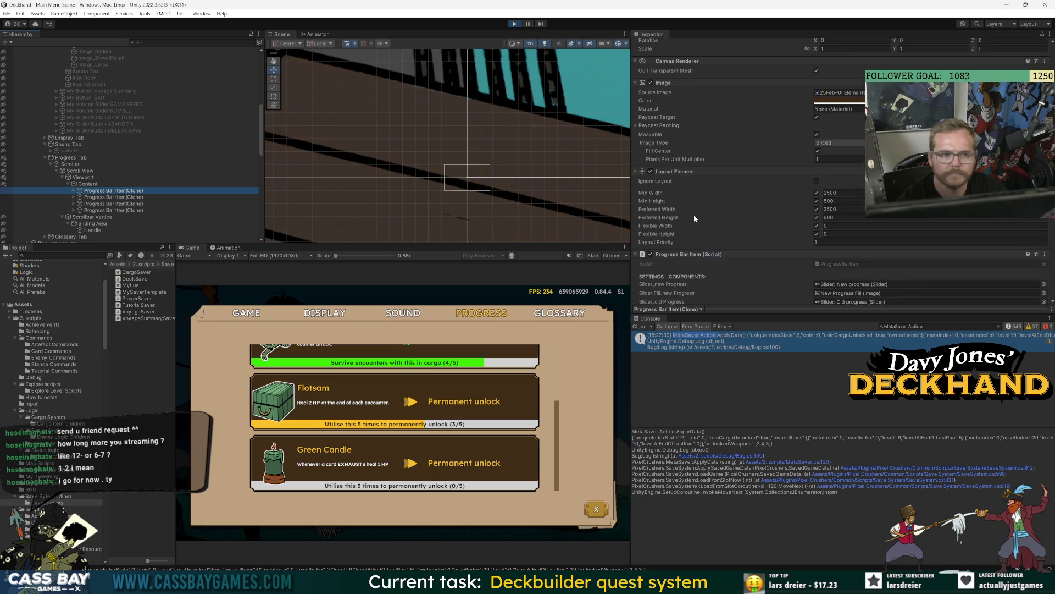
double_click(146, 190)
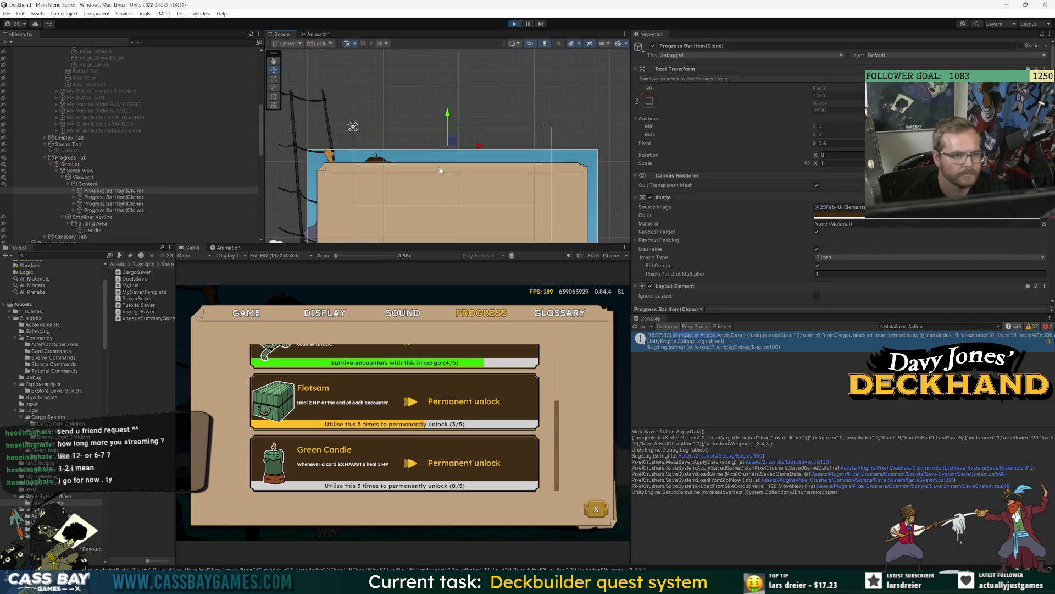
scroll(435, 219, down, 2)
scroll(60, 128, up, 7)
scroll(19, 87, up, 4)
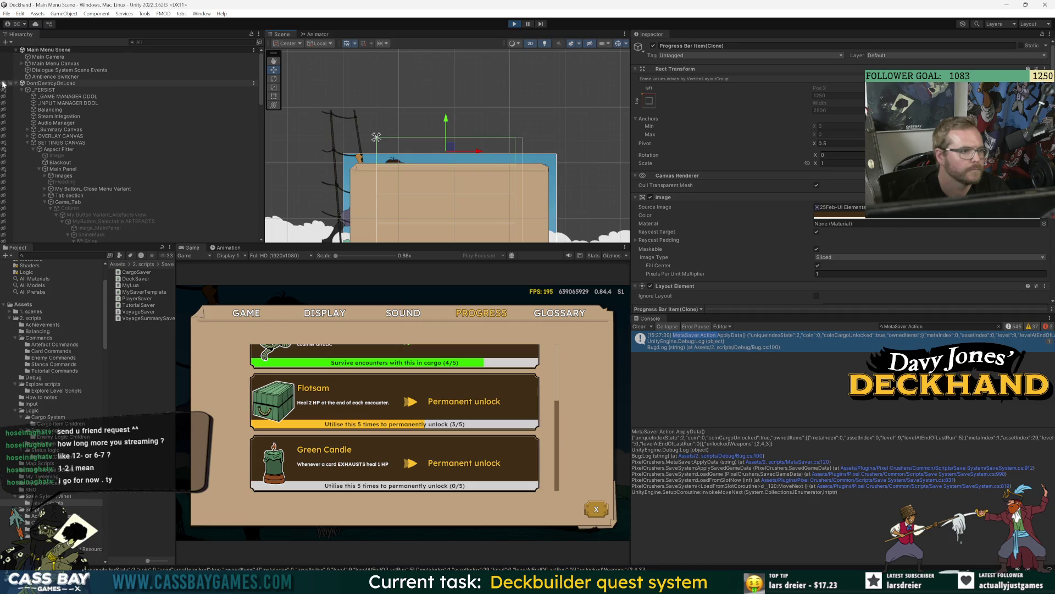
click(3, 83)
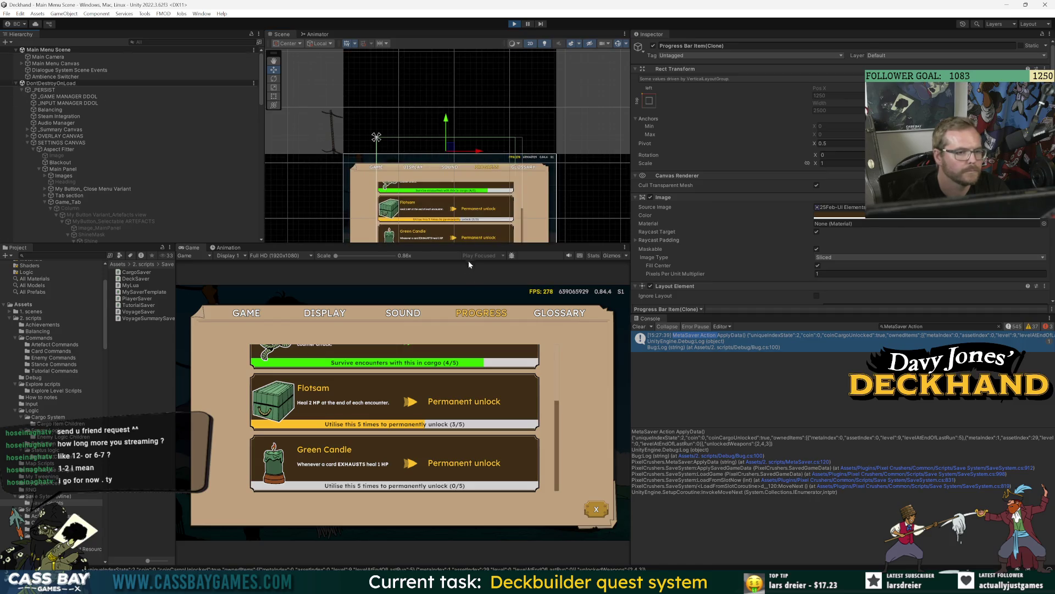
Enlarge the Scene view, inspect the fourth Progress Bar Item(Clone), then select Progress Tab.
drag(464, 242, 486, 378)
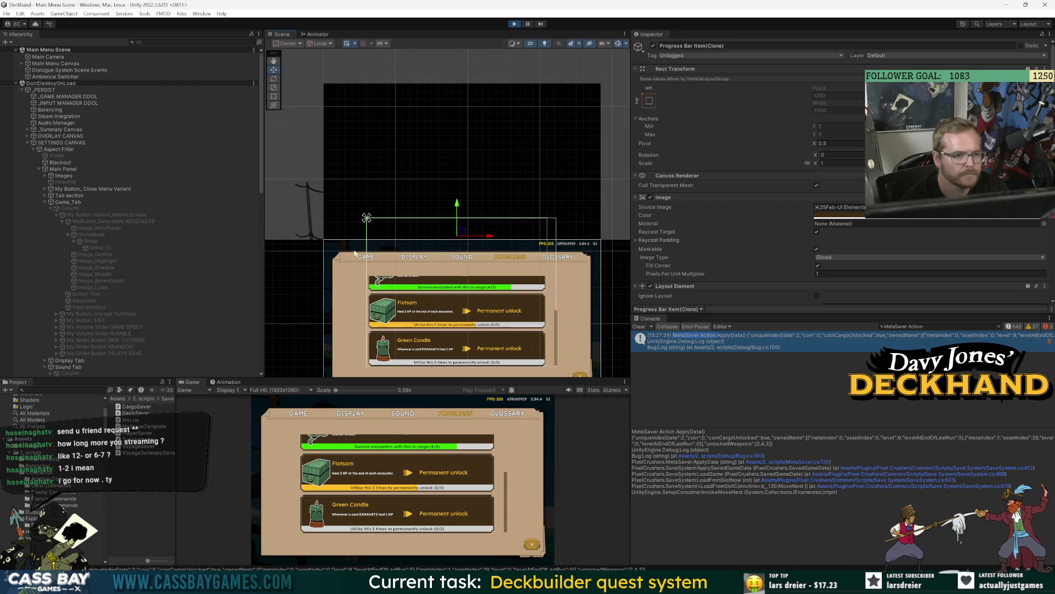
scroll(146, 230, down, 10)
key(Down)
key(Down)
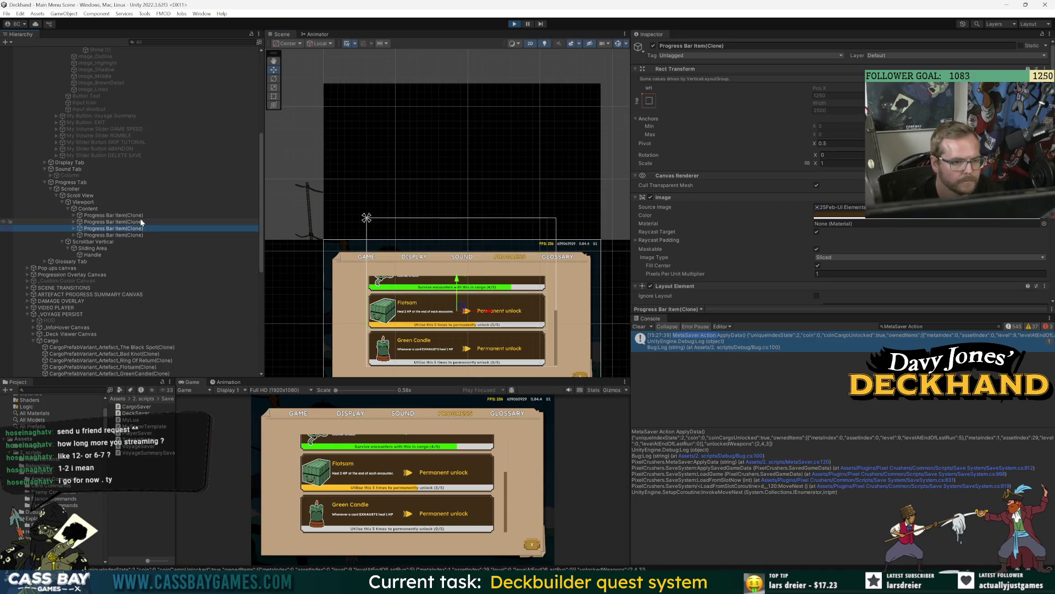
scroll(743, 258, down, 15)
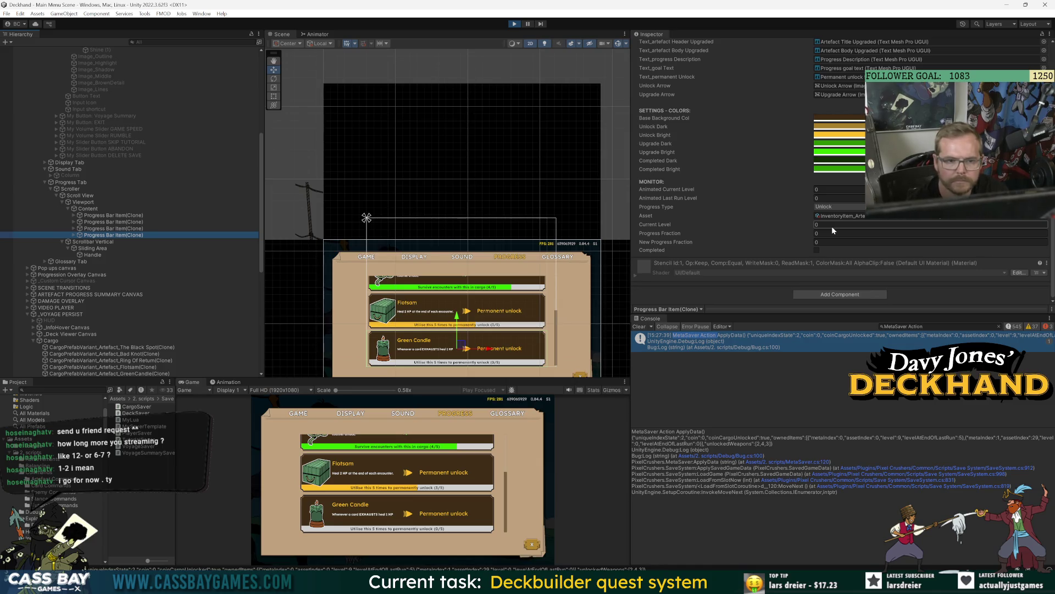
scroll(833, 226, up, 5)
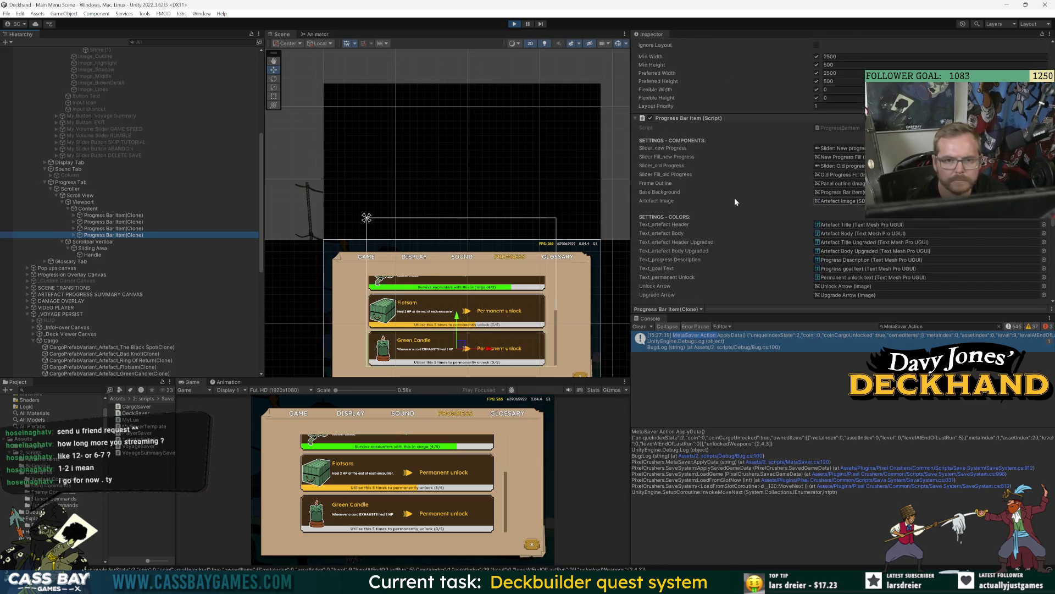
scroll(715, 181, down, 3)
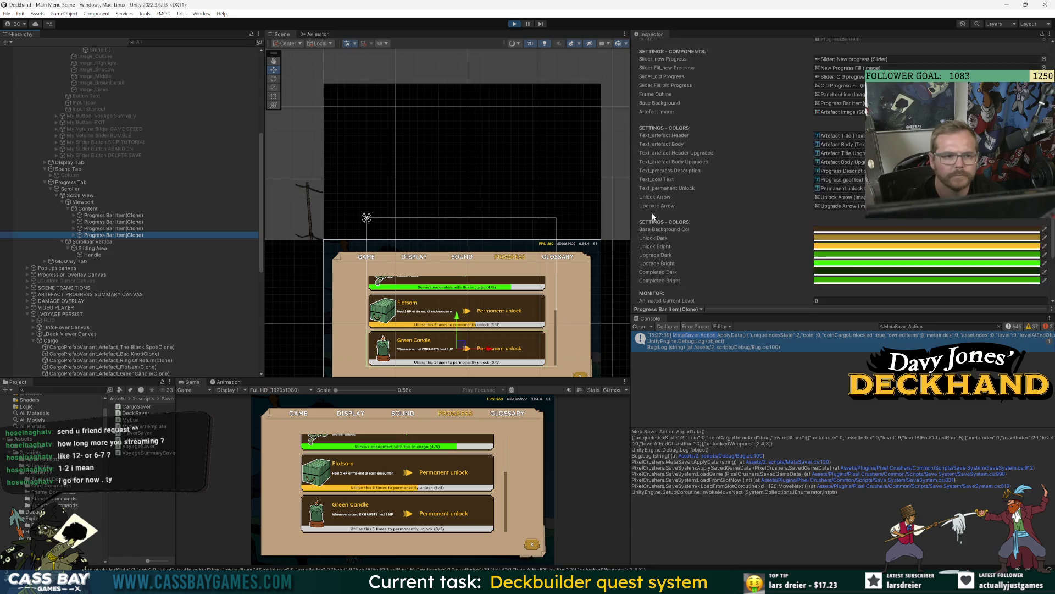
click(67, 182)
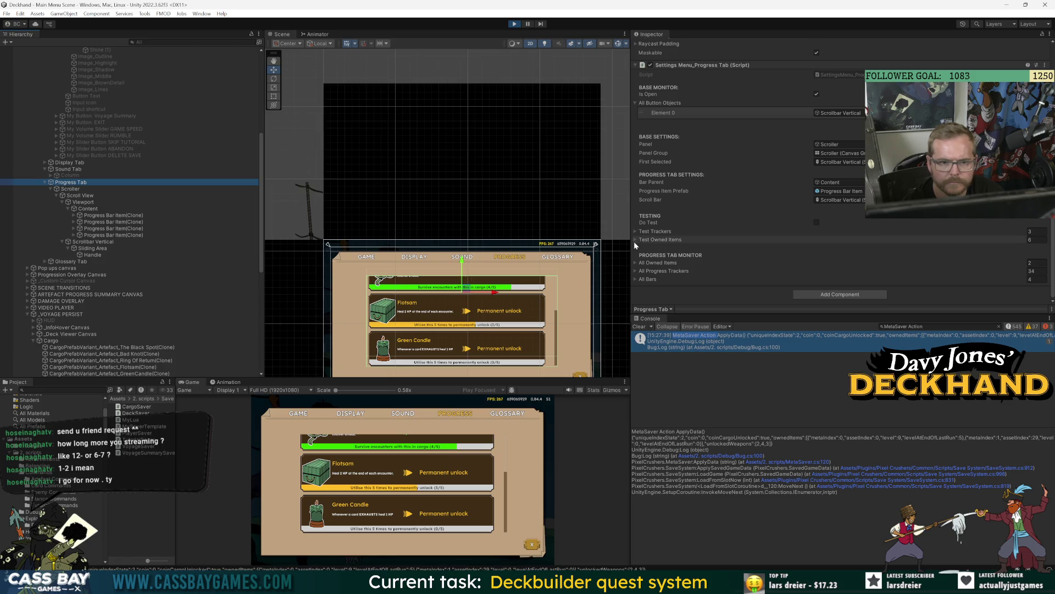
Expand the All Progress Trackers and All Bars lists on Progress Tab.
click(635, 270)
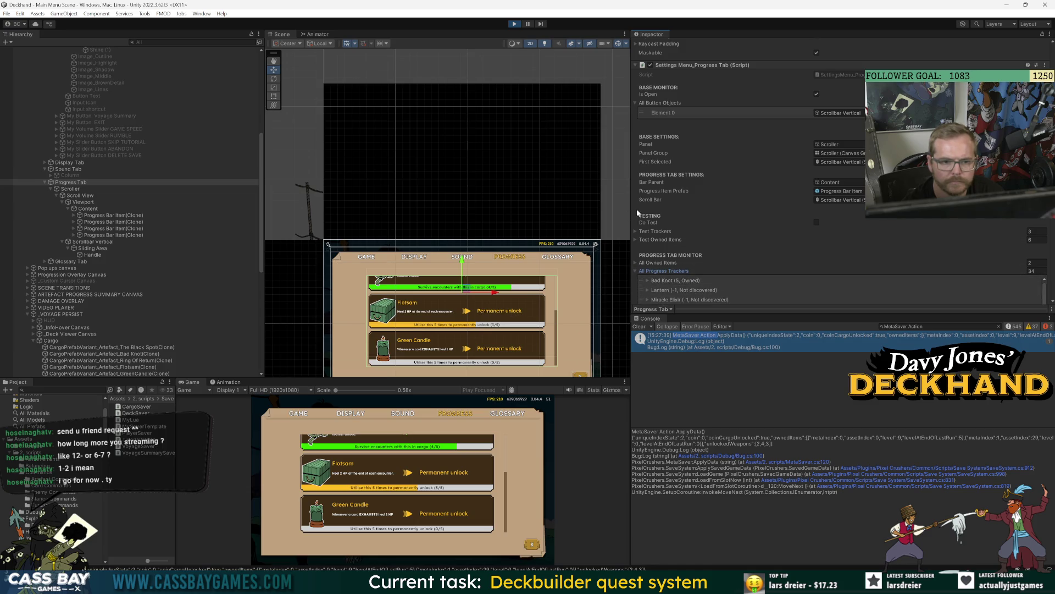
scroll(636, 210, down, 5)
scroll(636, 210, down, 5)
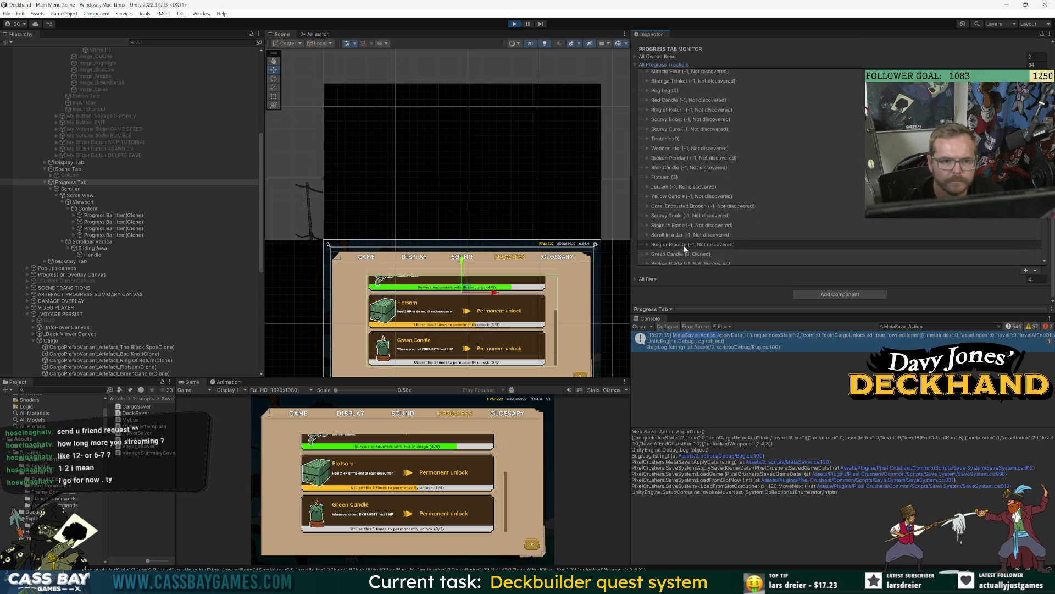
scroll(687, 244, down, 3)
click(634, 279)
scroll(636, 266, down, 2)
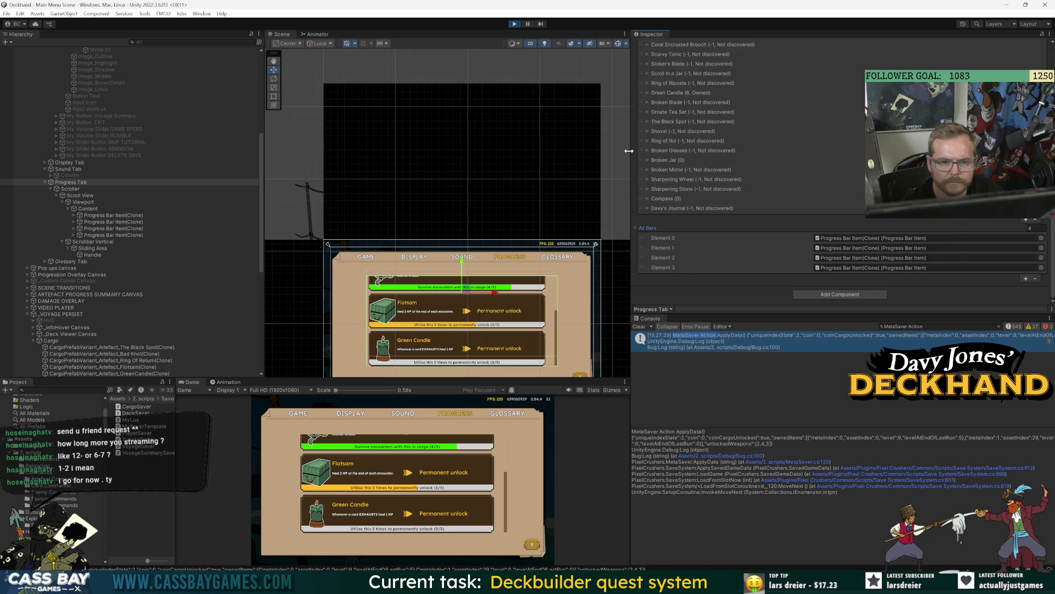
scroll(636, 147, up, 2)
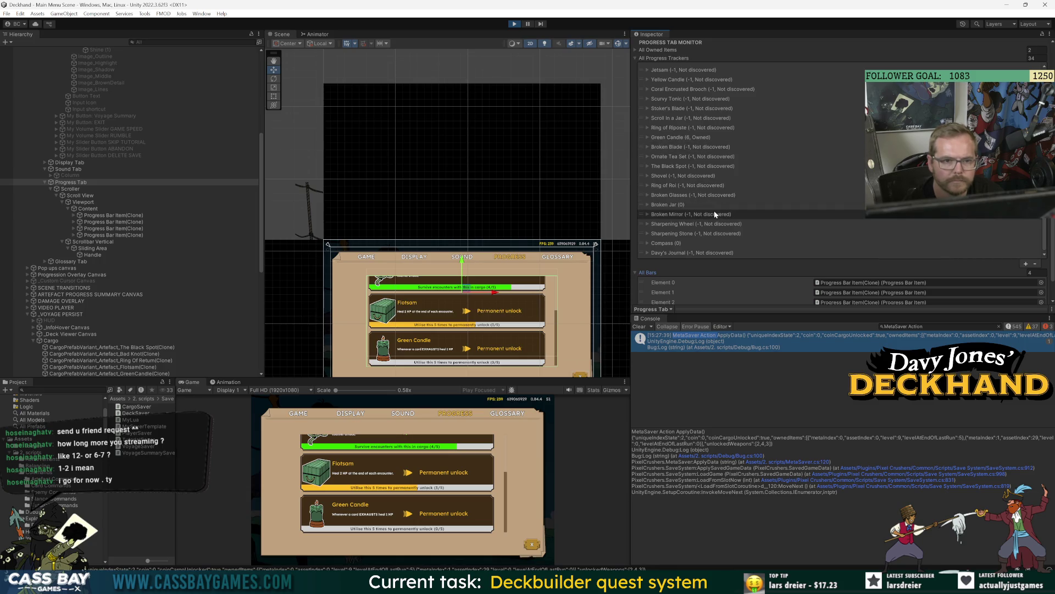
scroll(704, 219, up, 5)
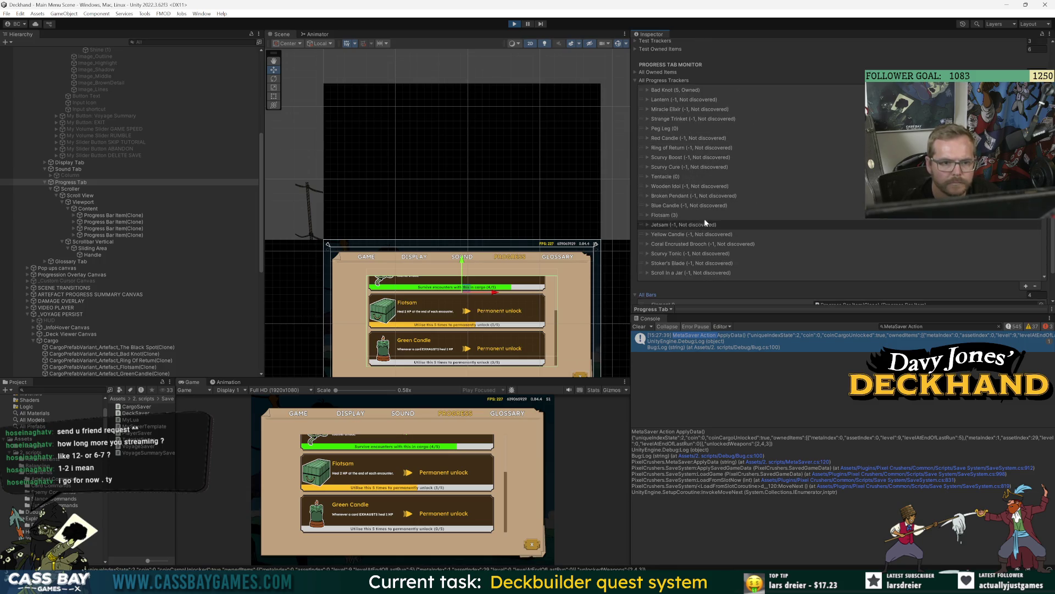
Expand All Owned Items with Green Candle and Bad Knot details, then select META MANAGER.
click(635, 72)
scroll(685, 95, up, 3)
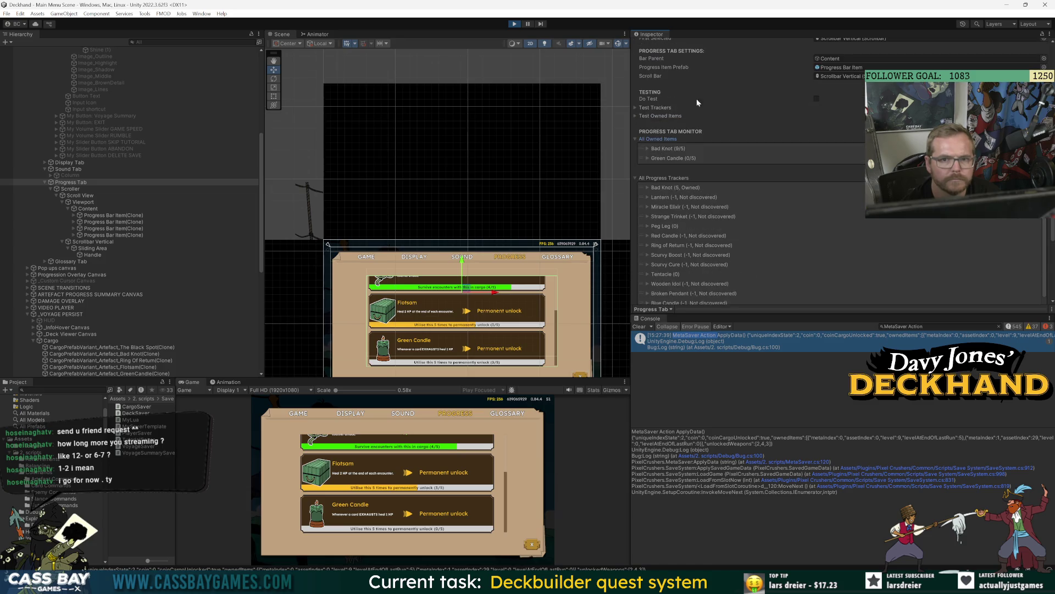
click(648, 157)
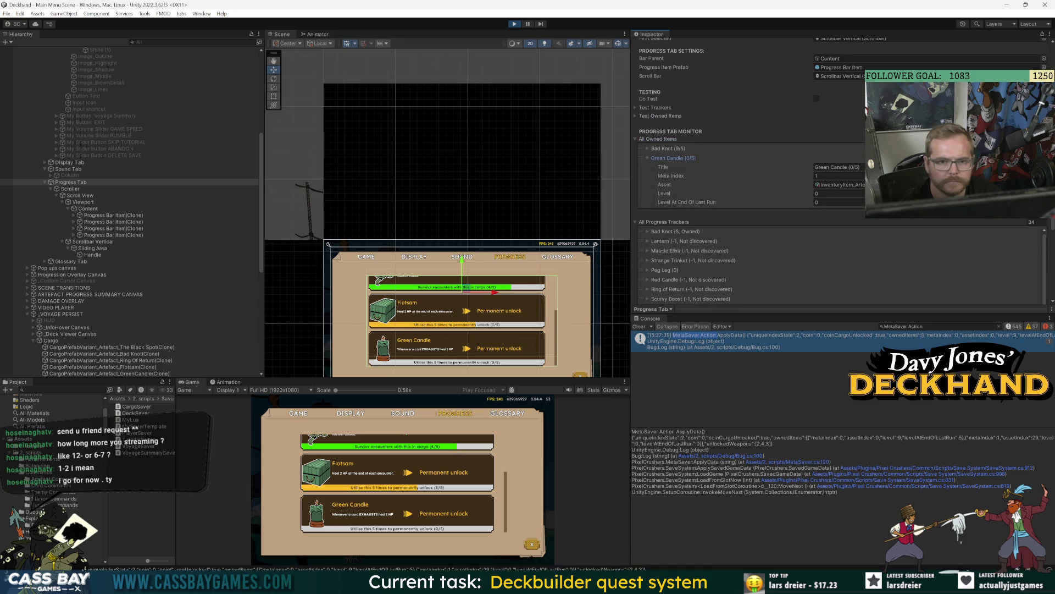
mouse_move(674, 584)
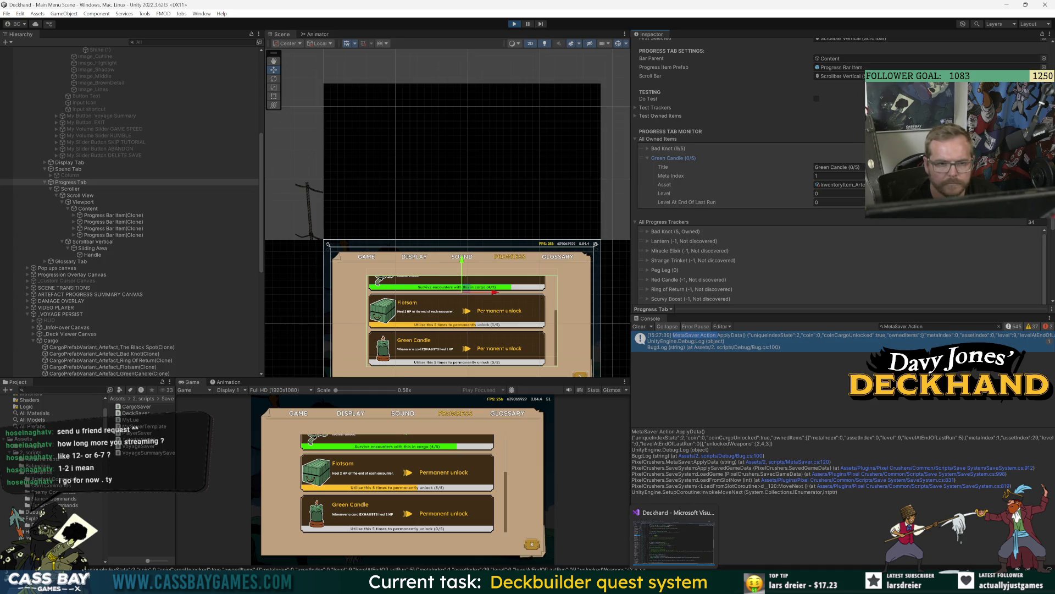
click(647, 150)
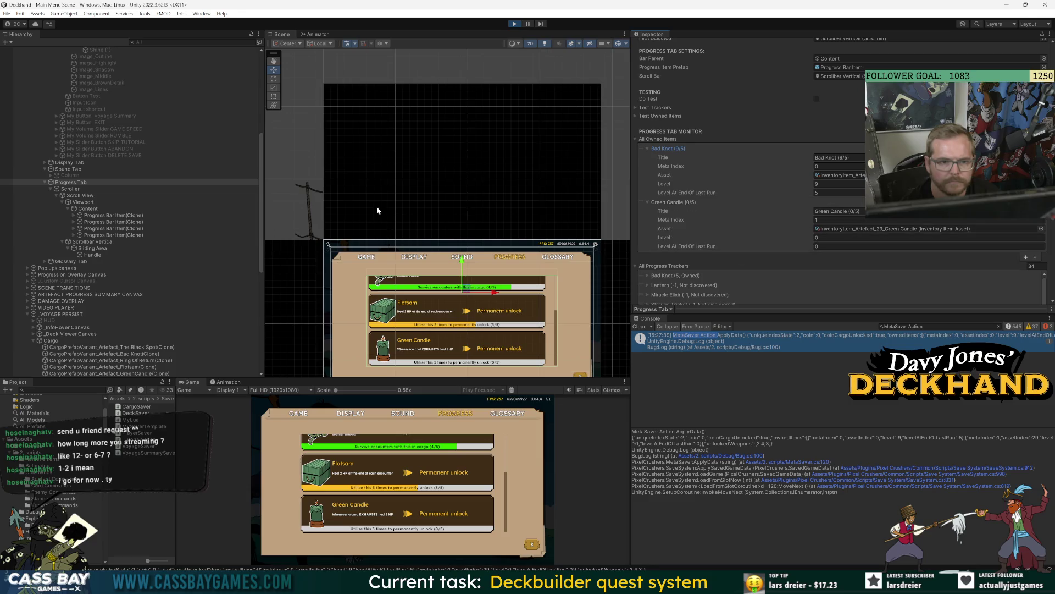
scroll(116, 220, up, 5)
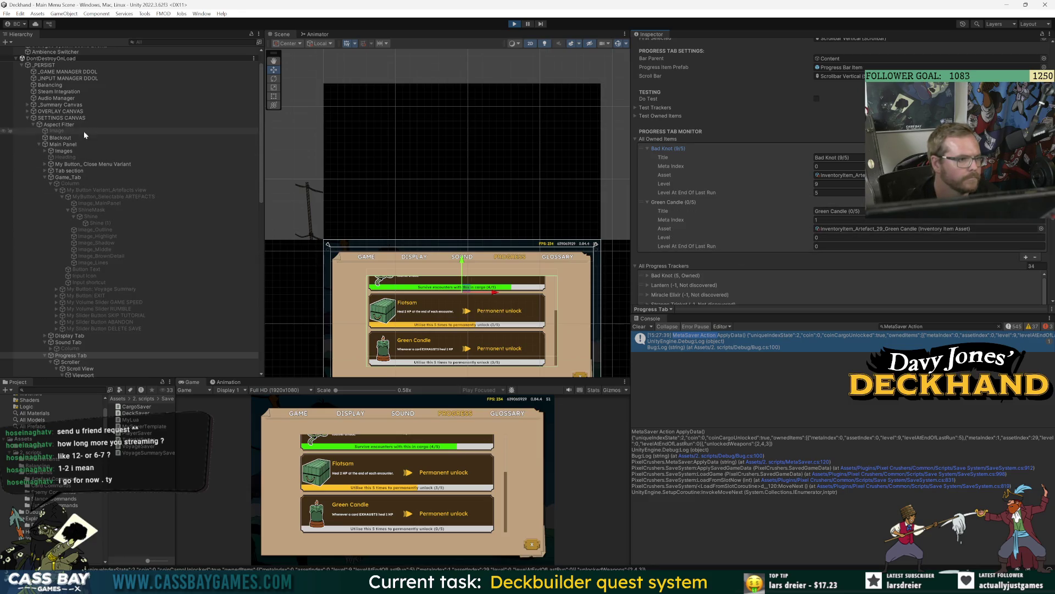
scroll(87, 191, down, 4)
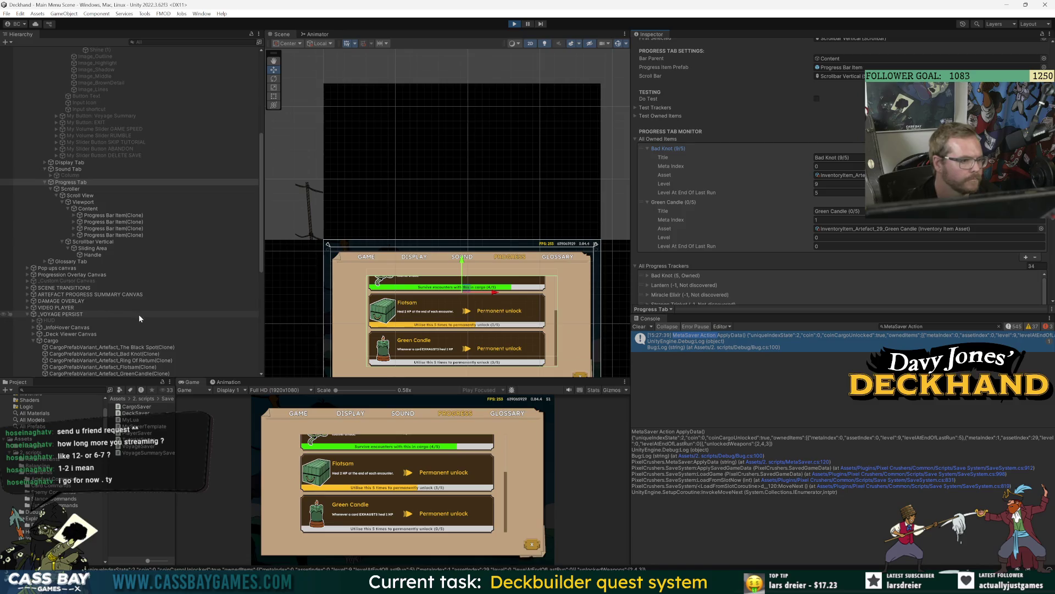
scroll(137, 314, down, 3)
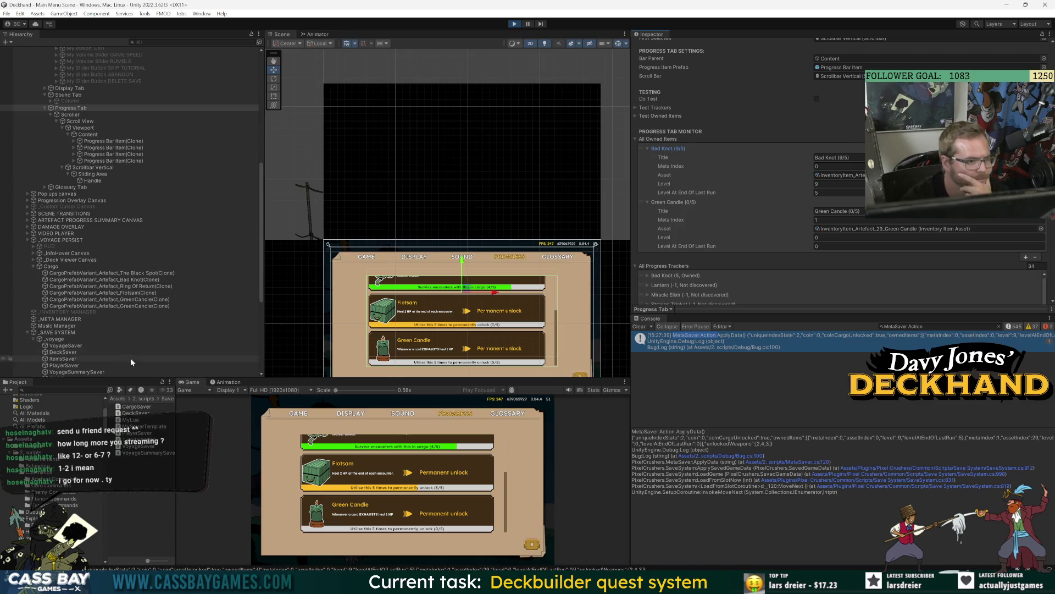
click(60, 319)
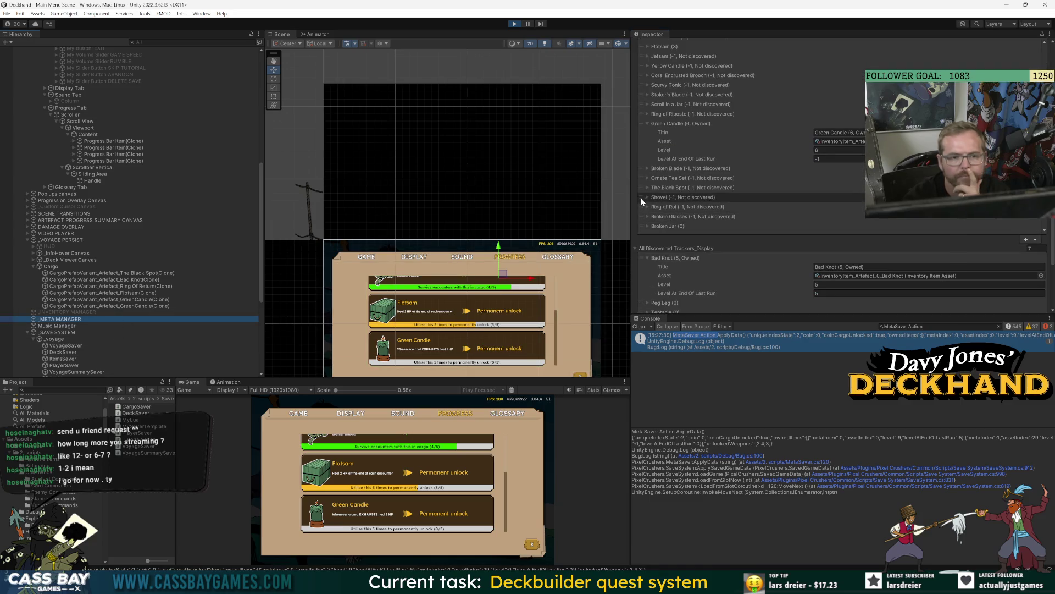
Turn on the owned-items debug monitor and expand the owned Green Candle entry.
scroll(640, 193, up, 10)
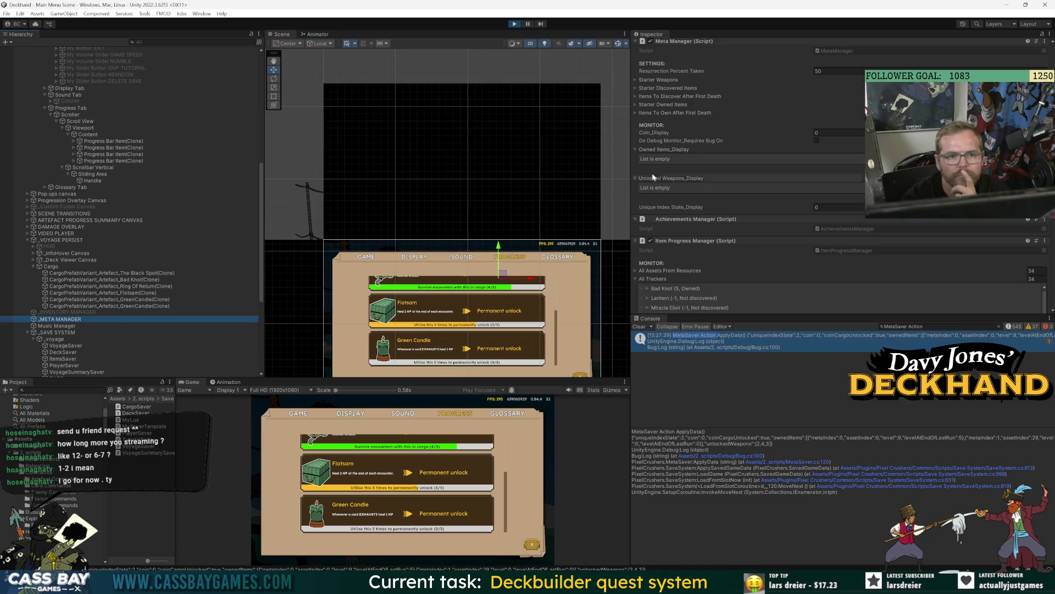
click(817, 141)
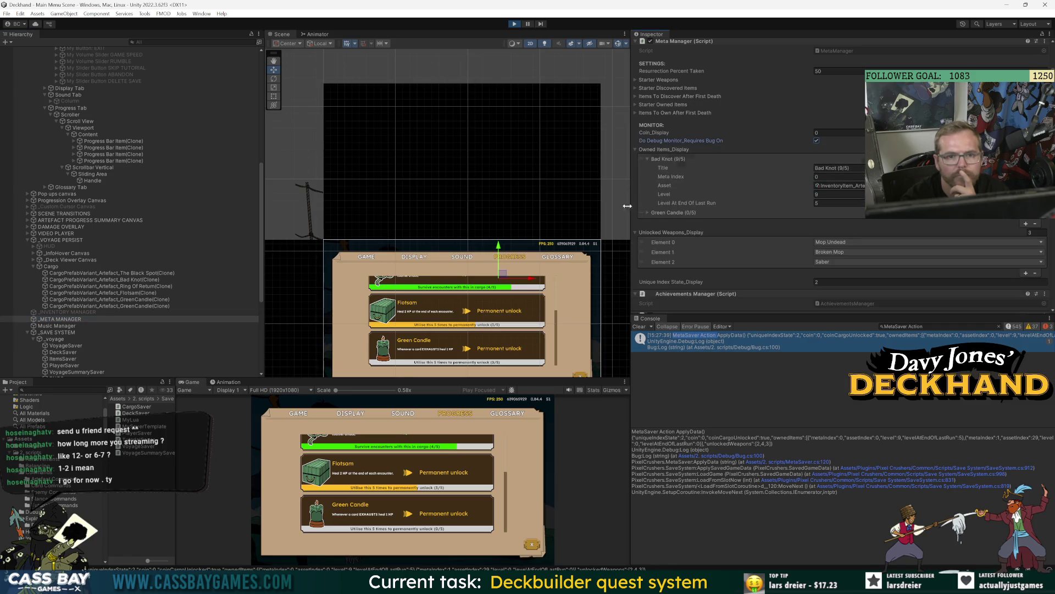
scroll(775, 193, down, 3)
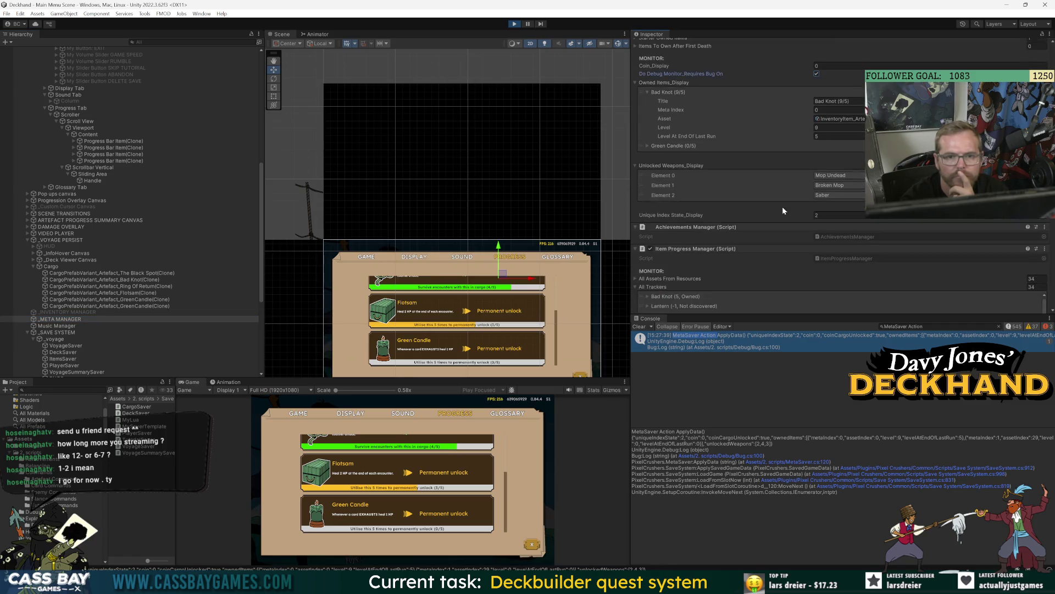
click(660, 145)
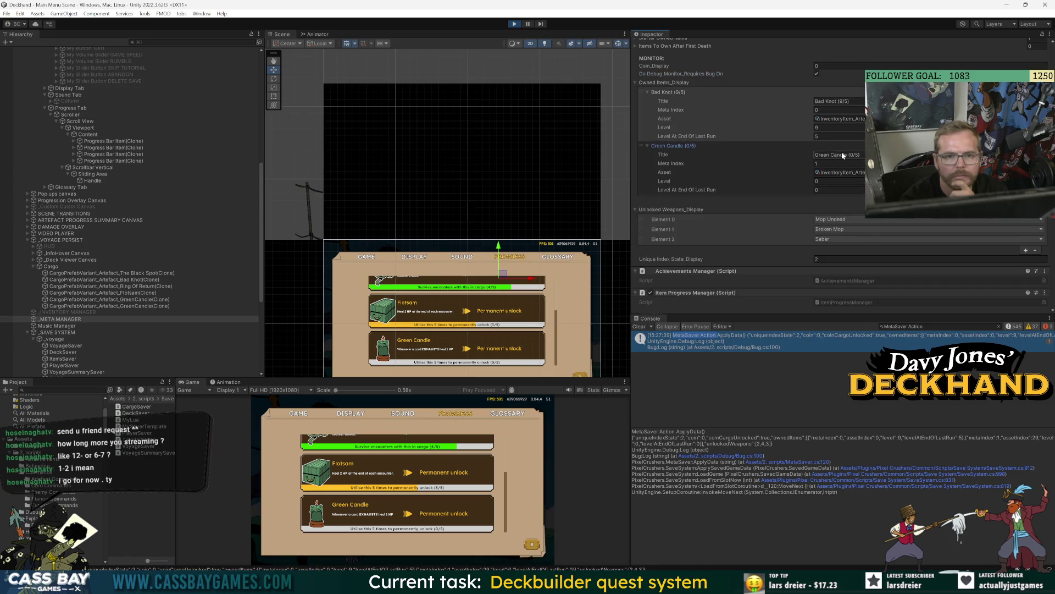
Filter the Console for 'metamanager', clear the filter, and switch to Visual Studio.
click(940, 326)
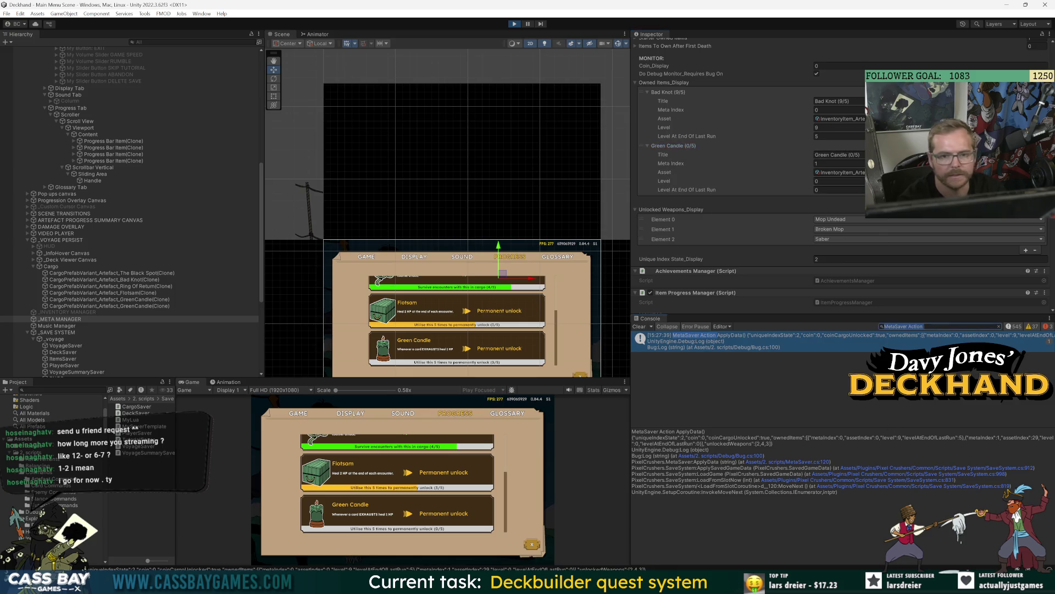
text(metam)
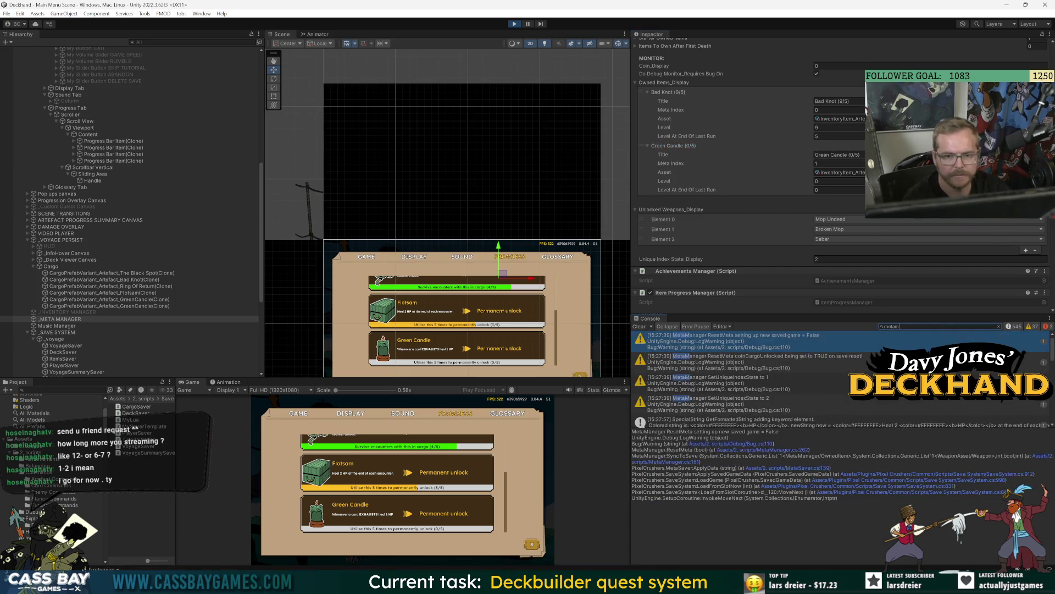
text(anager)
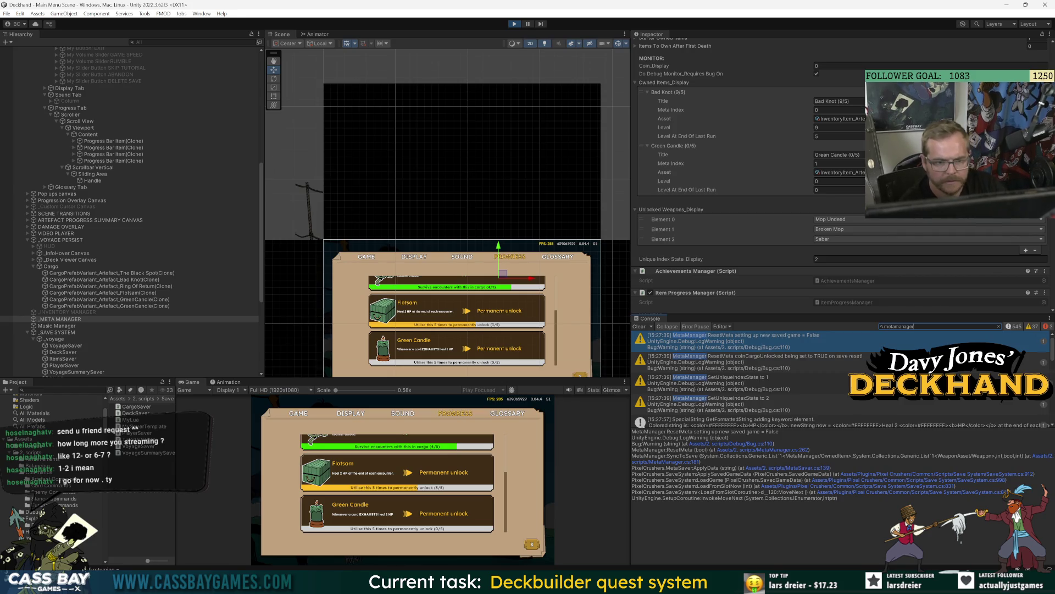
key(BackSpace)
key(BackSpace)
key(BackSpace)
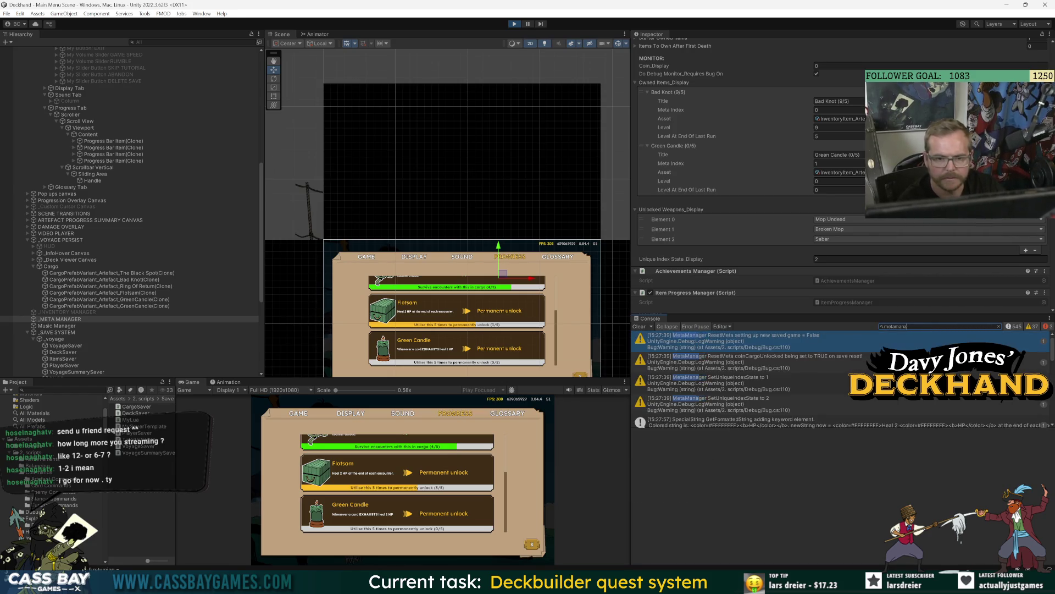
key(BackSpace)
key(BackSpace)
key(BackSpace)
key(alt+Tab)
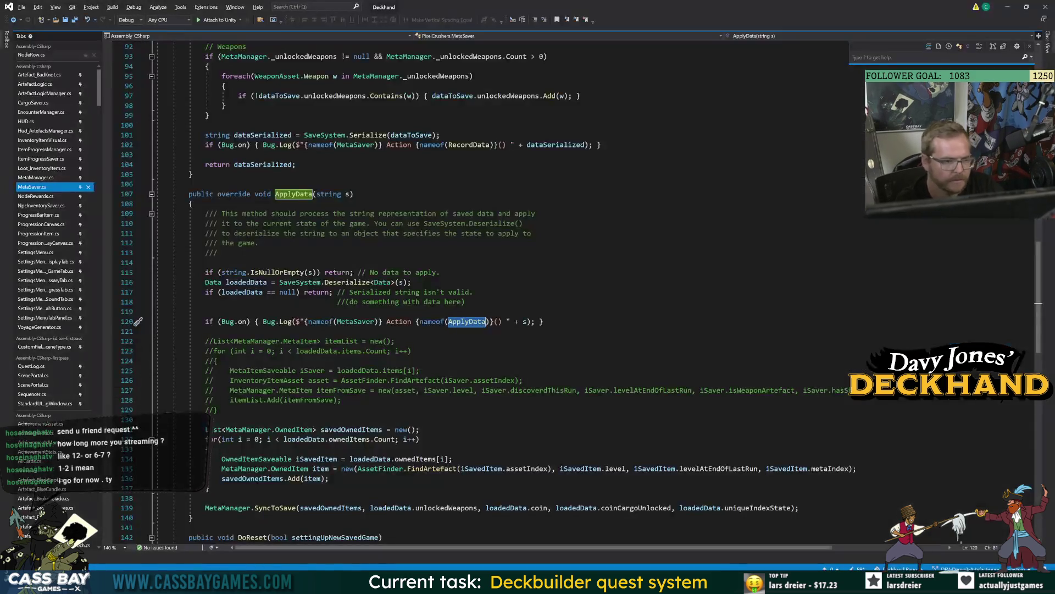
Read through MetaManager.cs down to the LevelUp method on line 389 and AddOwnedItem.
click(77, 177)
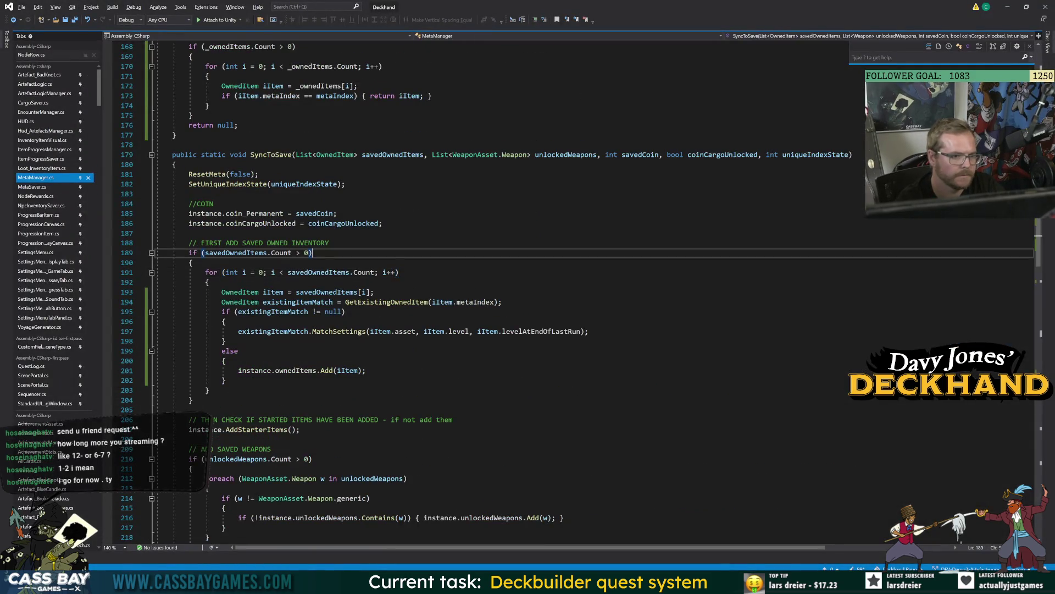
scroll(495, 291, up, 8)
scroll(494, 292, up, 6)
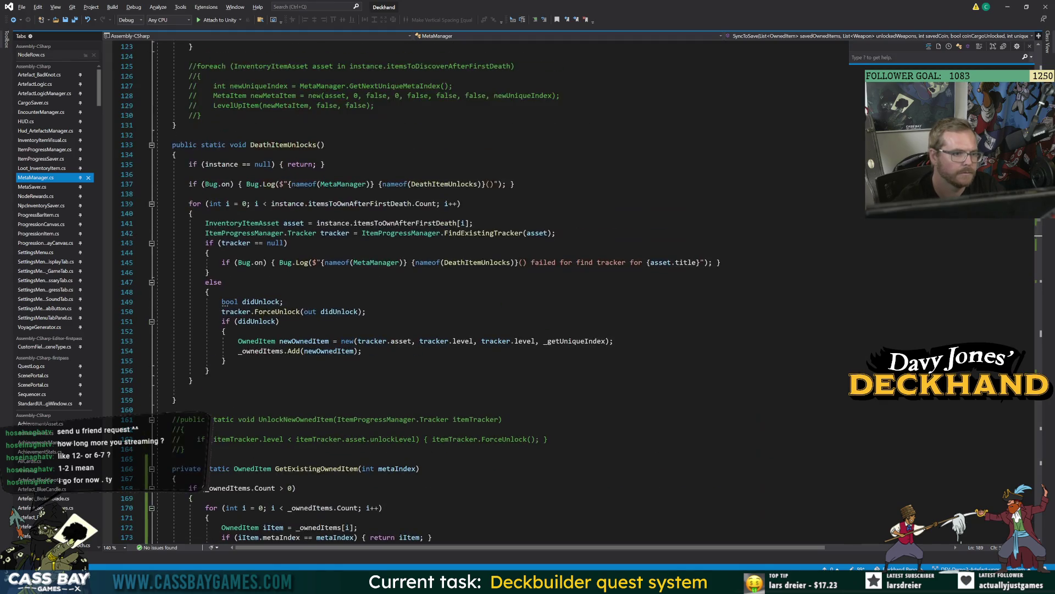
scroll(494, 292, up, 17)
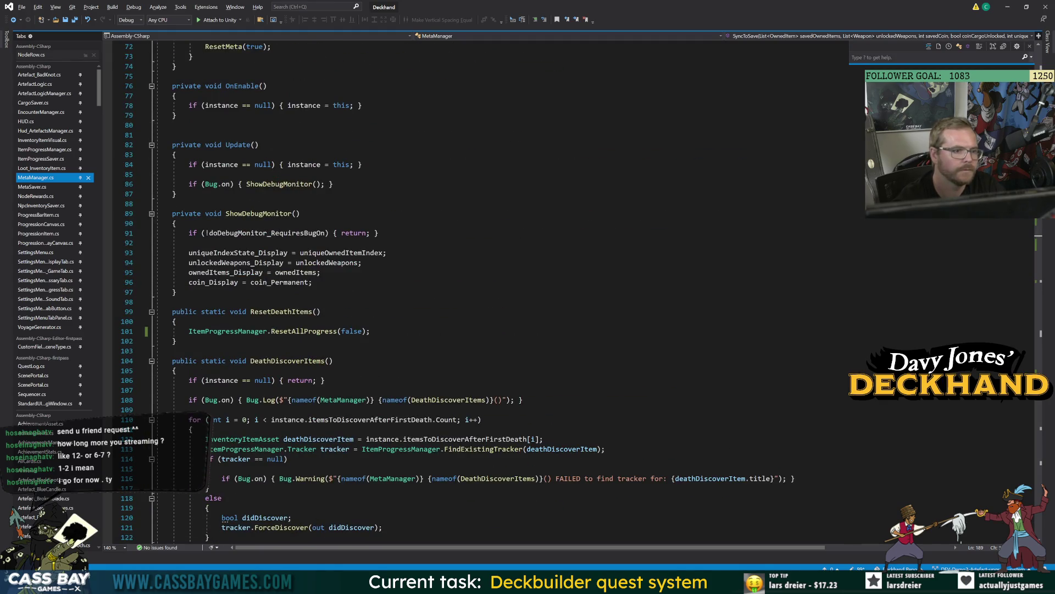
scroll(495, 292, up, 17)
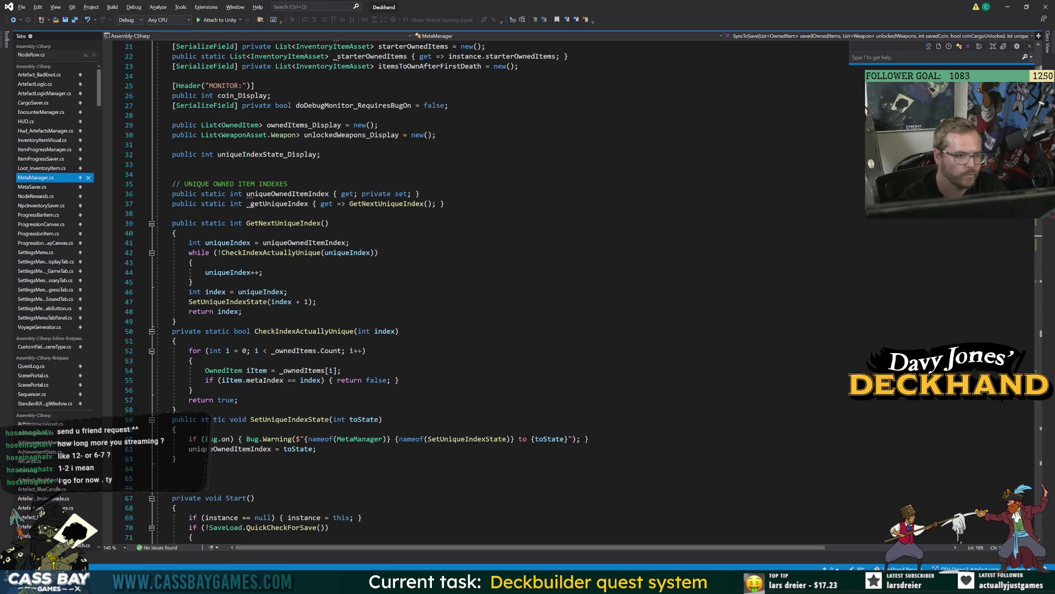
scroll(494, 291, up, 7)
scroll(494, 291, down, 20)
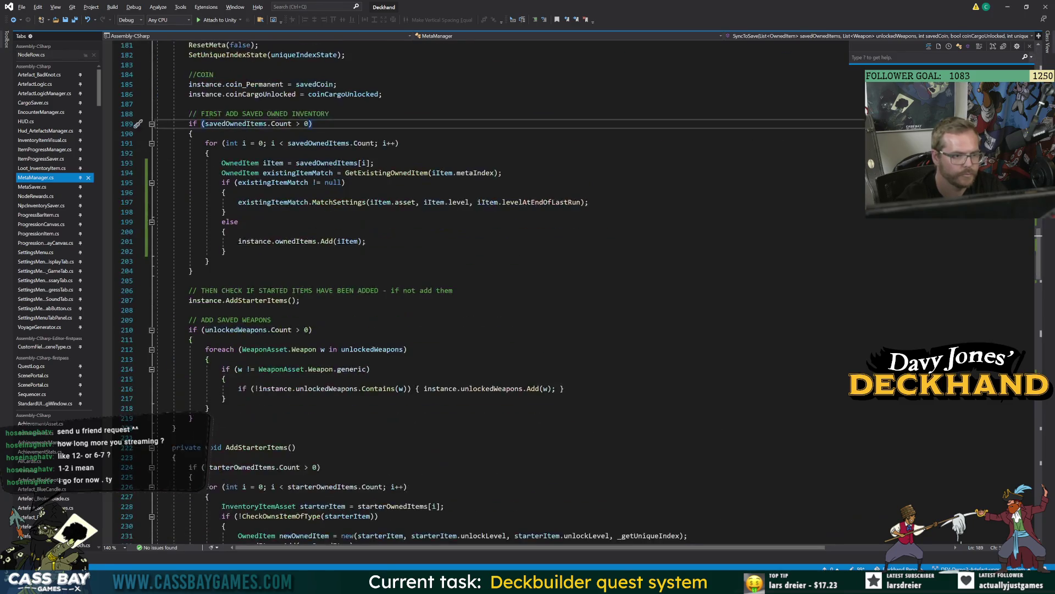
scroll(495, 291, down, 18)
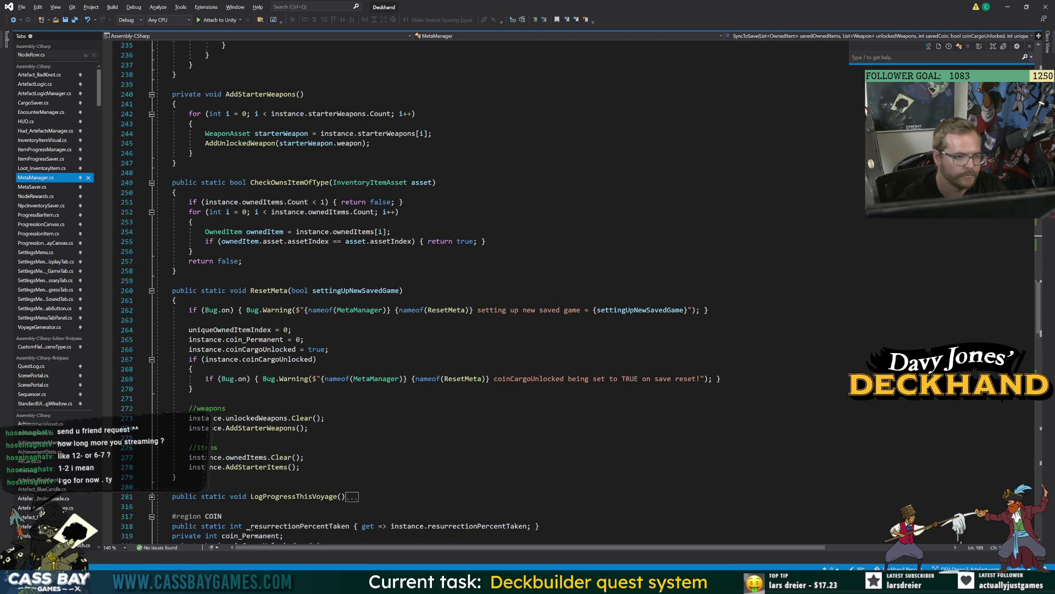
scroll(322, 320, down, 13)
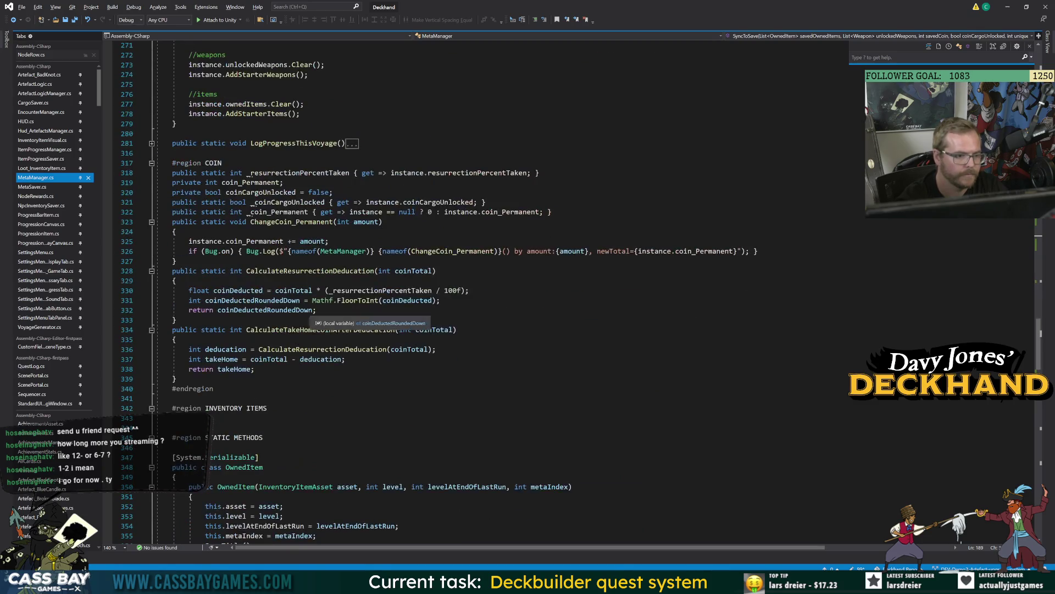
scroll(321, 321, down, 20)
click(252, 281)
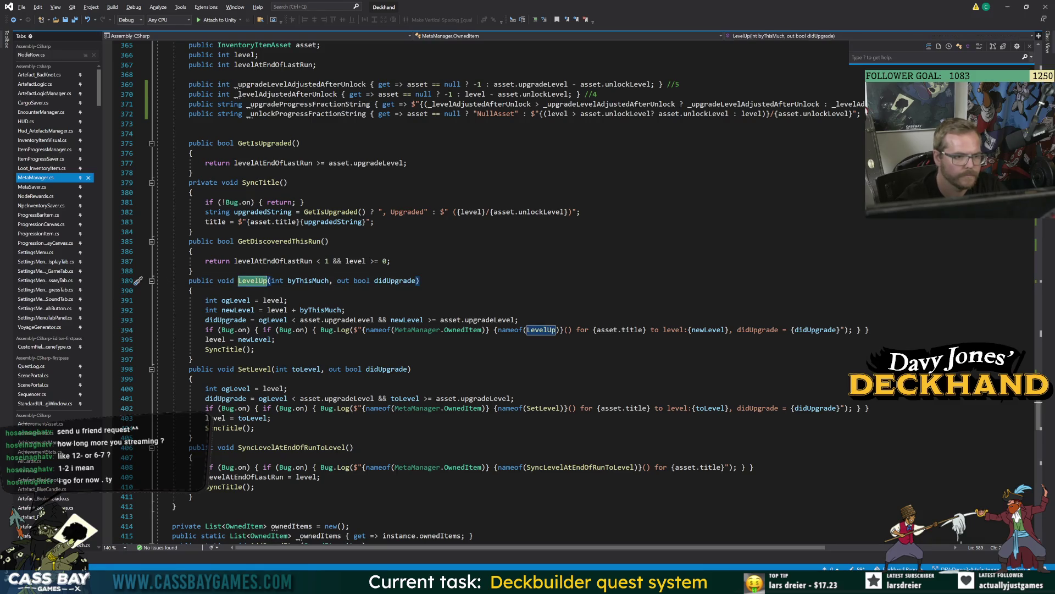
scroll(485, 285, down, 7)
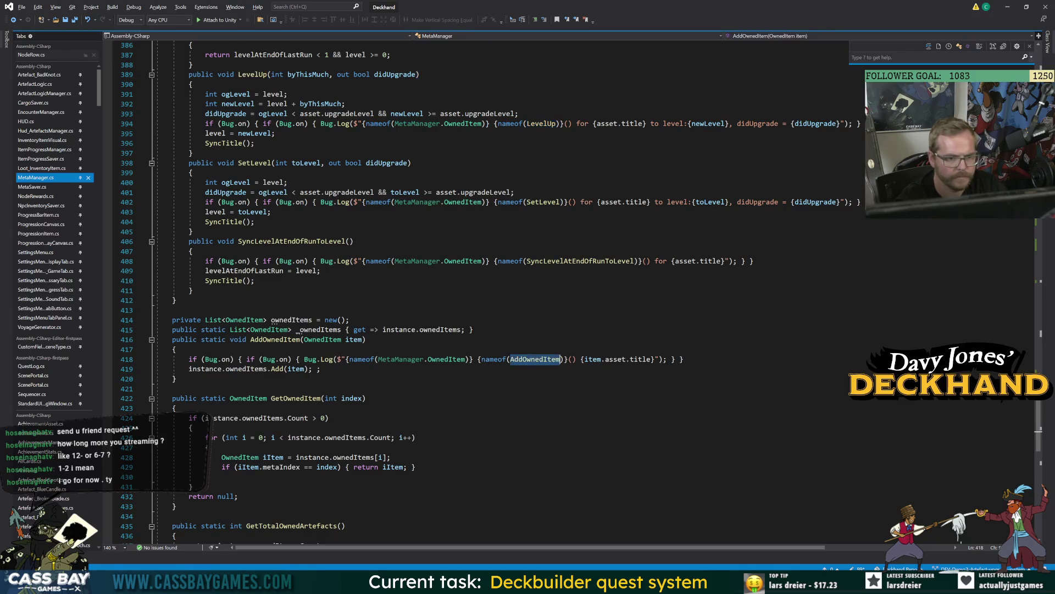
Paste AddOwnedItem into the Unity Console search, then return to MetaManager.cs.
key(alt+Tab)
text(AddOwnedItem)
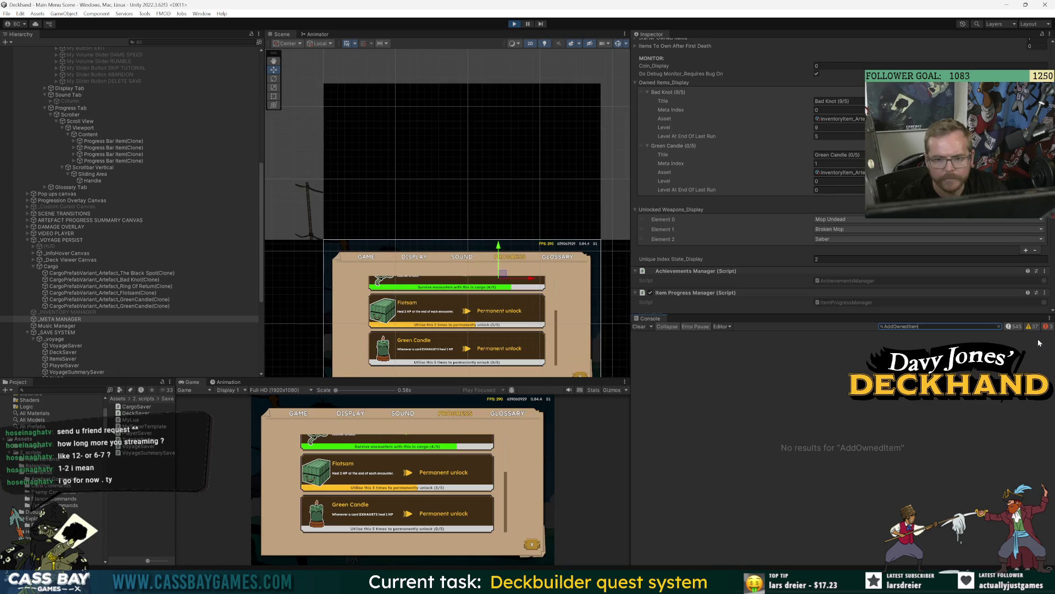
key(alt+Tab)
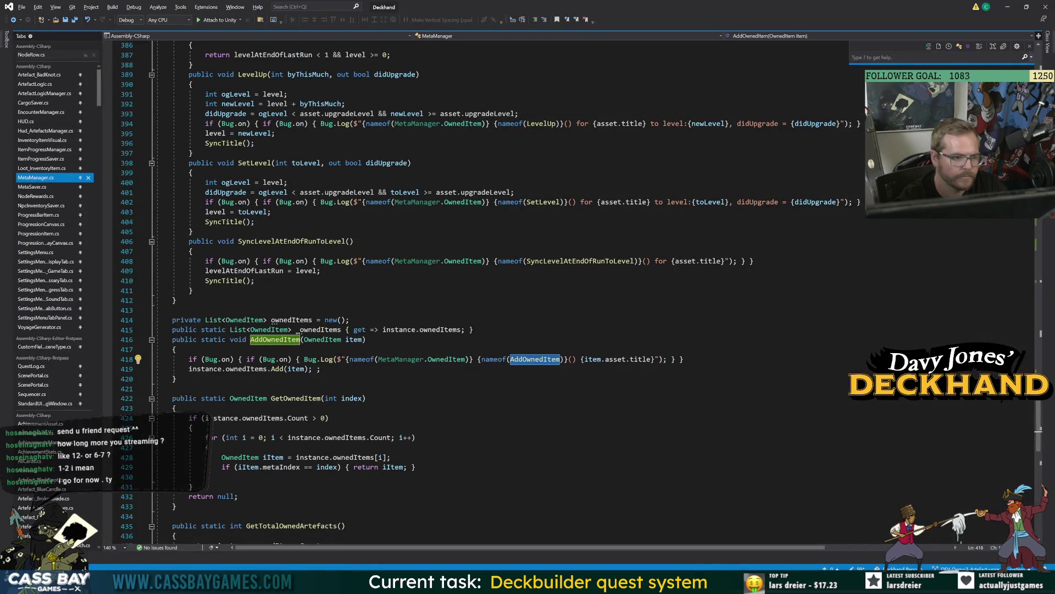
key(alt+Tab)
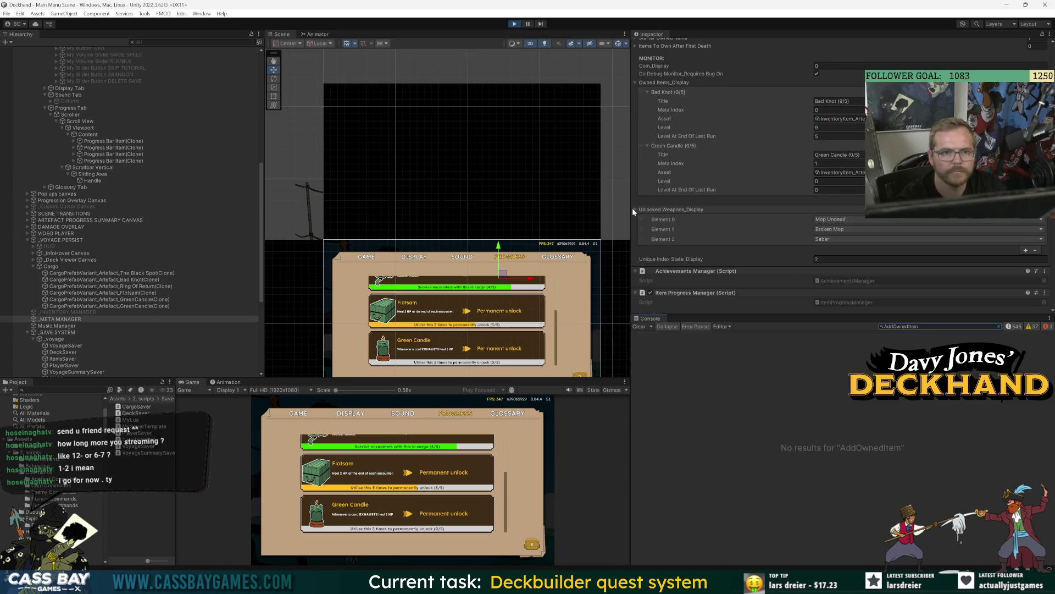
key(alt+Tab)
Trace the ownedItems list from its line 414 declaration through its uses, then go back to Unity.
double_click(260, 369)
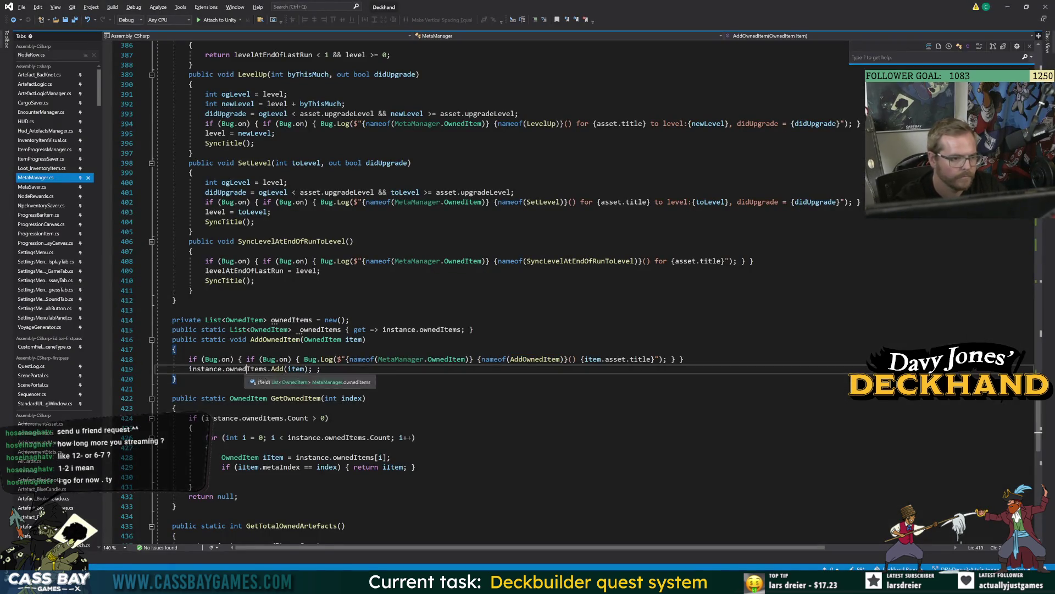
key(F12)
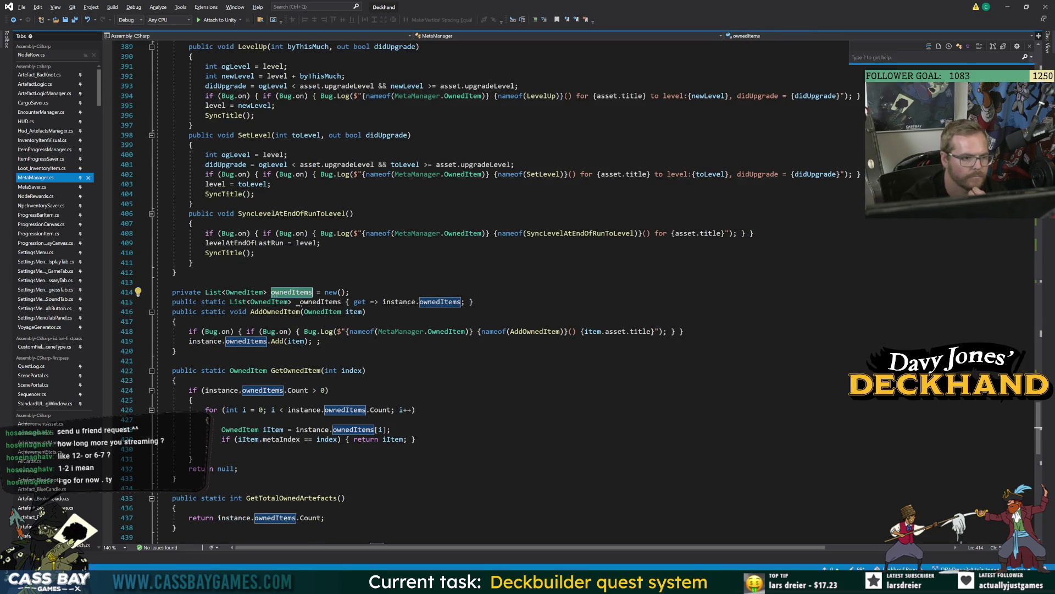
scroll(439, 291, down, 8)
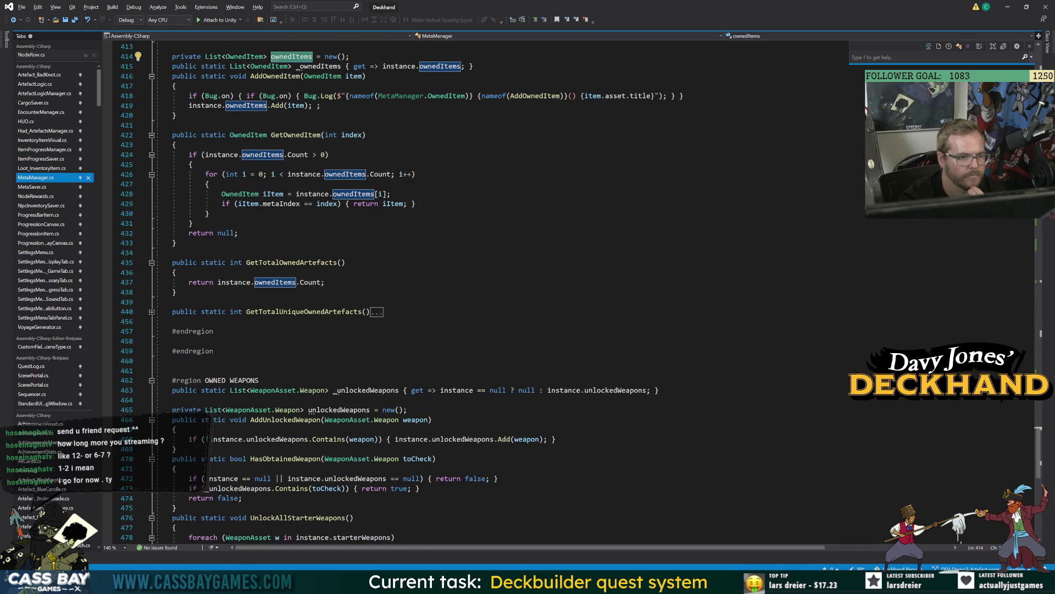
scroll(440, 292, down, 10)
scroll(439, 291, up, 20)
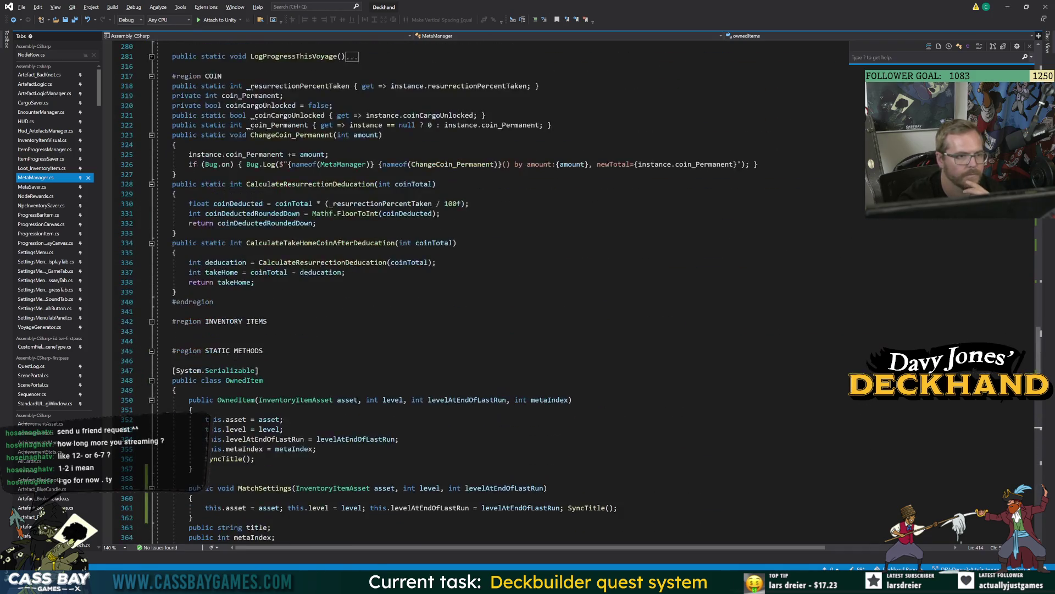
scroll(440, 292, up, 9)
scroll(440, 291, up, 7)
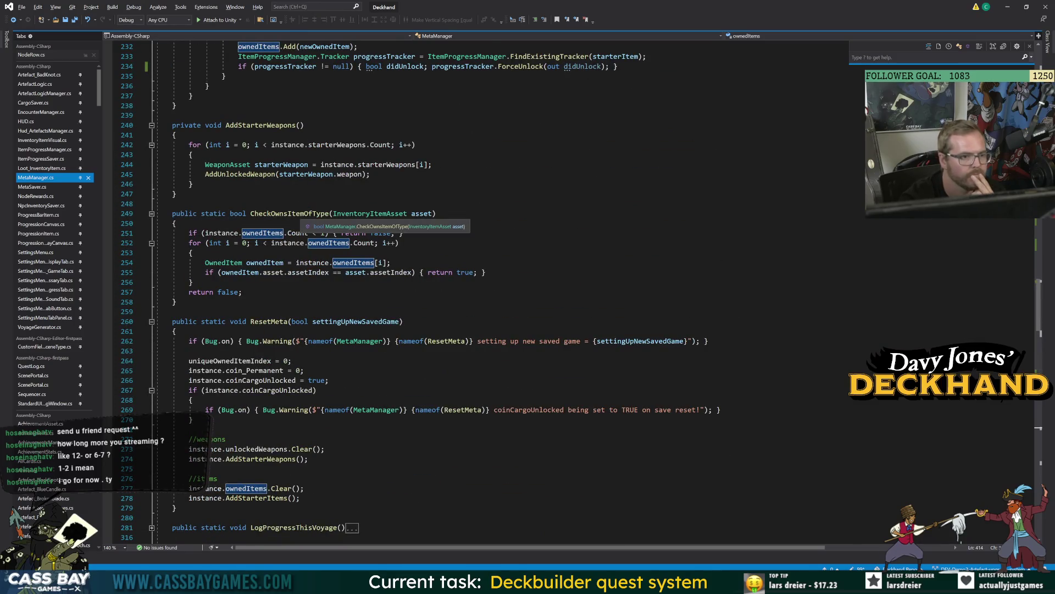
scroll(440, 291, up, 11)
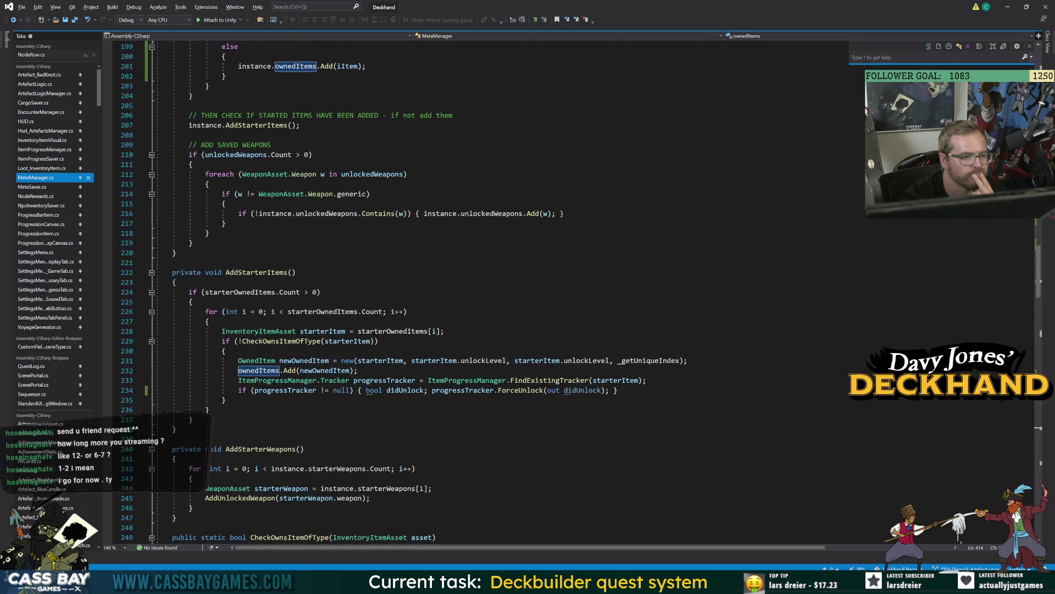
scroll(440, 291, up, 5)
scroll(439, 292, up, 4)
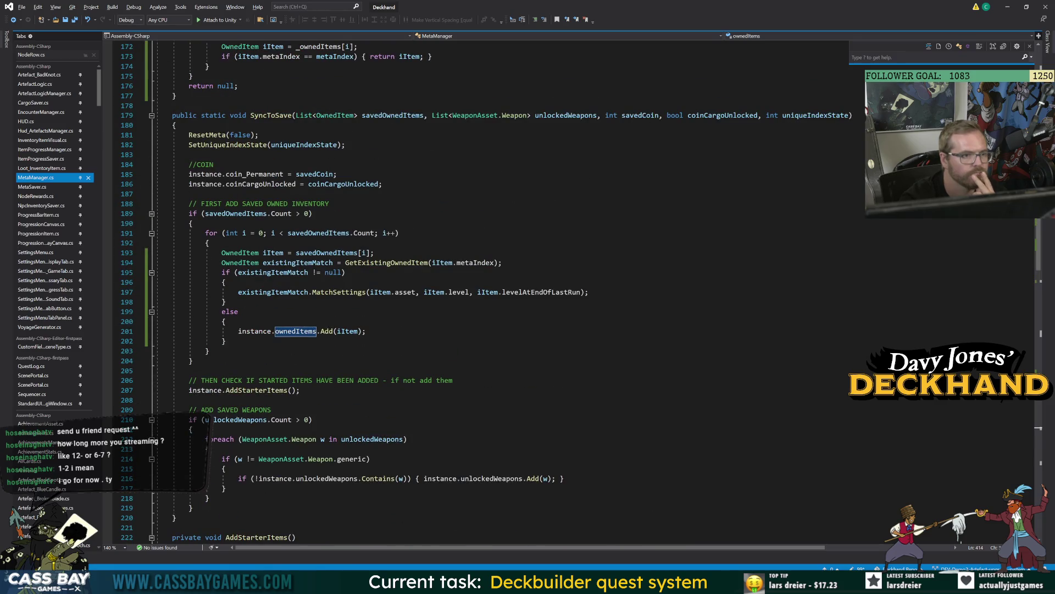
scroll(440, 291, up, 13)
scroll(439, 292, down, 10)
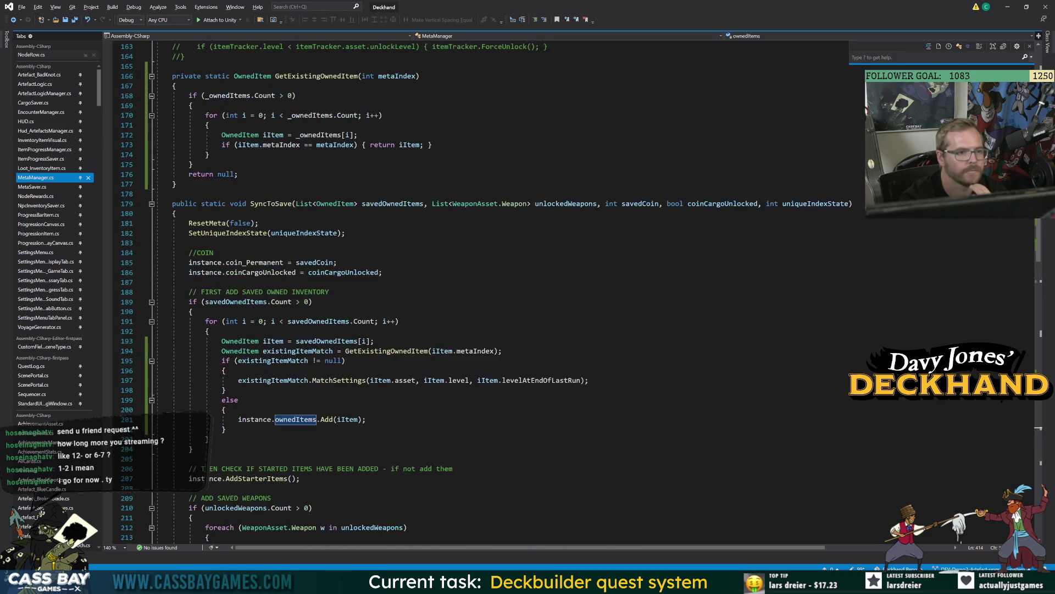
scroll(440, 291, up, 20)
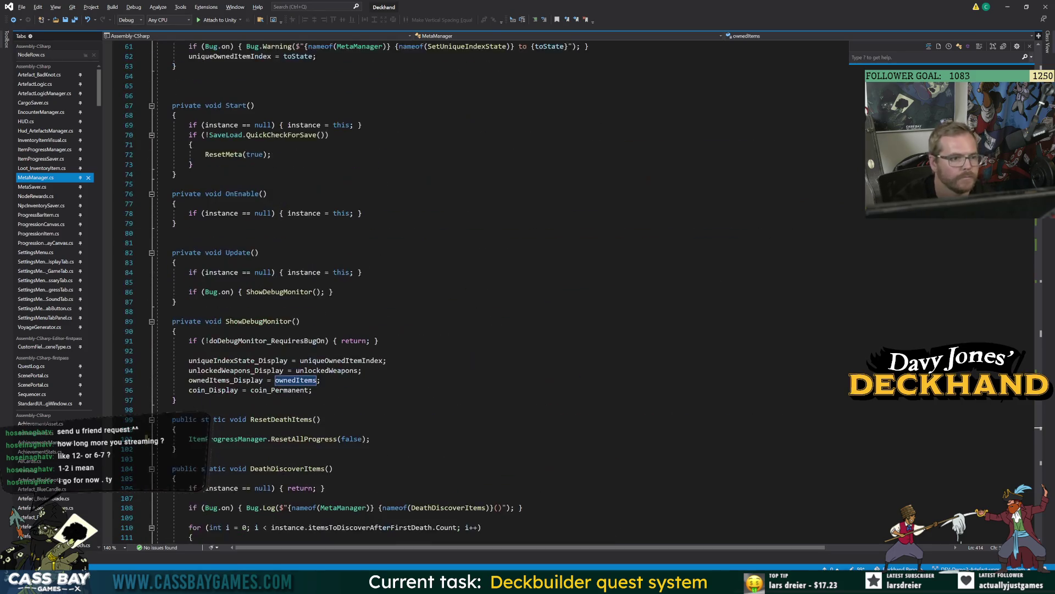
scroll(440, 291, up, 13)
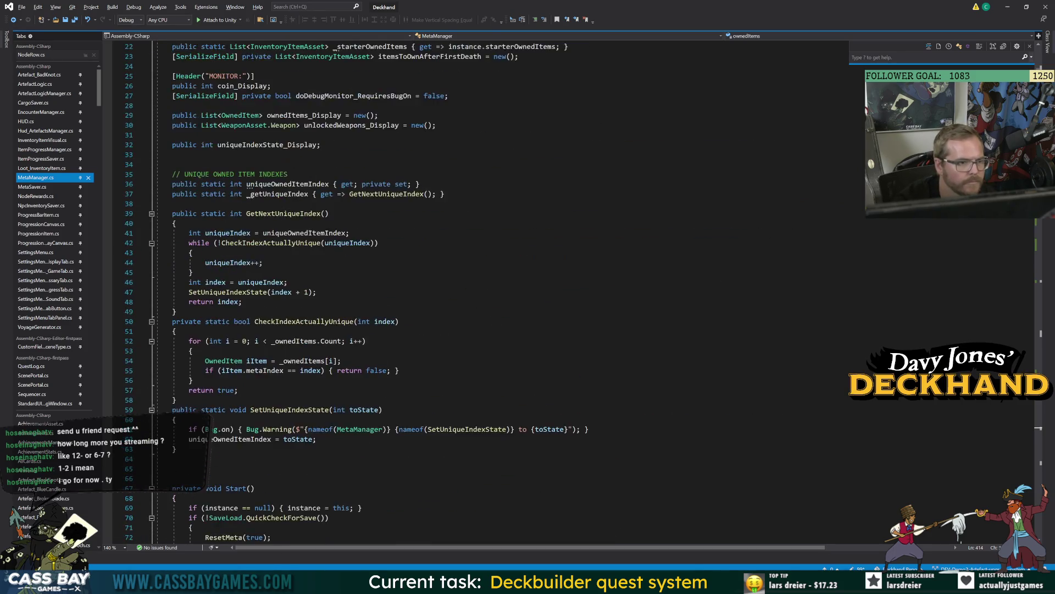
scroll(308, 404, down, 20)
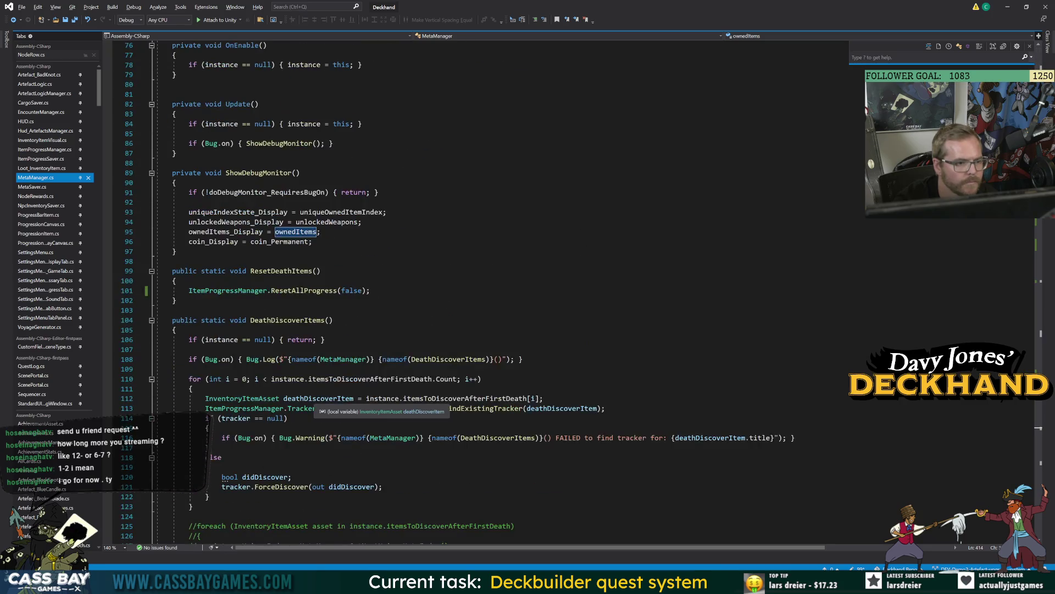
key(Right)
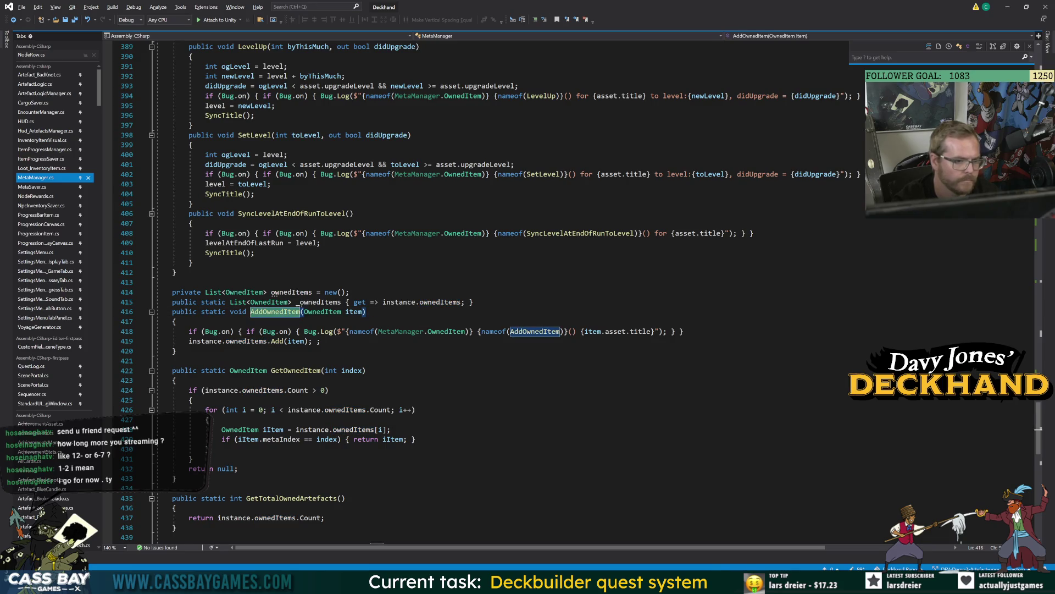
key(alt+Tab)
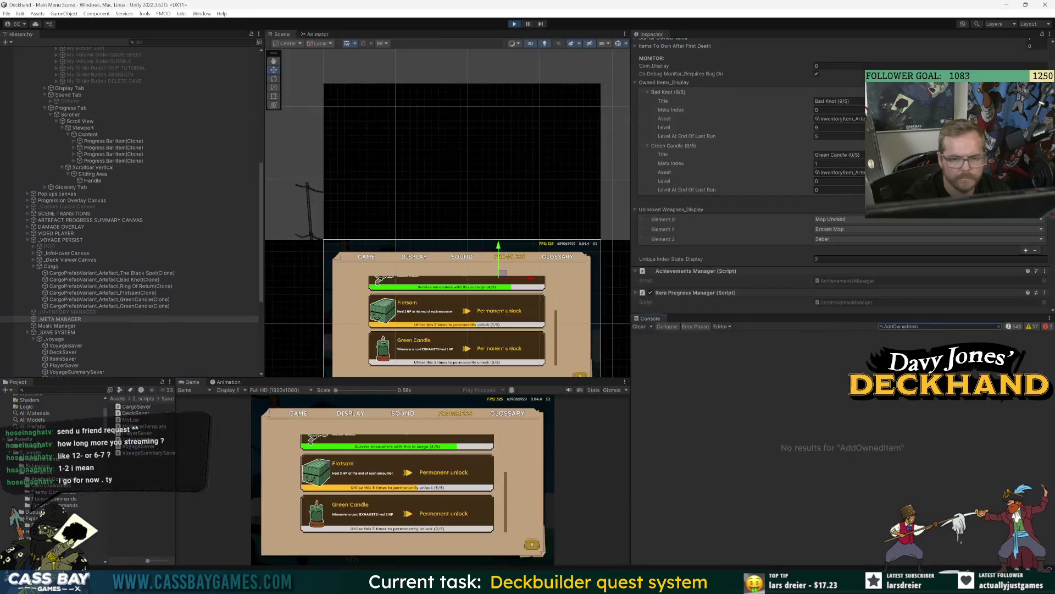
Restart Play mode and look over the Item Progress Manager trackers.
click(514, 24)
click(515, 25)
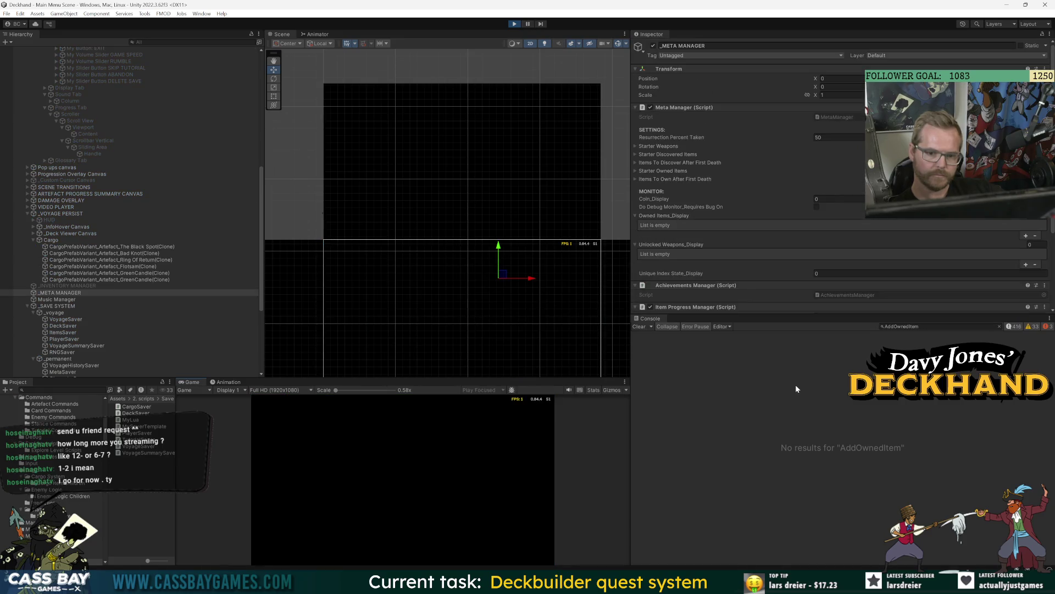
scroll(638, 269, down, 5)
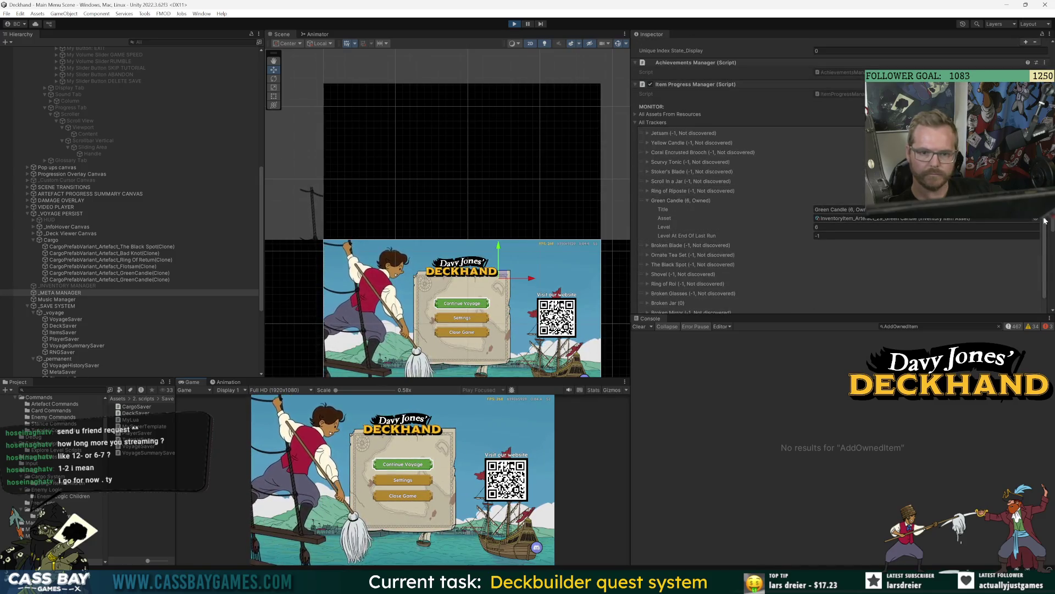
scroll(742, 220, up, 3)
Check the loaded resource item list, then delete the save file from the game's Settings.
click(636, 114)
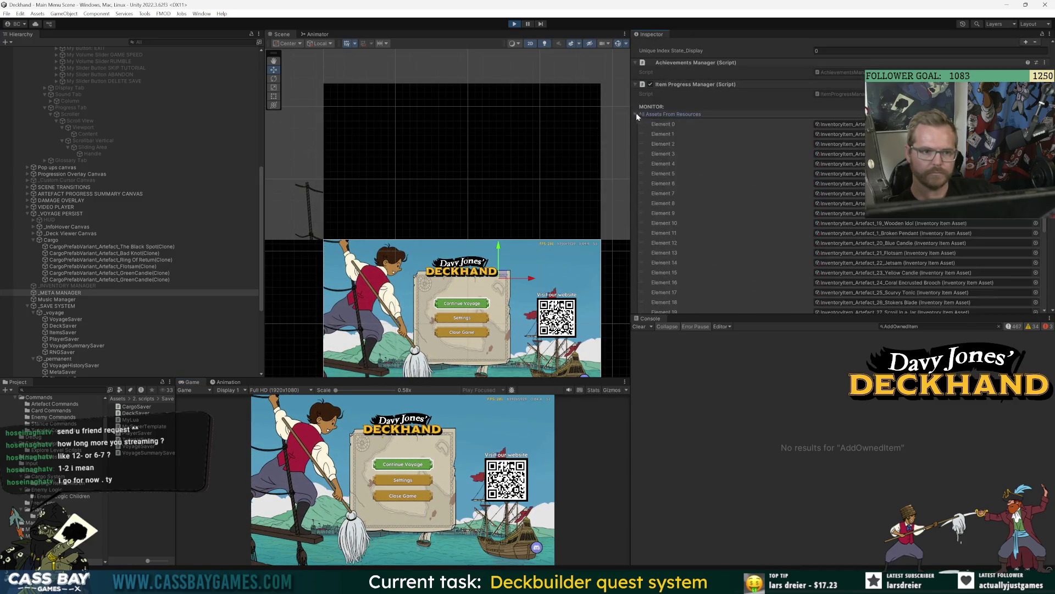
click(636, 114)
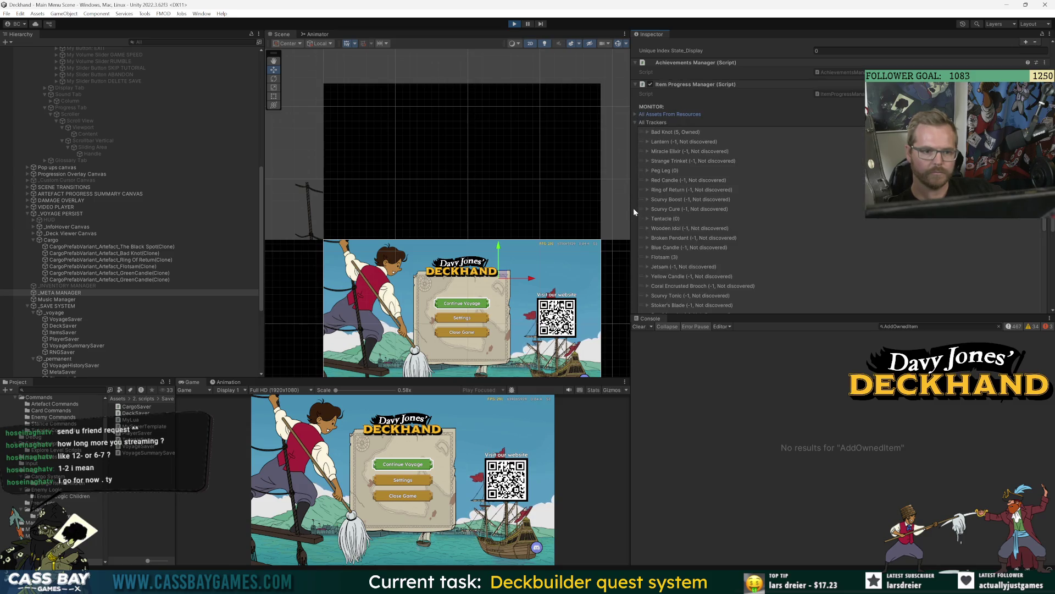
scroll(635, 211, down, 5)
click(405, 482)
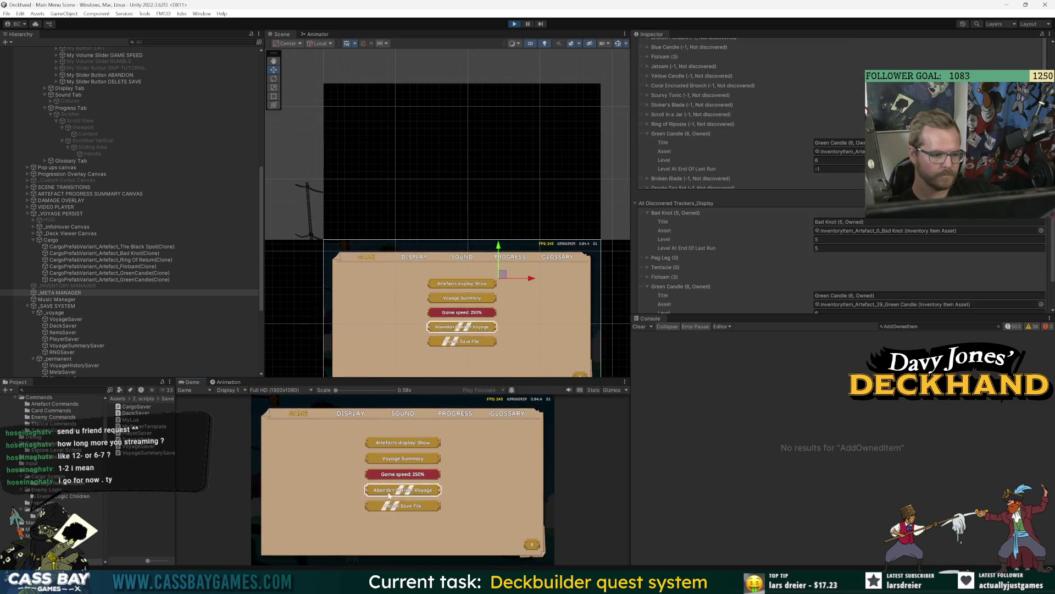
click(395, 508)
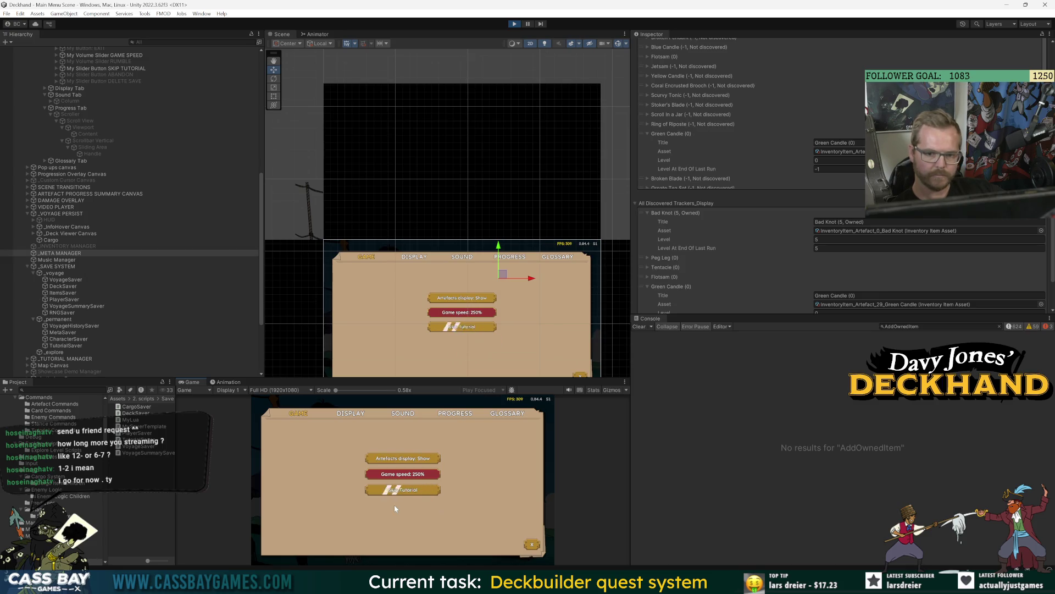
Start a new voyage with the Saber, set sail, and enlarge the game view.
click(397, 491)
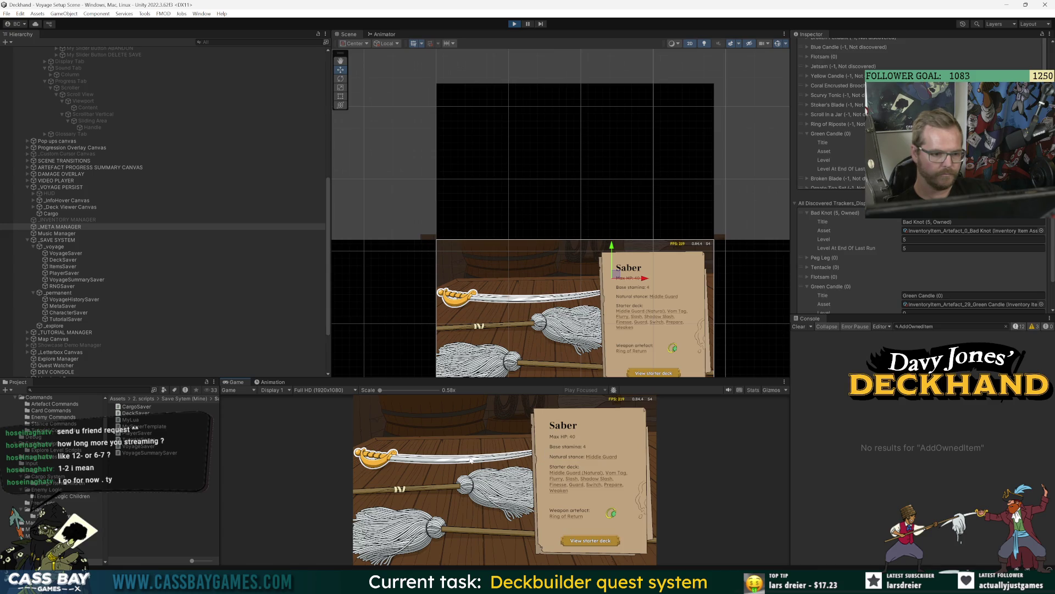
click(472, 459)
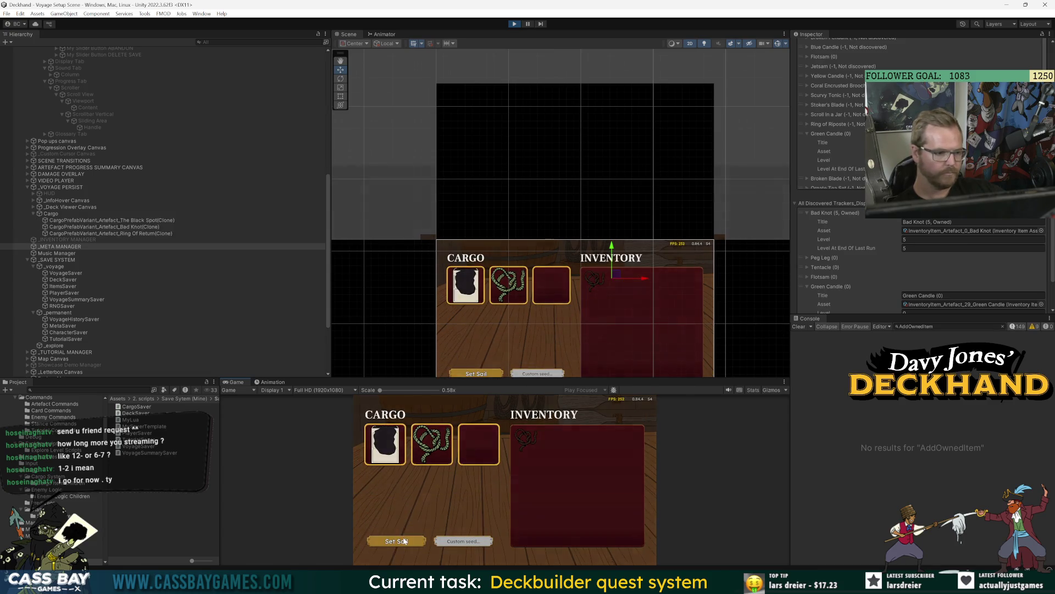
click(404, 542)
drag(451, 379, 455, 313)
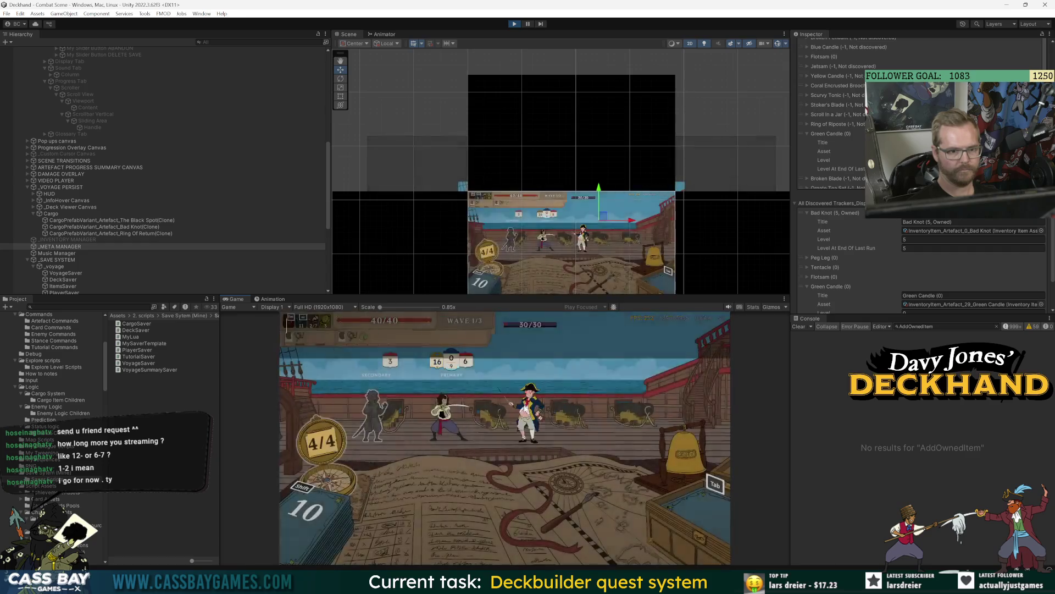
Cheat-win the first fight, take the Green Candle artefact, and head to the unknown encounter.
key(w)
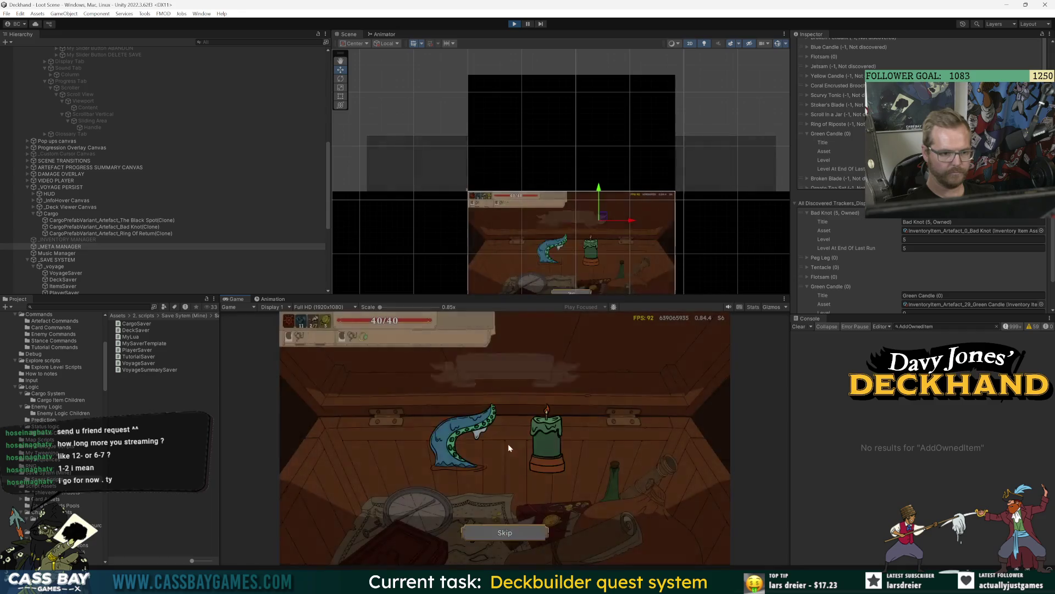
click(544, 440)
click(523, 537)
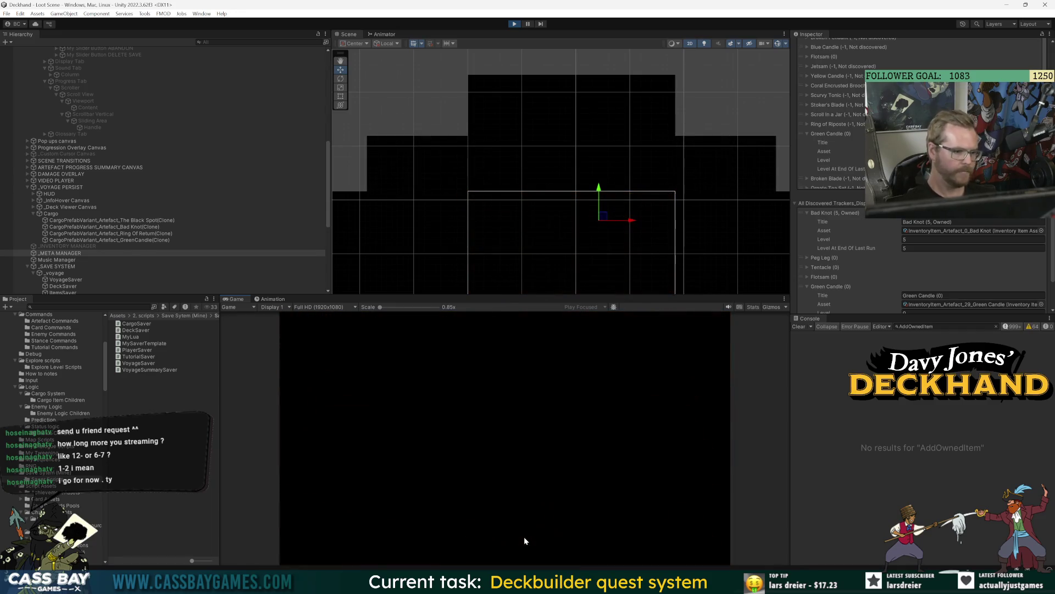
click(351, 444)
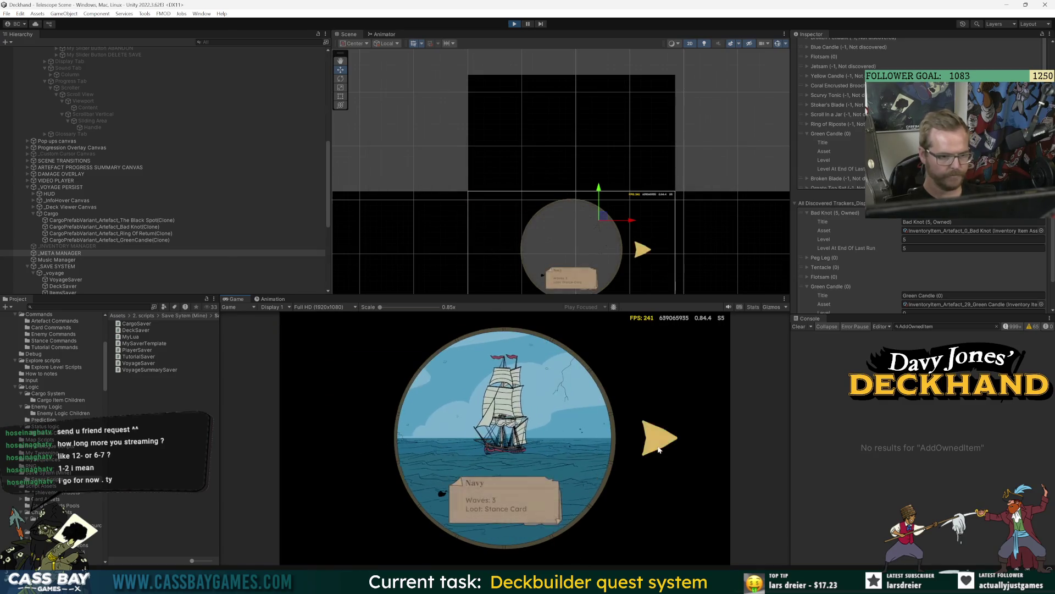
click(641, 443)
click(555, 442)
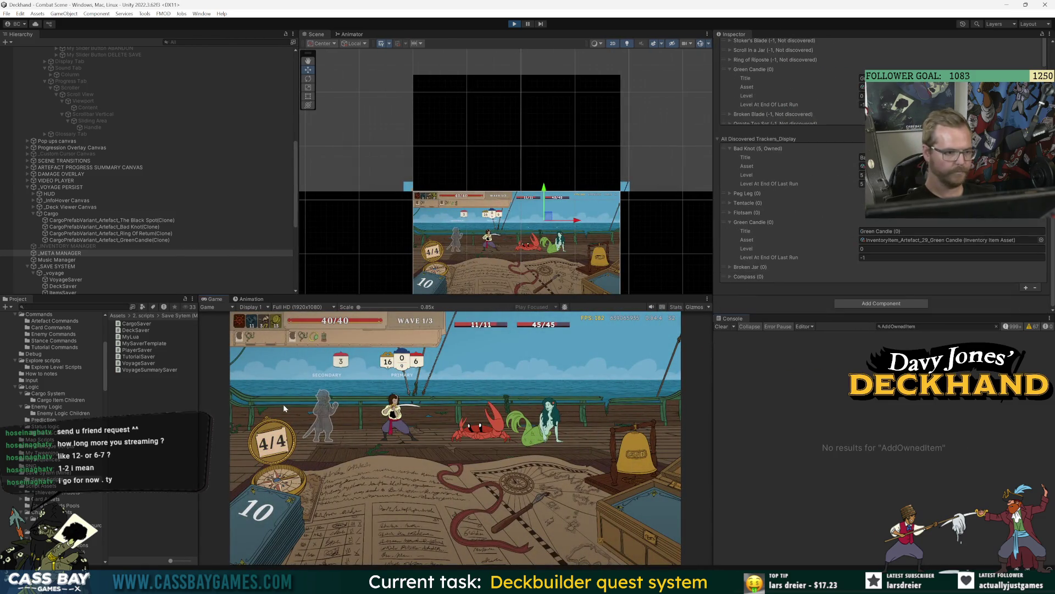
Play Weaken and Shadow Slash on the crab, then Vom Tag and The Black Spot next turn.
mouse_move(547, 464)
mouse_down()
mouse_move(545, 379)
mouse_move(582, 381)
mouse_up()
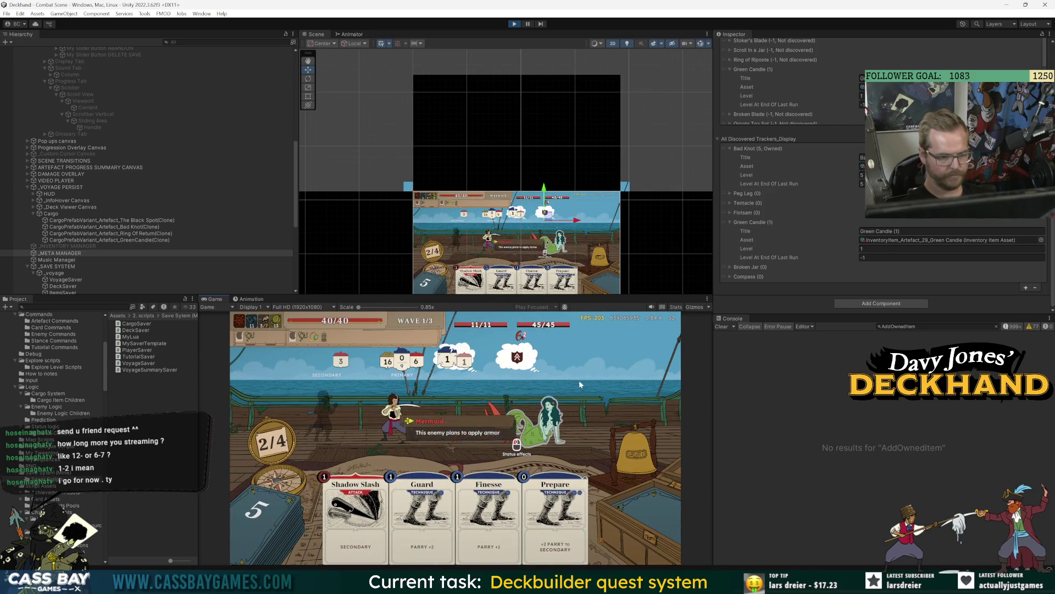
drag(354, 511, 377, 449)
key(space)
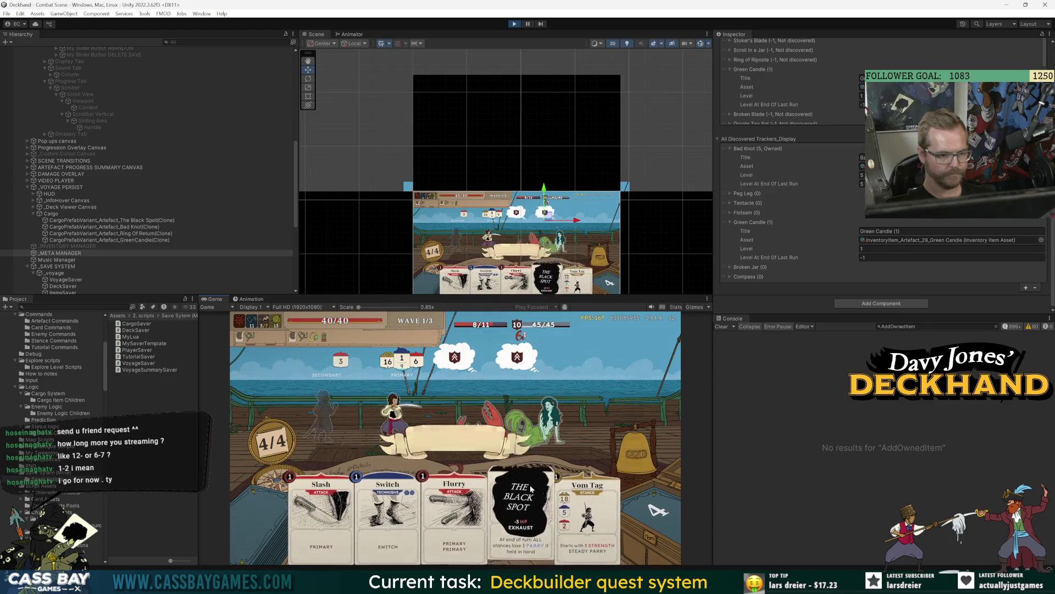
key(5)
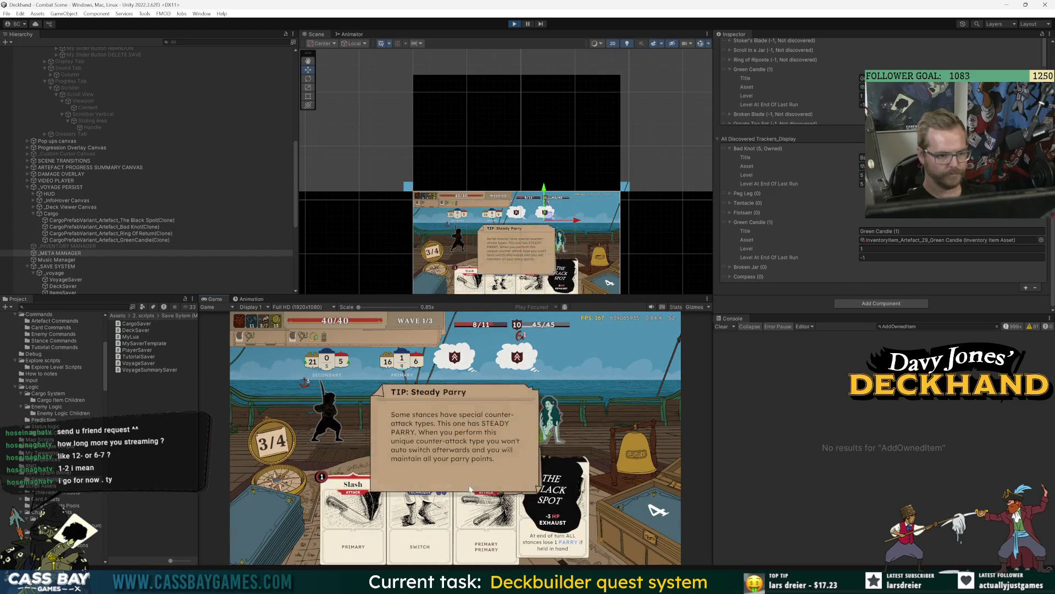
click(470, 487)
mouse_move(552, 495)
mouse_down()
mouse_move(545, 374)
mouse_move(476, 413)
mouse_up()
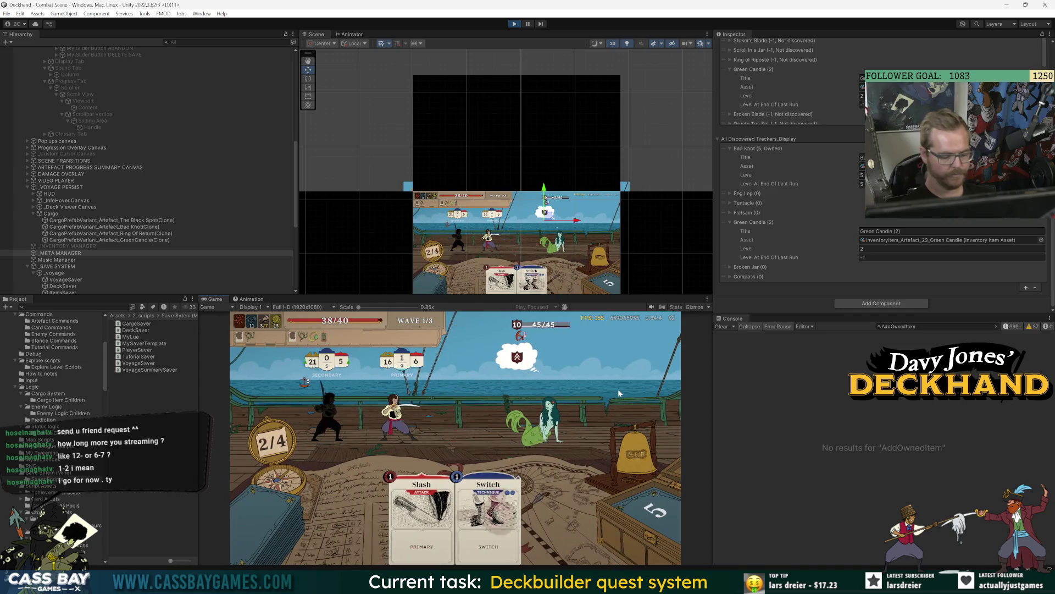
Run 'win wave' from the debug console and pick Retreat as the reward card.
key(grave)
text(win fight)
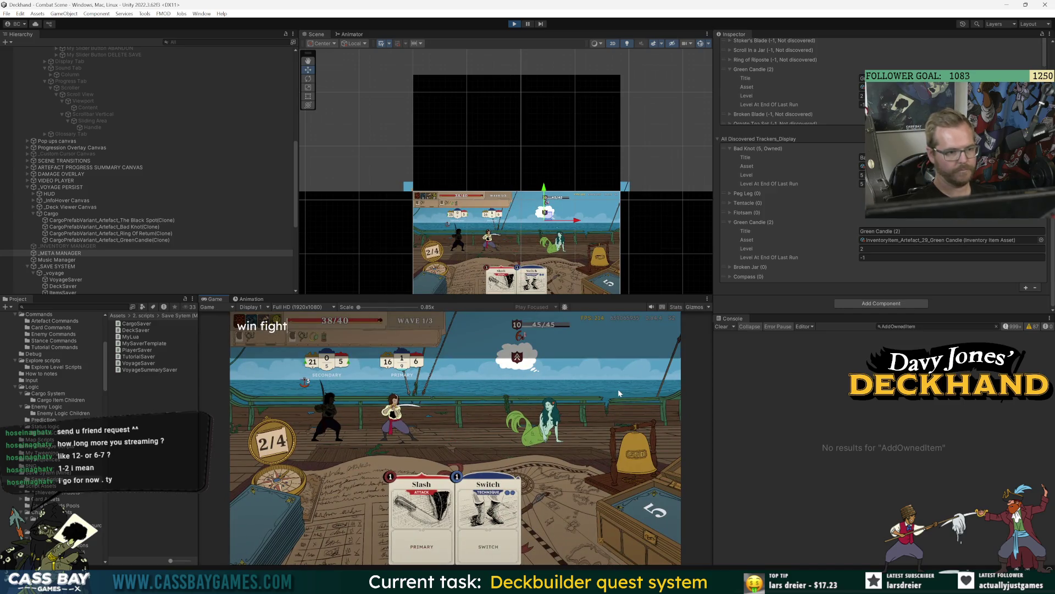
key(BackSpace)
text(wave)
key(Return)
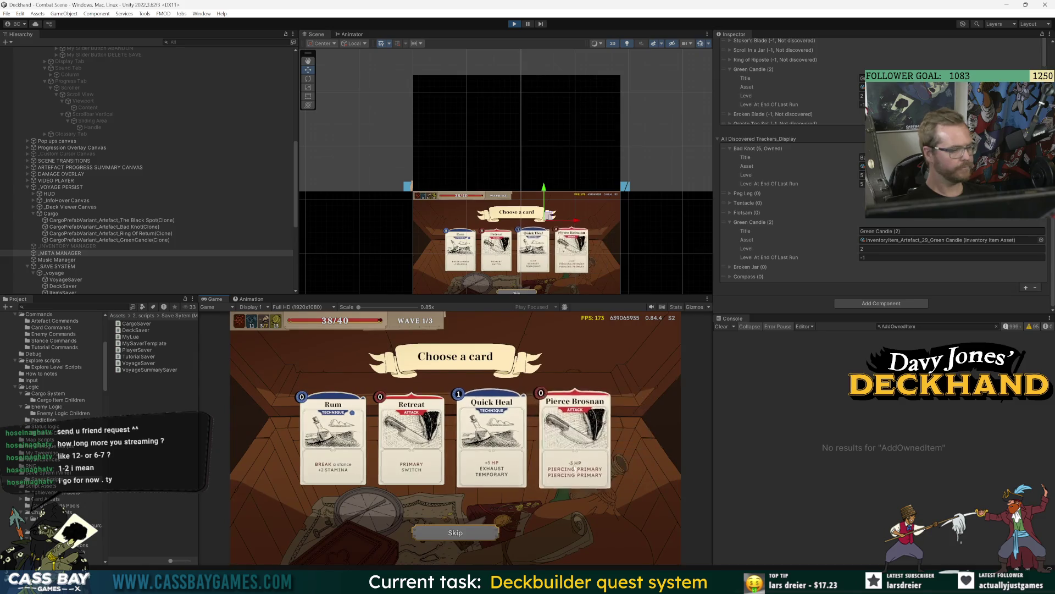
click(415, 451)
Add Retreat to the deck and check the Progress page for artefact unlock counts.
click(477, 532)
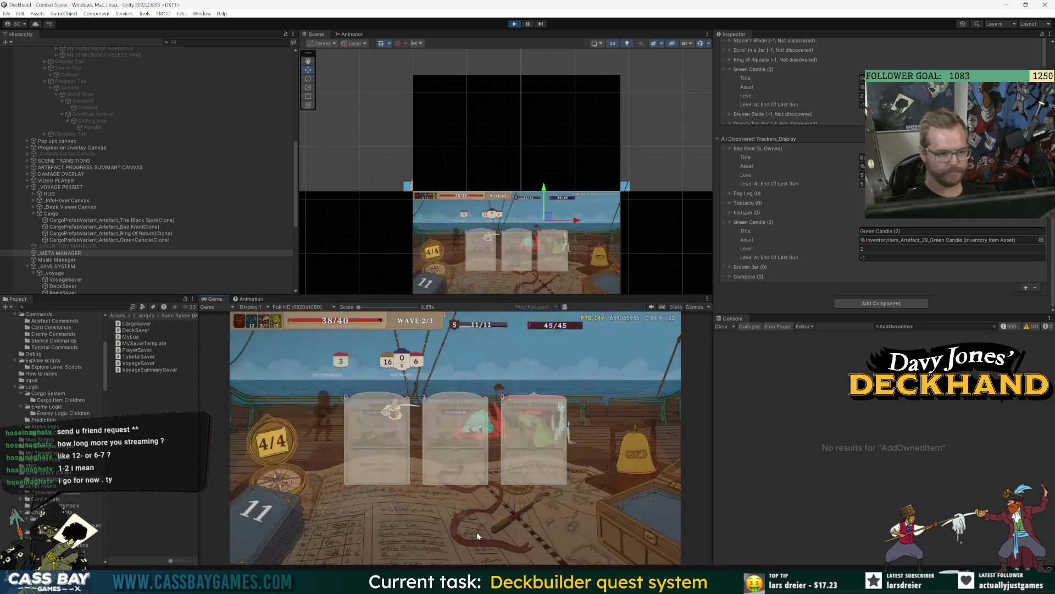
key(Escape)
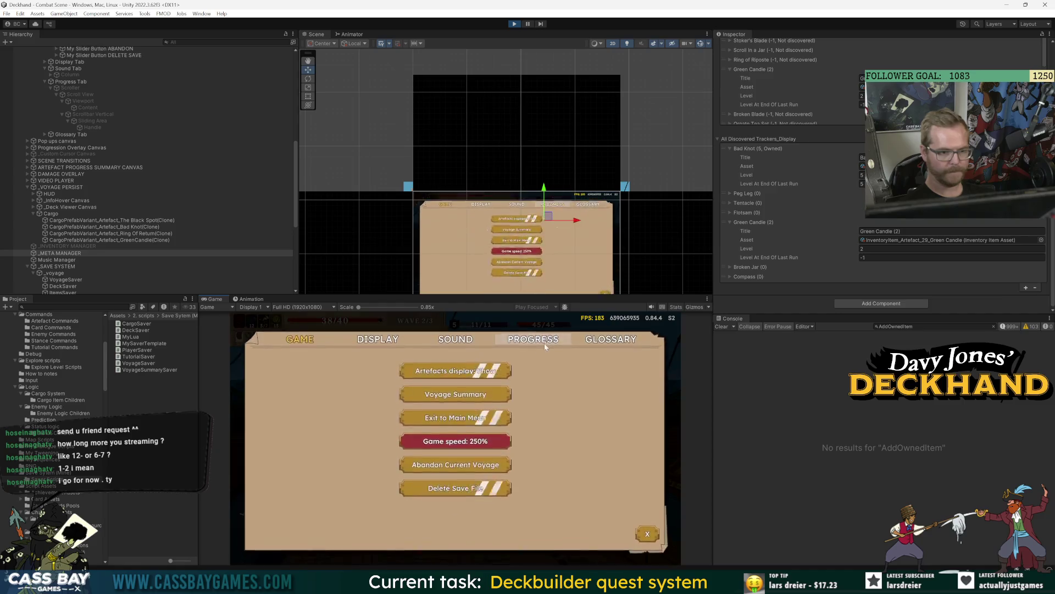
click(542, 343)
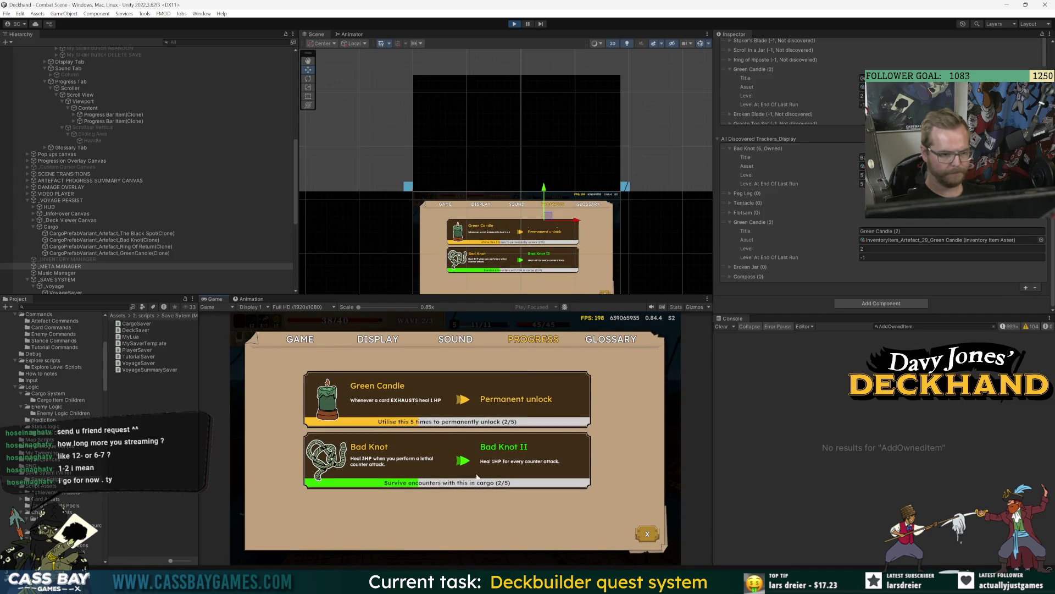
key(Escape)
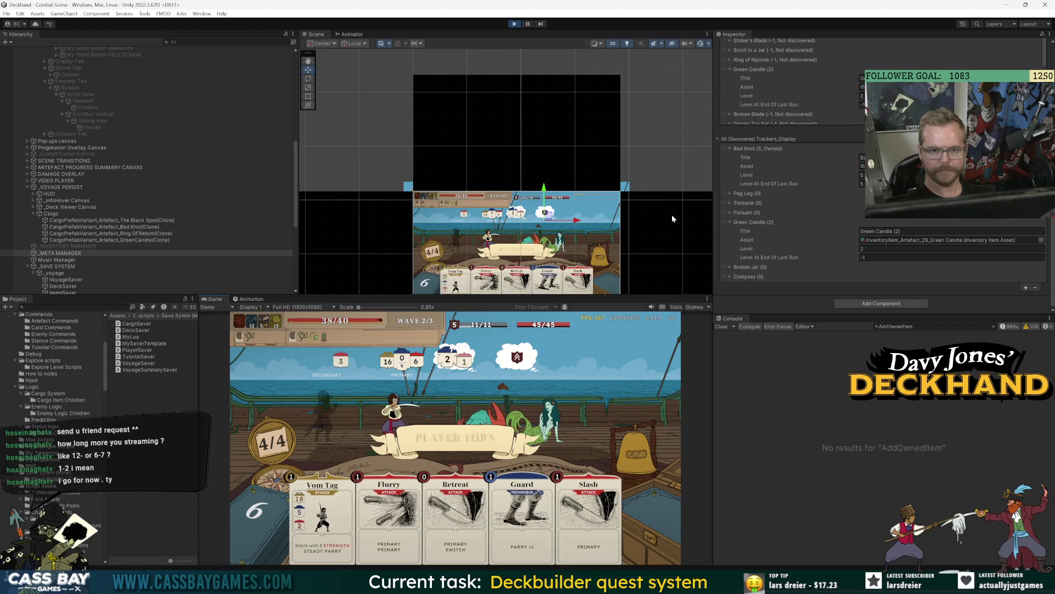
Tick Do Debug Monitor on the Meta Manager, play Vom Tag, and view the draw pile.
scroll(774, 180, up, 10)
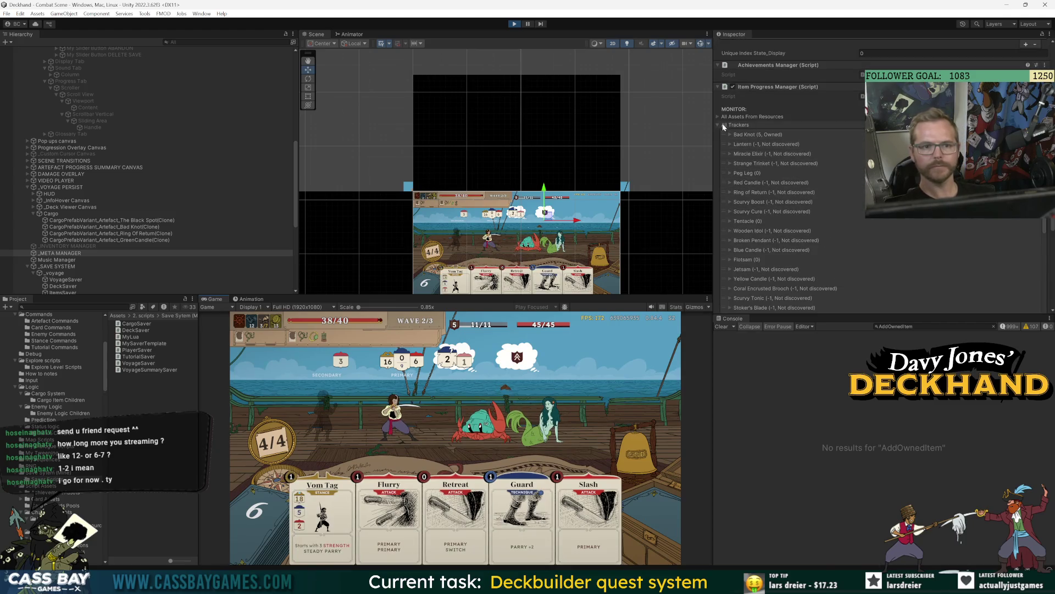
scroll(741, 249, up, 3)
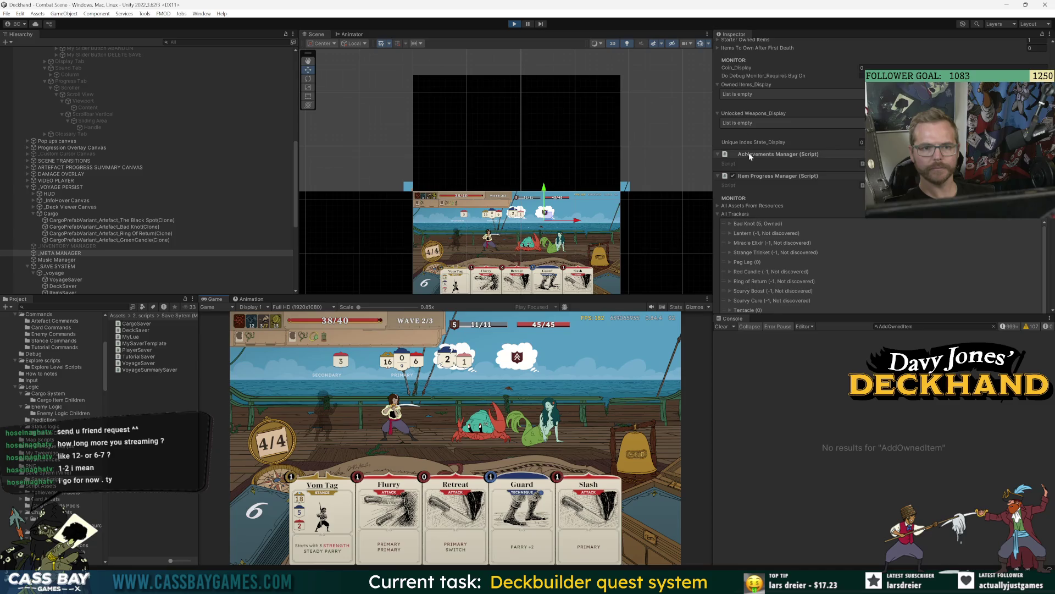
scroll(749, 155, up, 3)
click(861, 165)
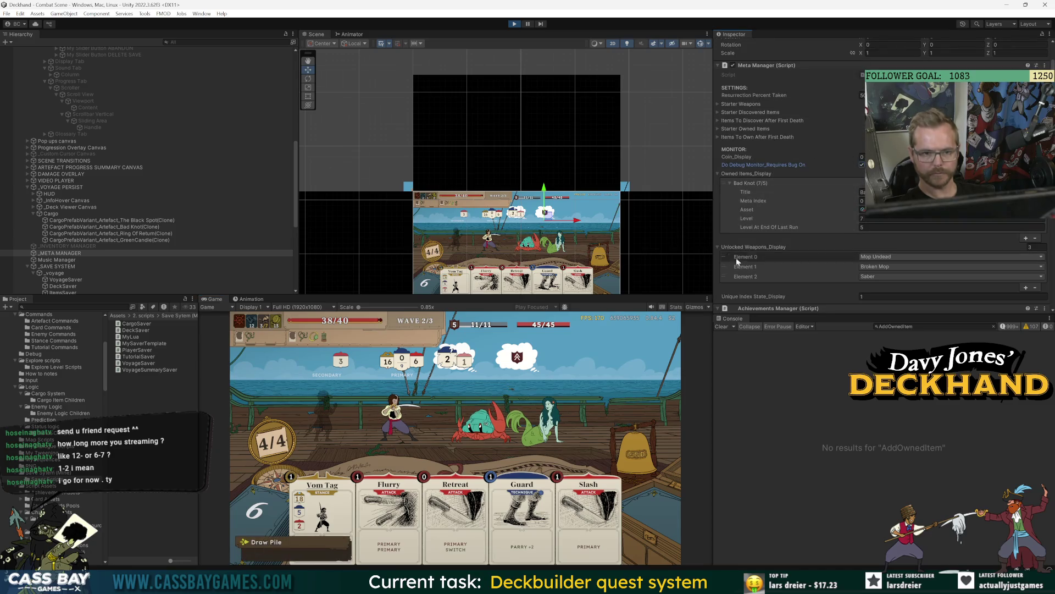
click(322, 516)
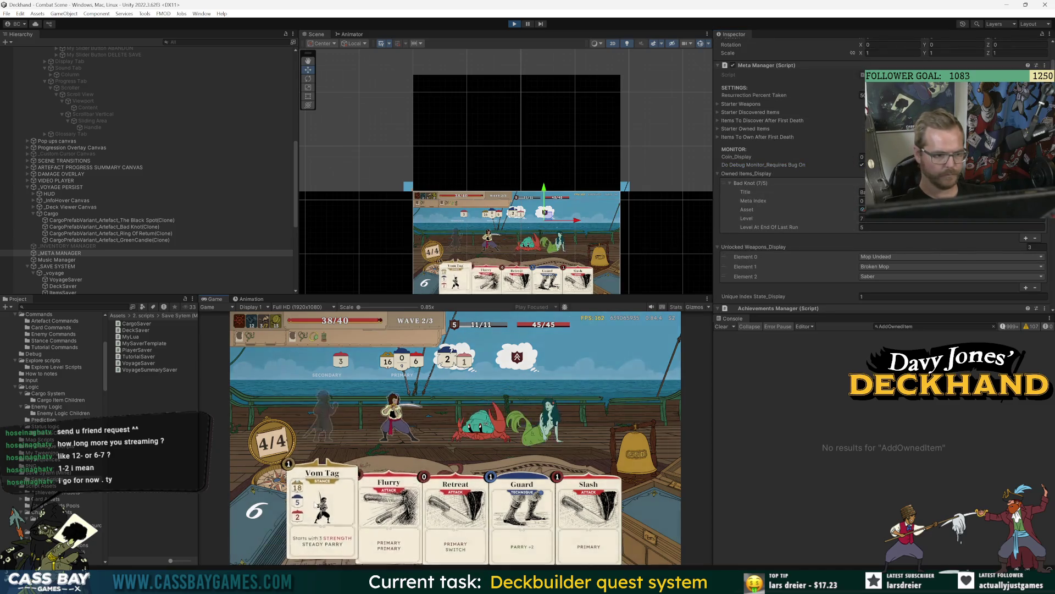
click(279, 532)
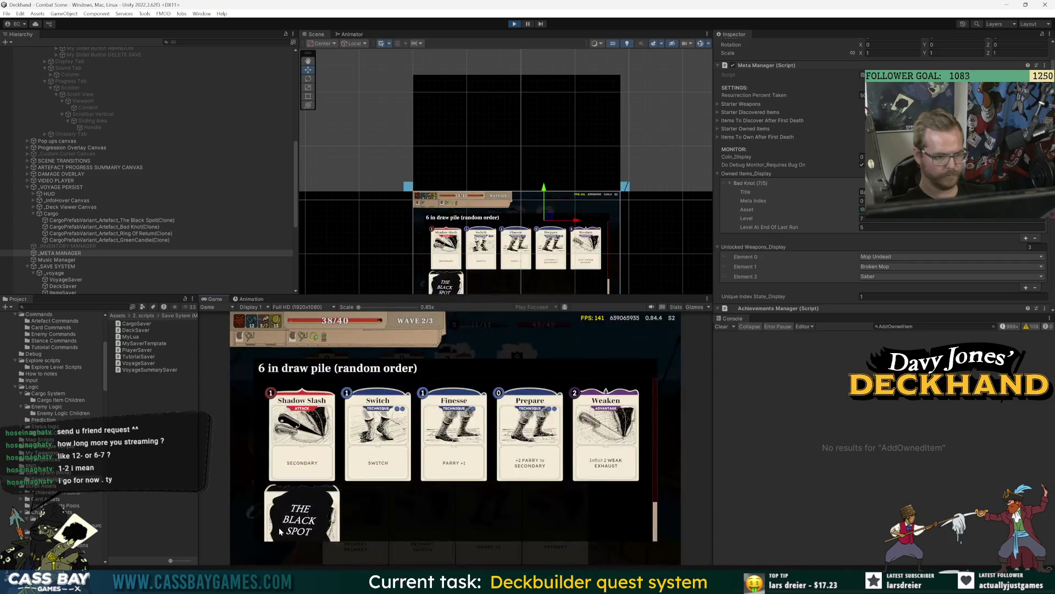
Play Guard, Flurry, Prepare, Finesse and Switch in wave 2, then end the turn.
click(565, 386)
click(481, 539)
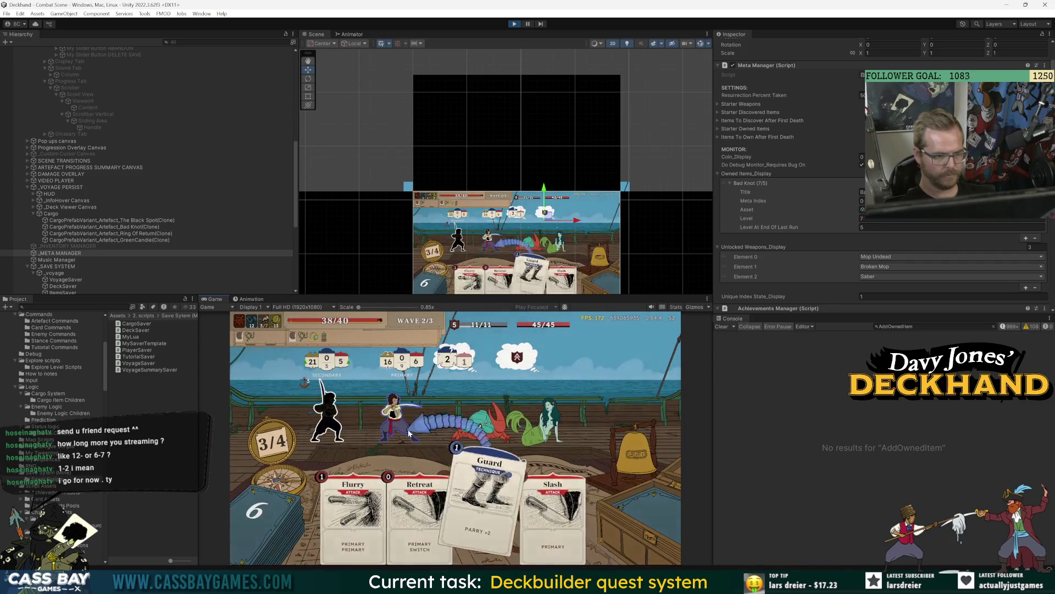
click(460, 482)
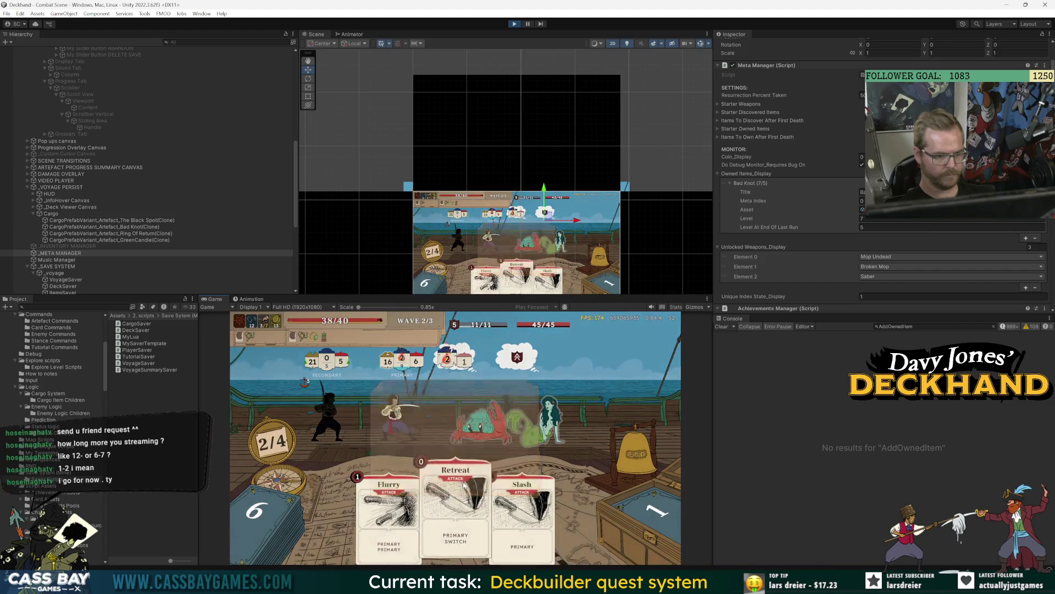
click(470, 435)
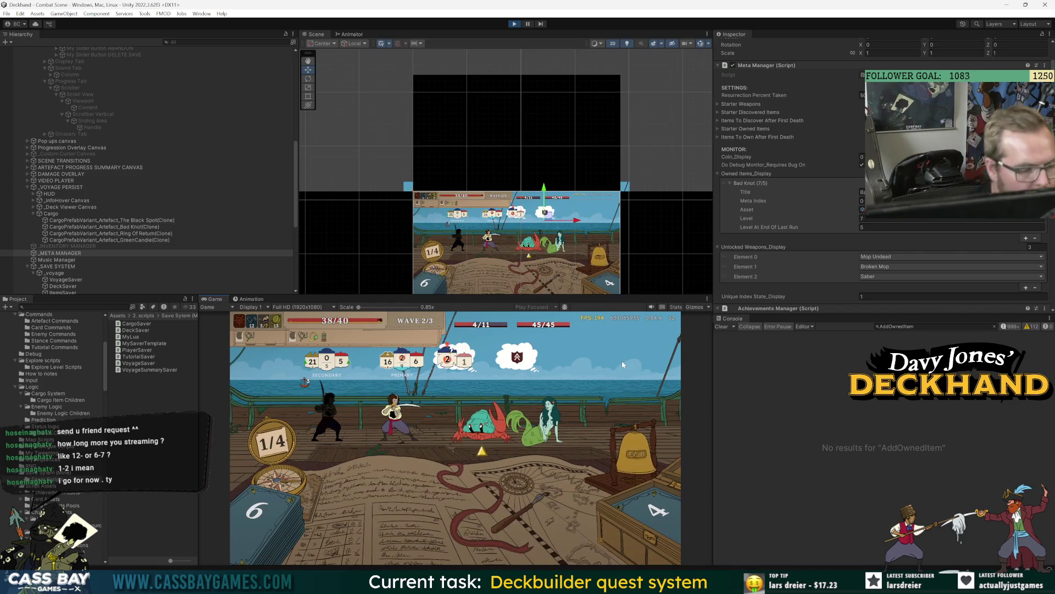
click(468, 485)
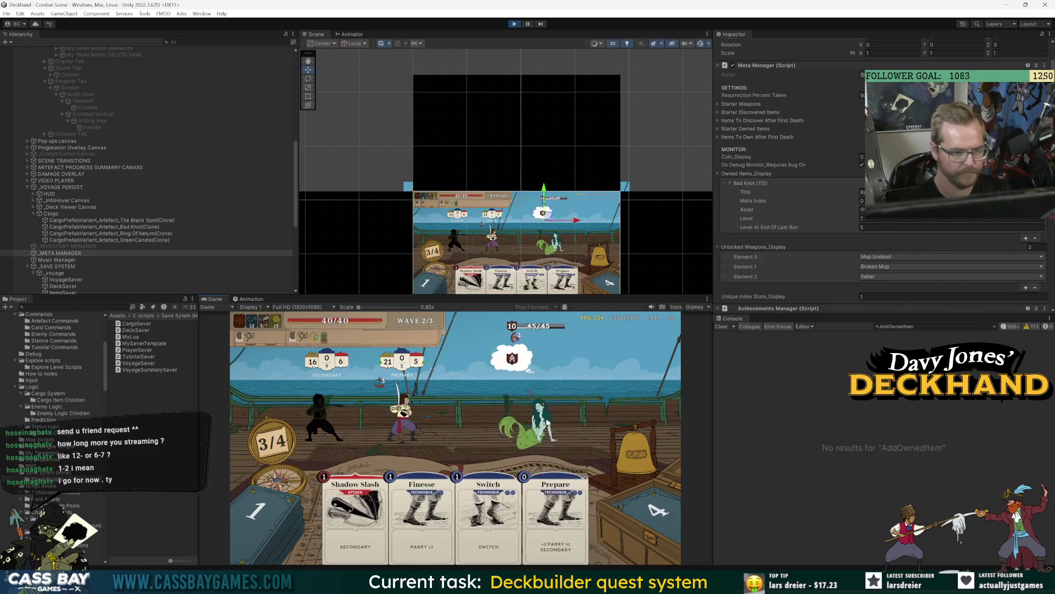
drag(556, 511, 495, 395)
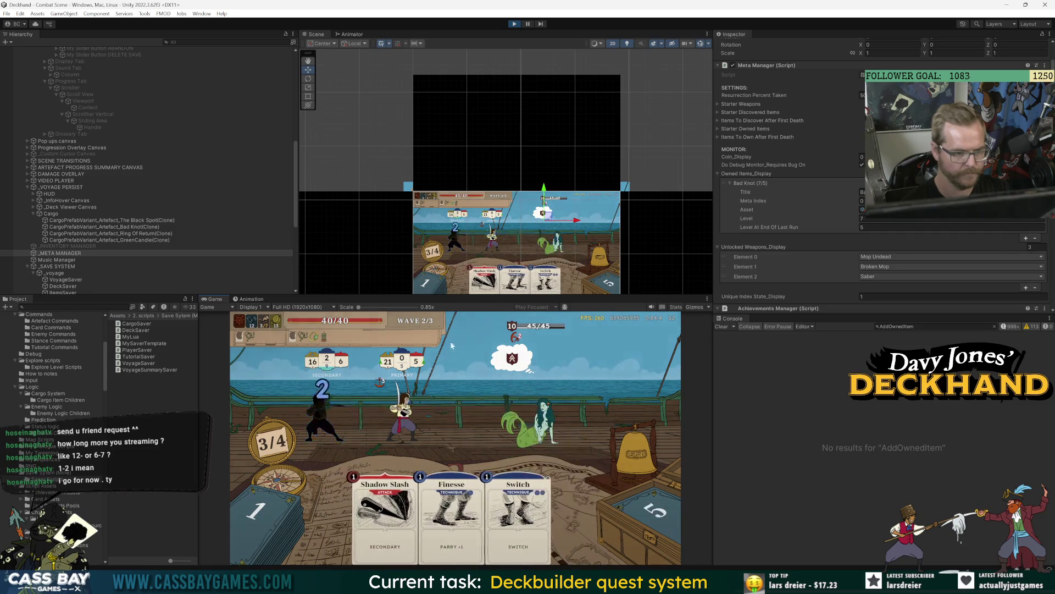
drag(456, 511, 365, 395)
drag(503, 517, 498, 396)
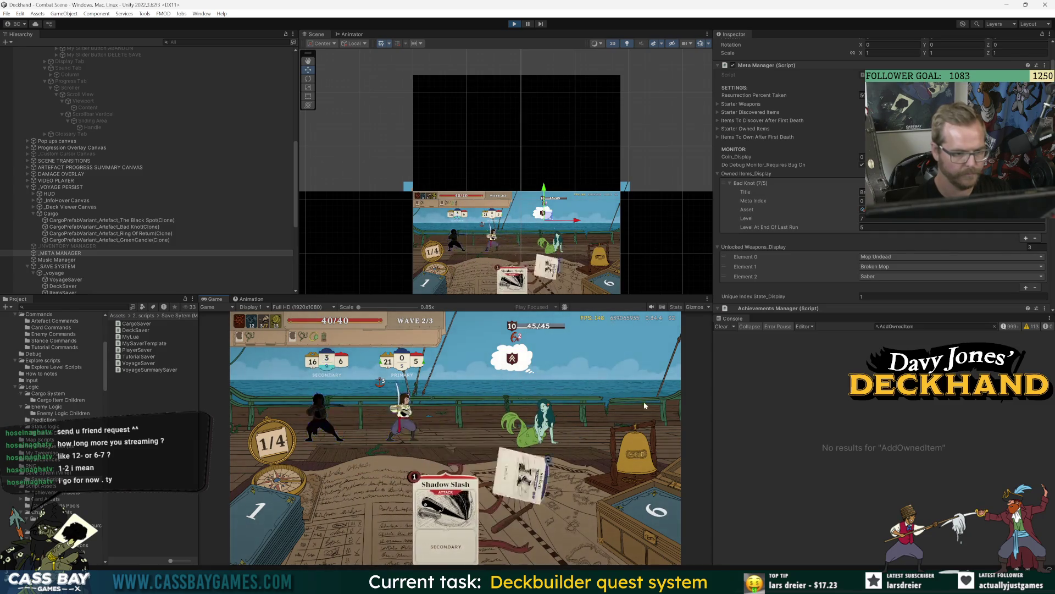
click(637, 454)
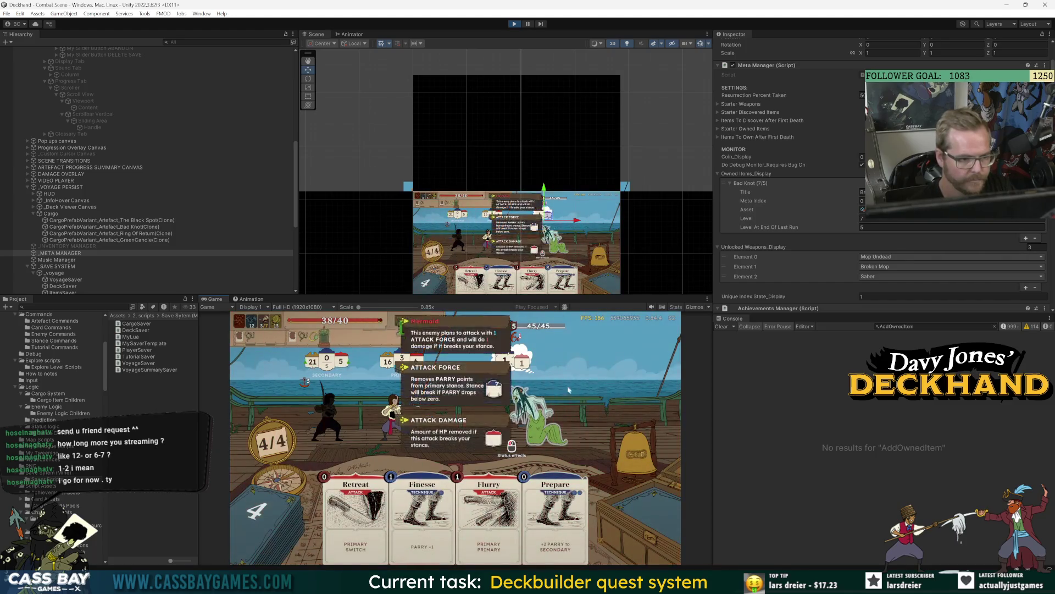
Win wave 2 with the debug command, take Secret plan, and check the Progress page.
text(win wave)
key(Return)
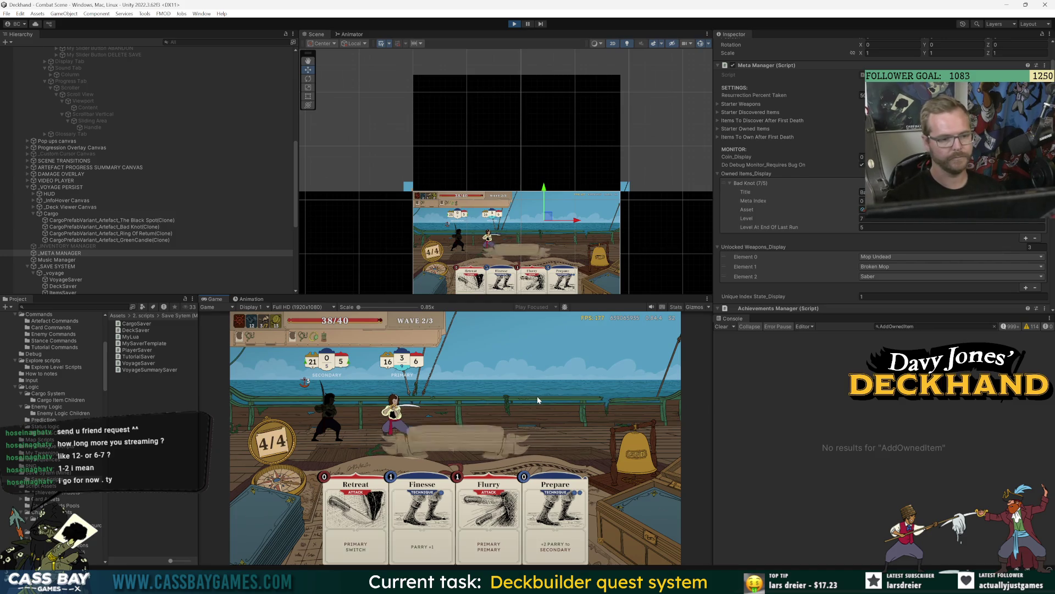
click(455, 440)
click(447, 532)
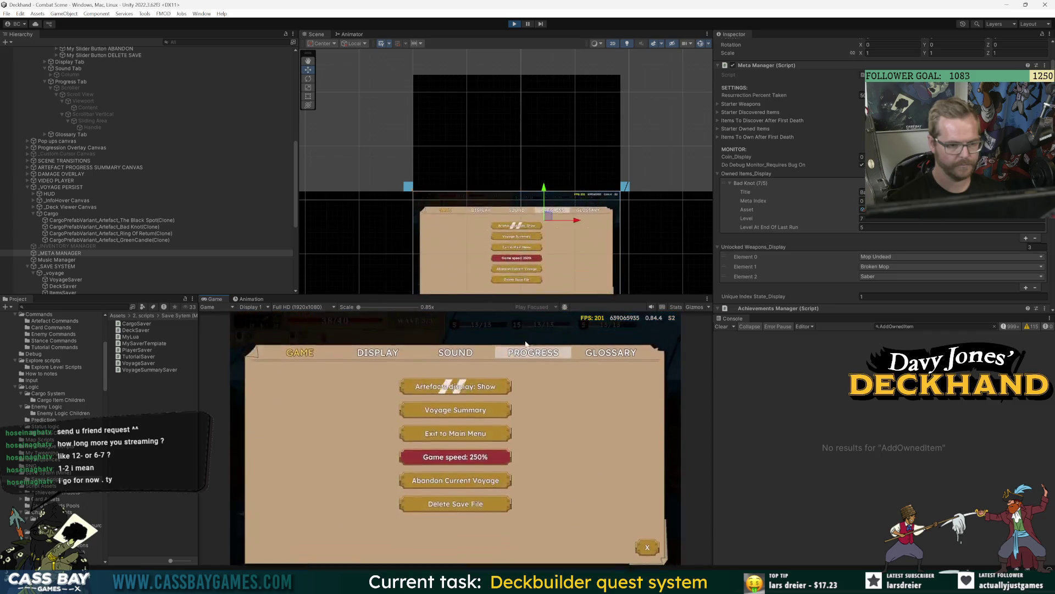
click(531, 348)
key(Escape)
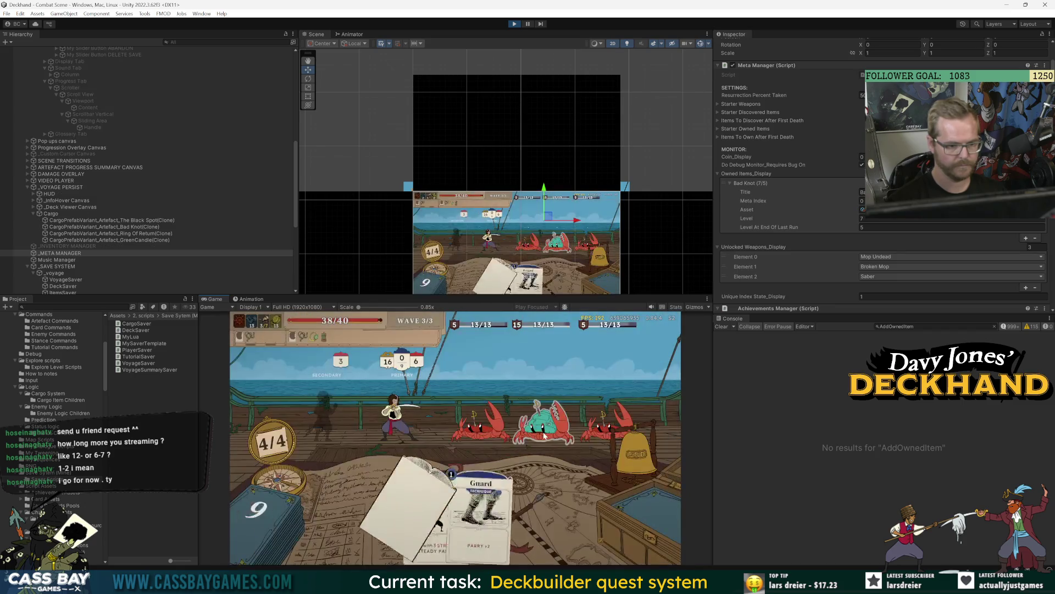
In wave 3, play Guard, Retreat and Flurry, end the turn, then play The Black Spot.
click(285, 549)
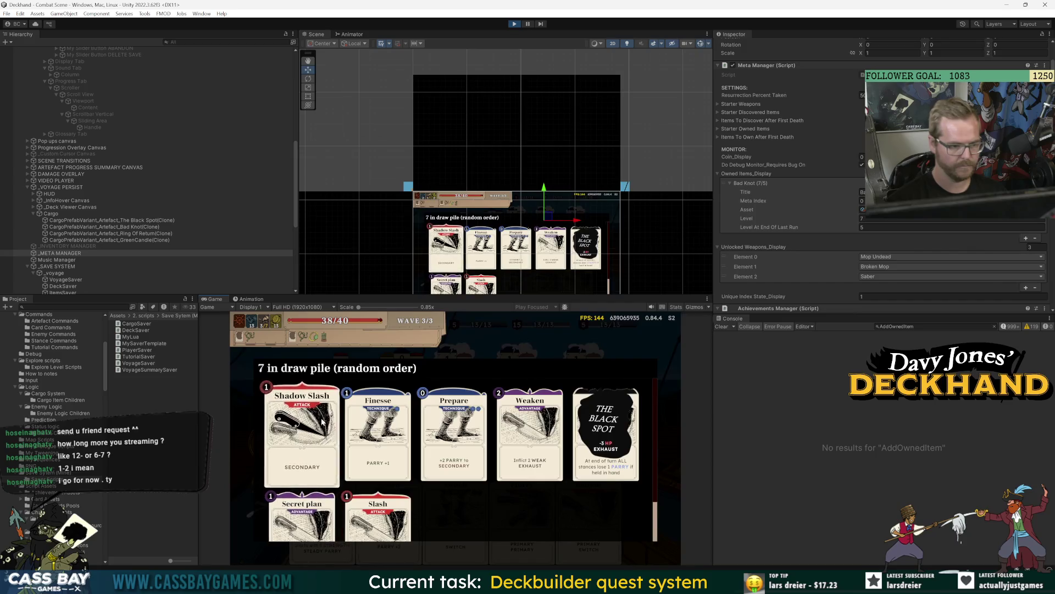
click(326, 500)
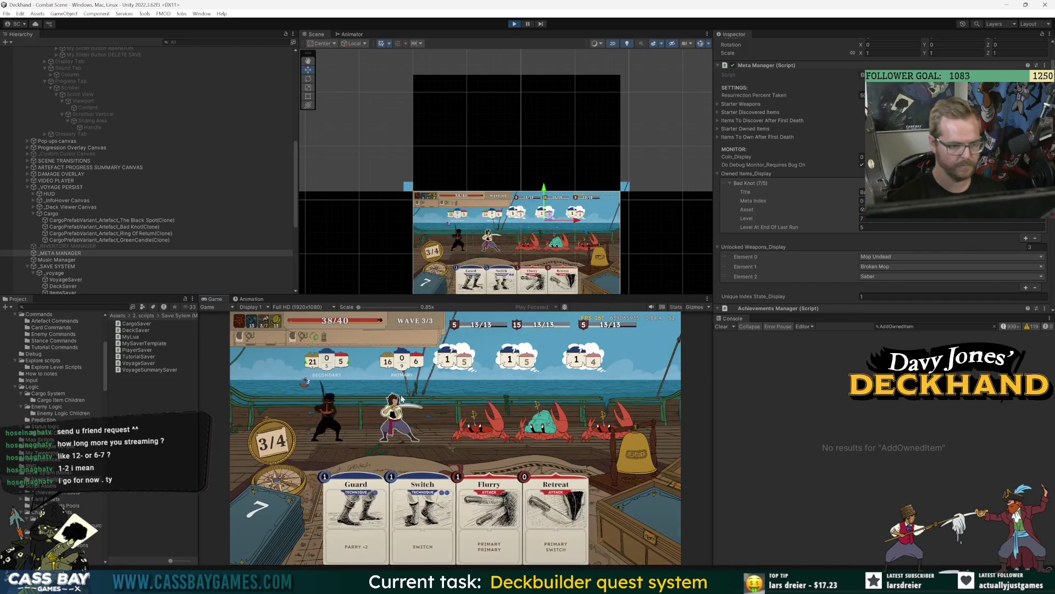
click(356, 511)
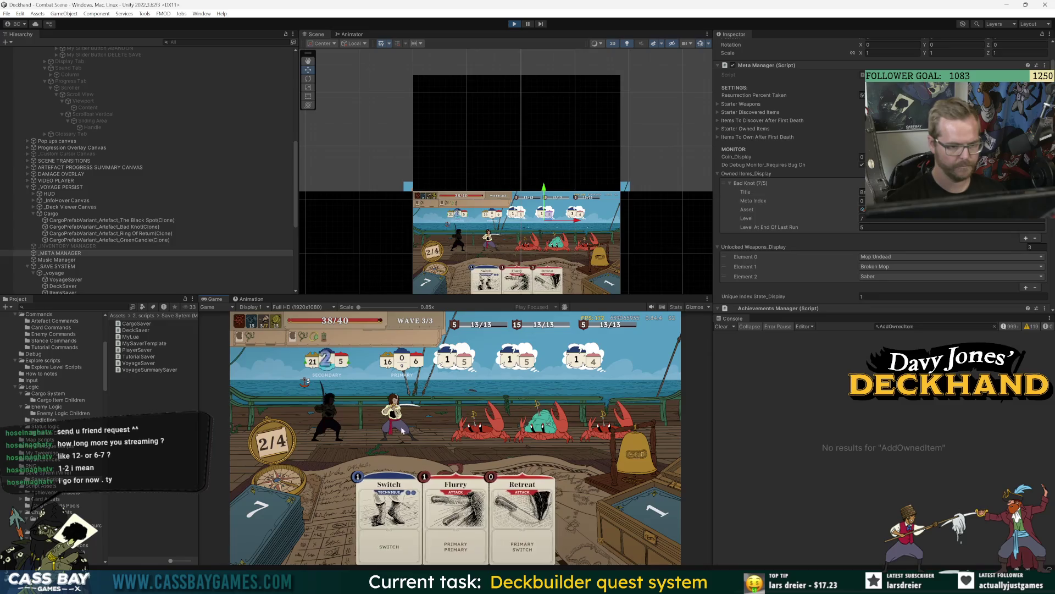
click(533, 511)
click(484, 511)
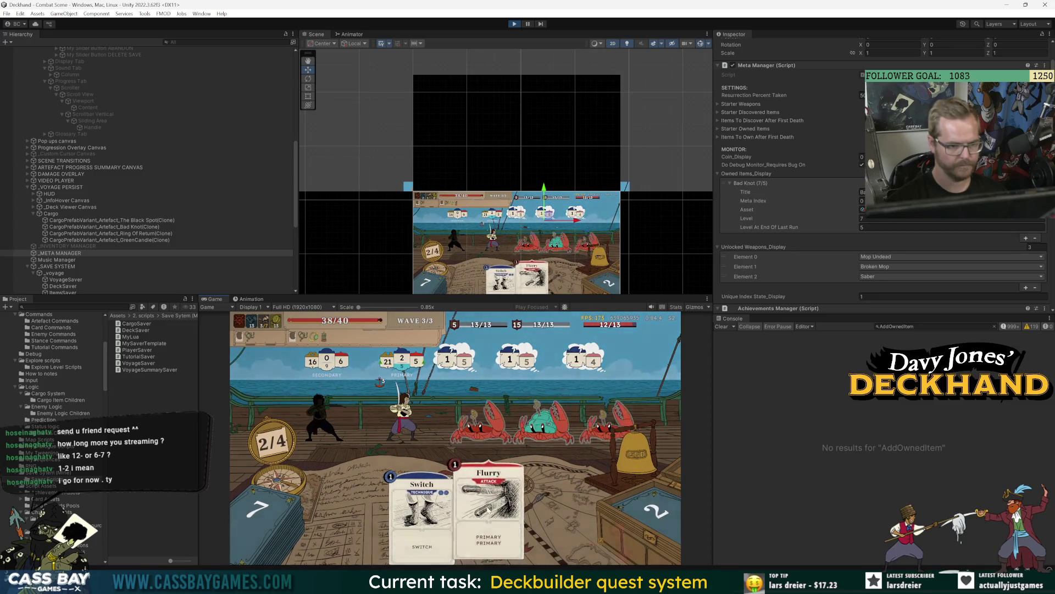
key(e)
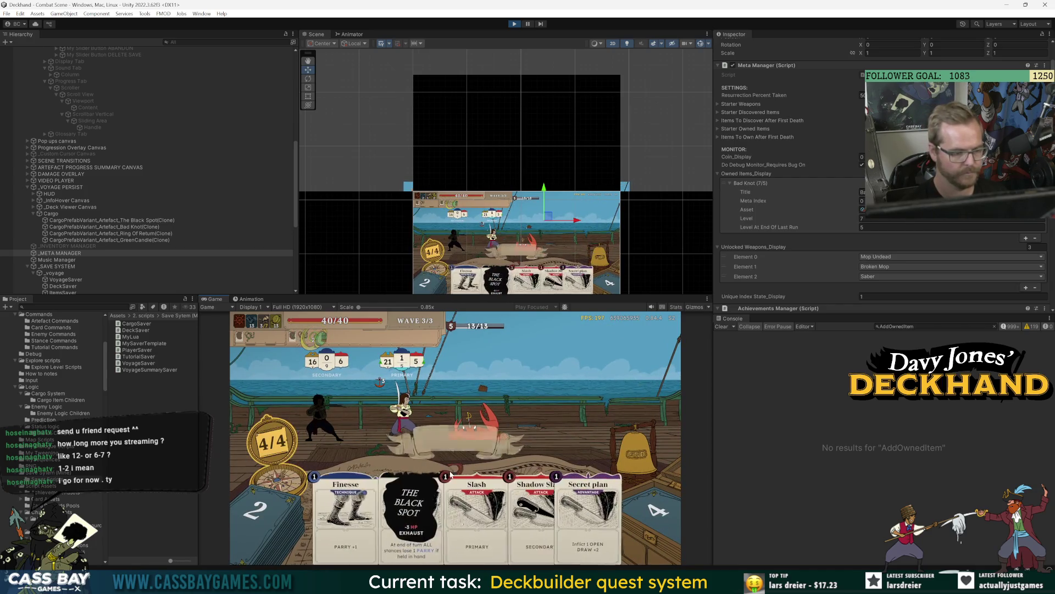
drag(397, 529, 395, 388)
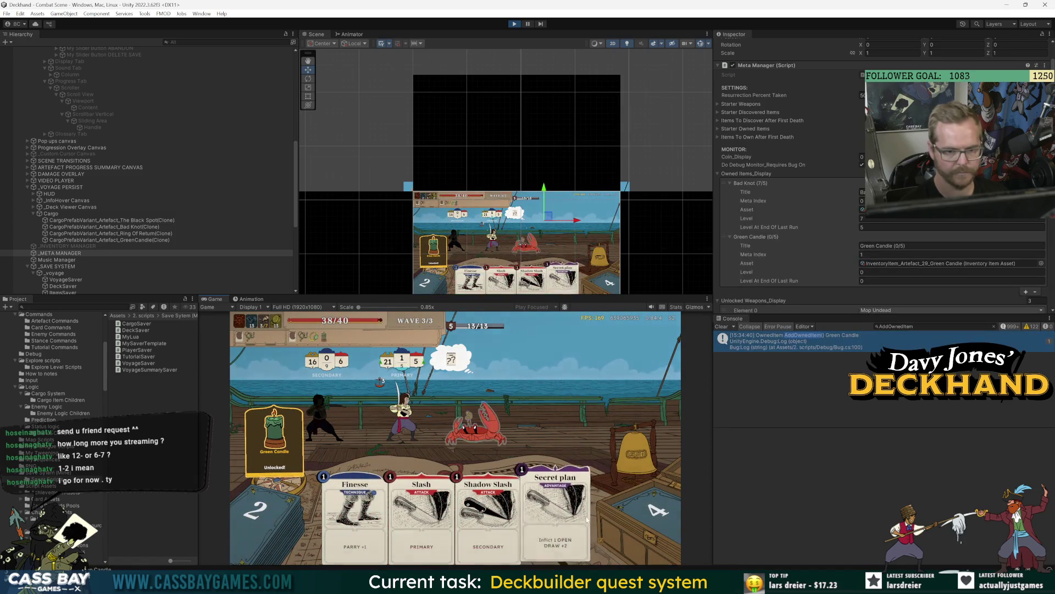
Run 'win all' and open ArtefactLogic.cs from the Green Candle log's stack trace.
text(win all)
key(Return)
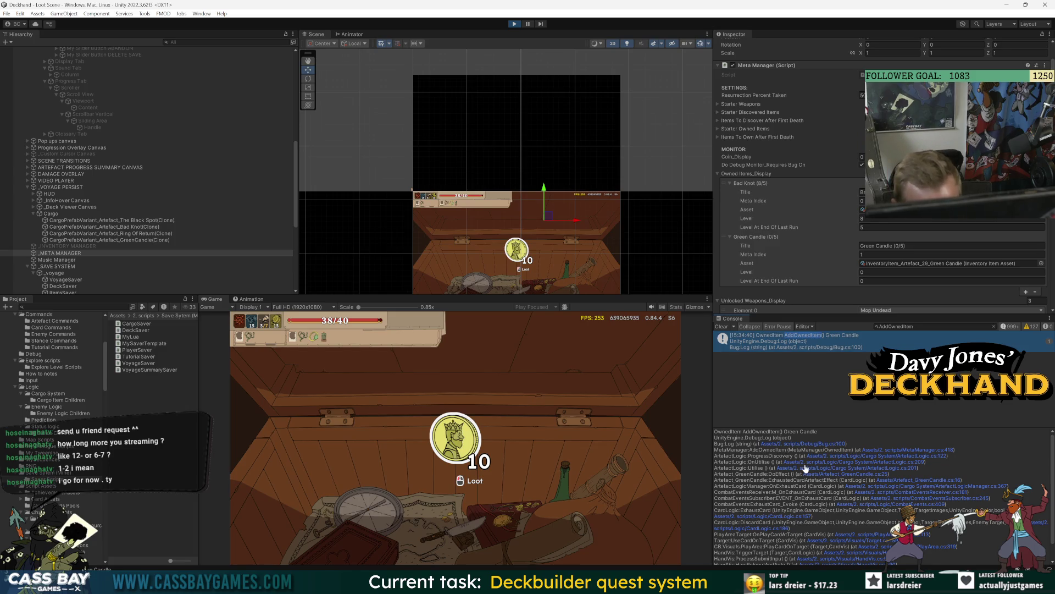
click(909, 463)
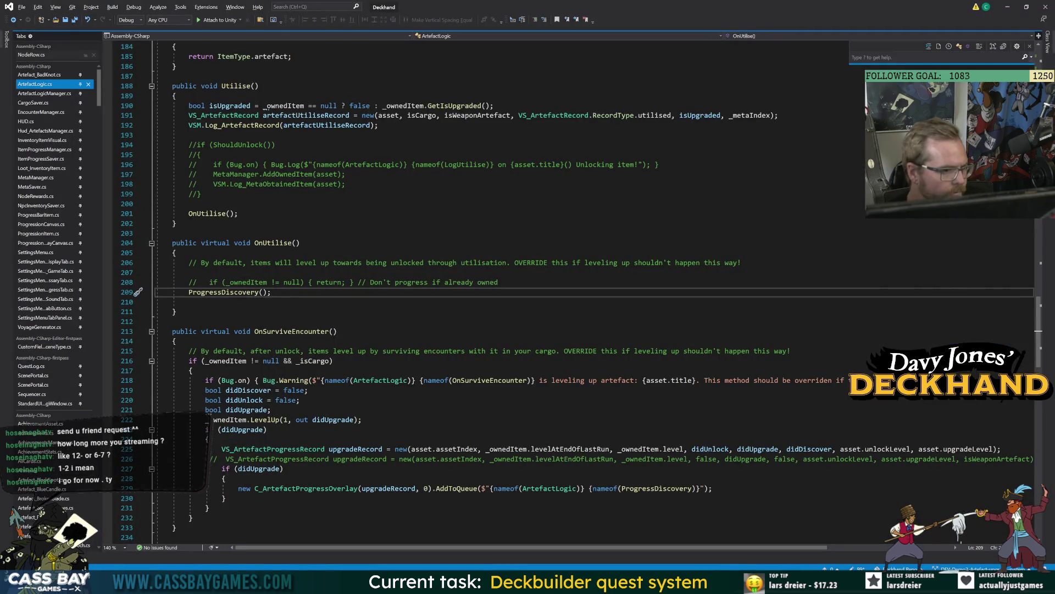
Inspect ProgressDiscovery and the LevelUp definition to see how didUnlock is set.
ctrl+click(221, 292)
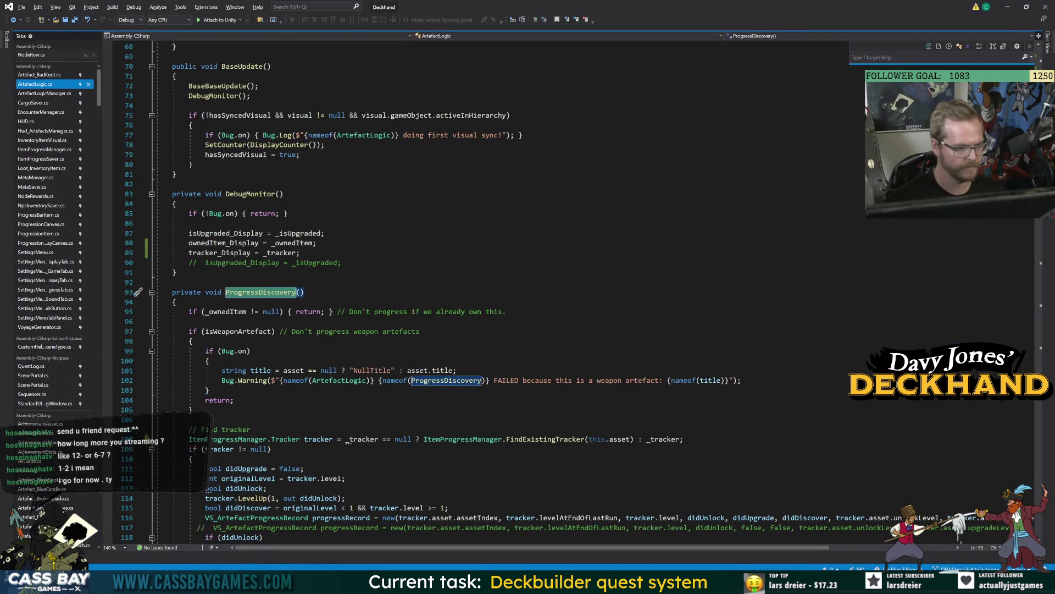
scroll(440, 291, down, 5)
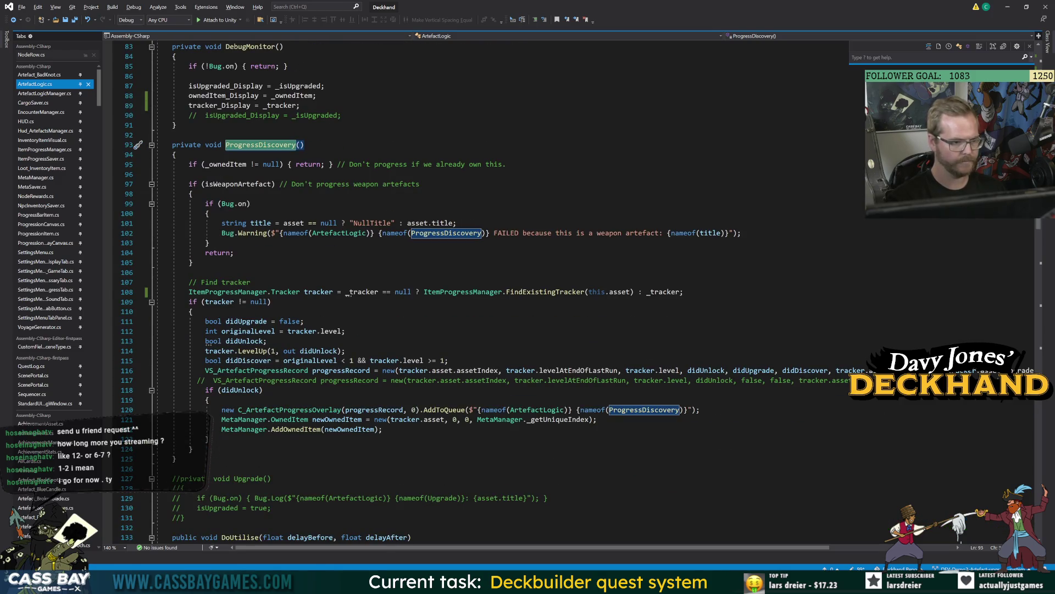
click(257, 352)
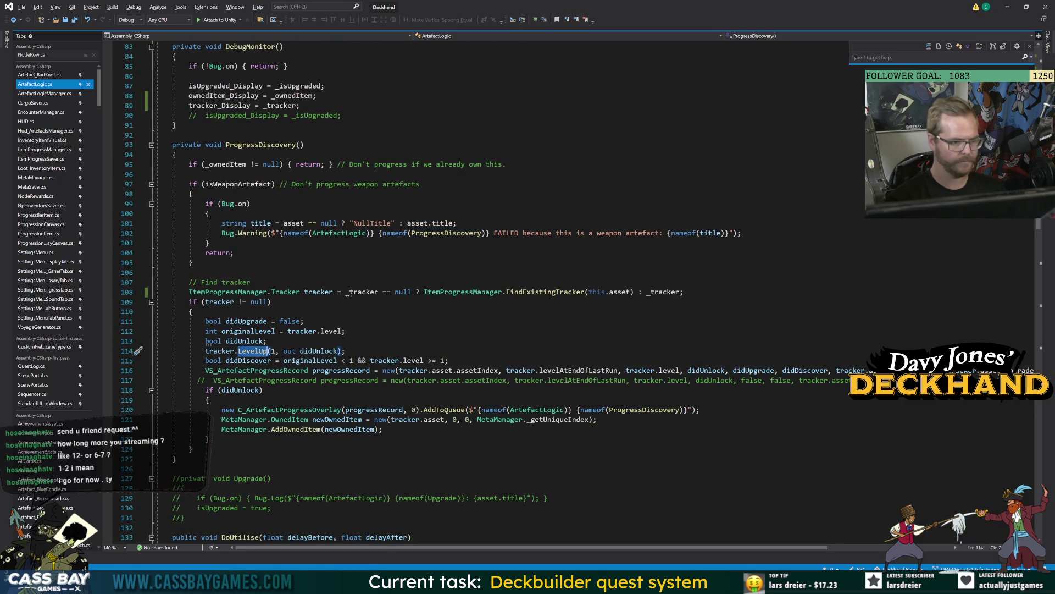
key(F12)
double_click(393, 292)
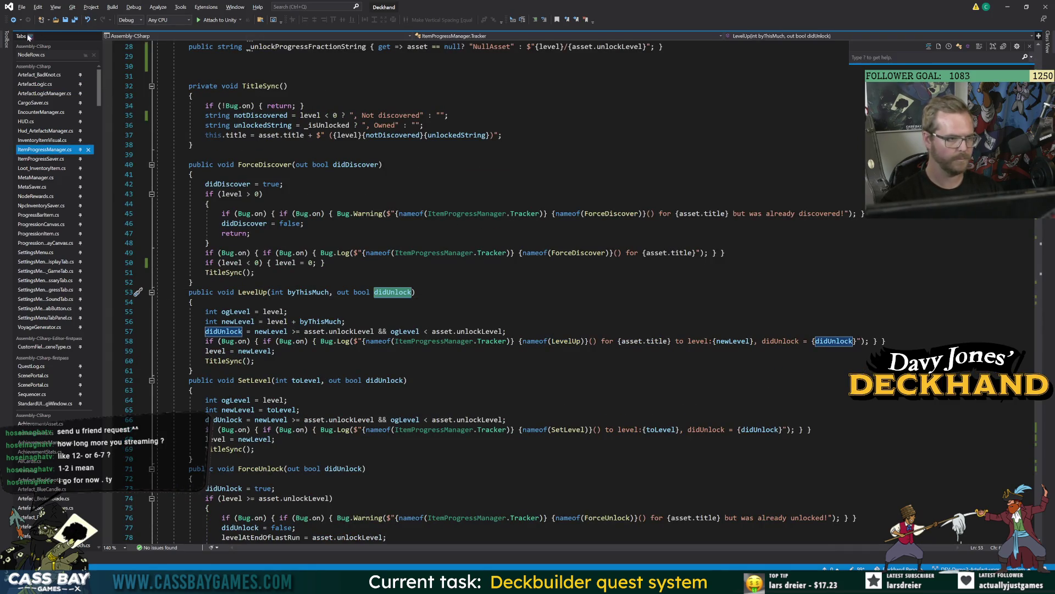
click(13, 20)
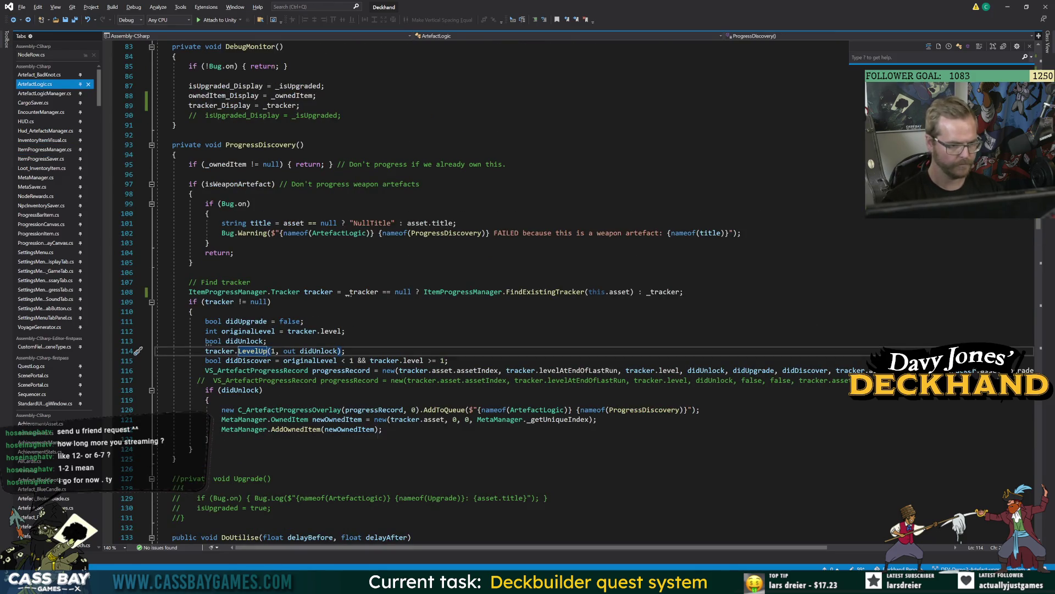
Replace line 121's first 0 with tracker.asset.unlockLevel, then undo a trial paste into the second argument.
mouse_move(380, 419)
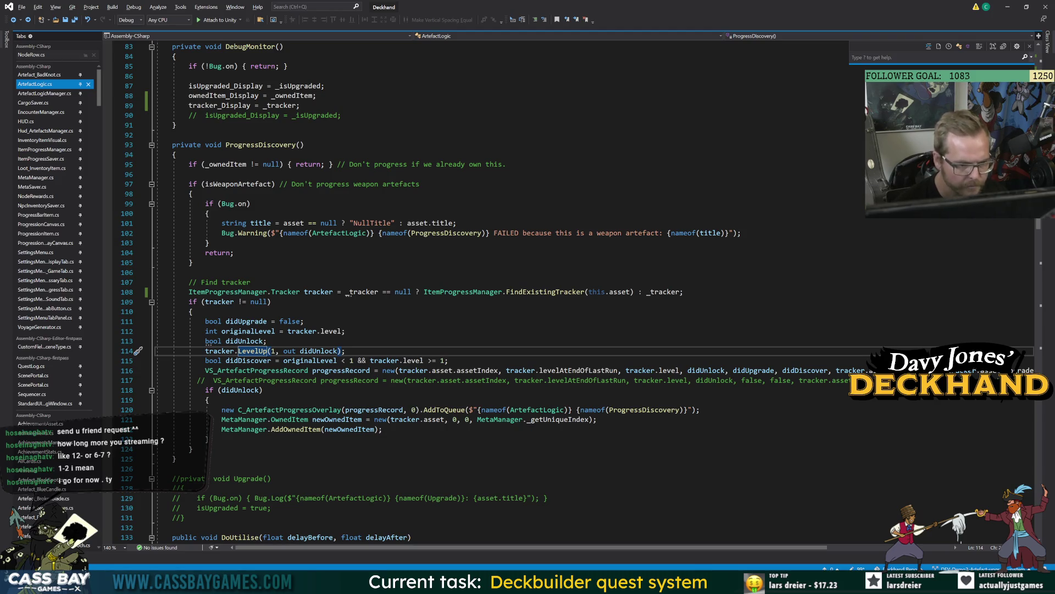
click(454, 419)
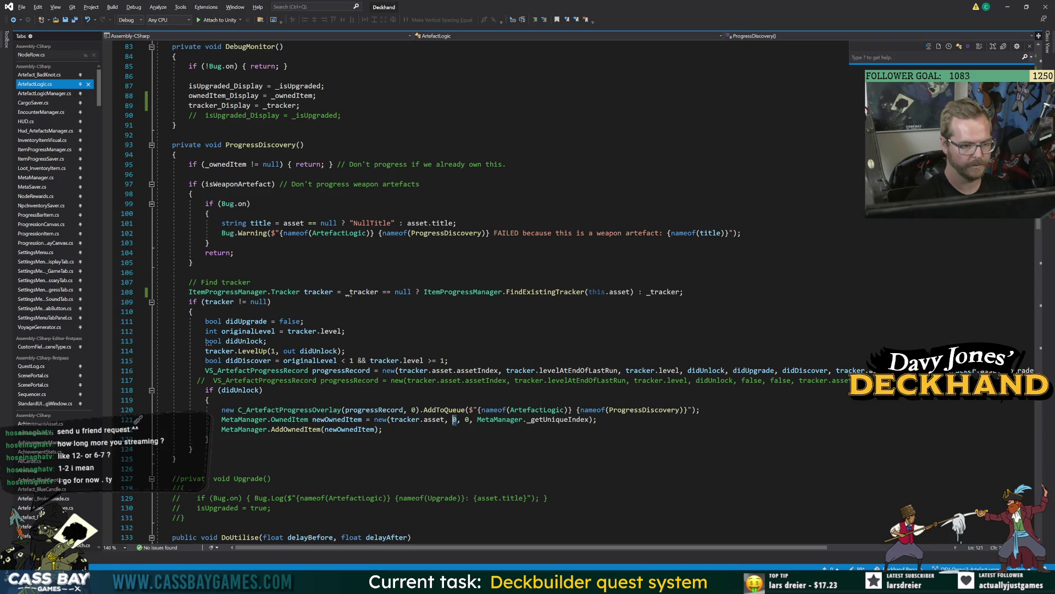
key(Delete)
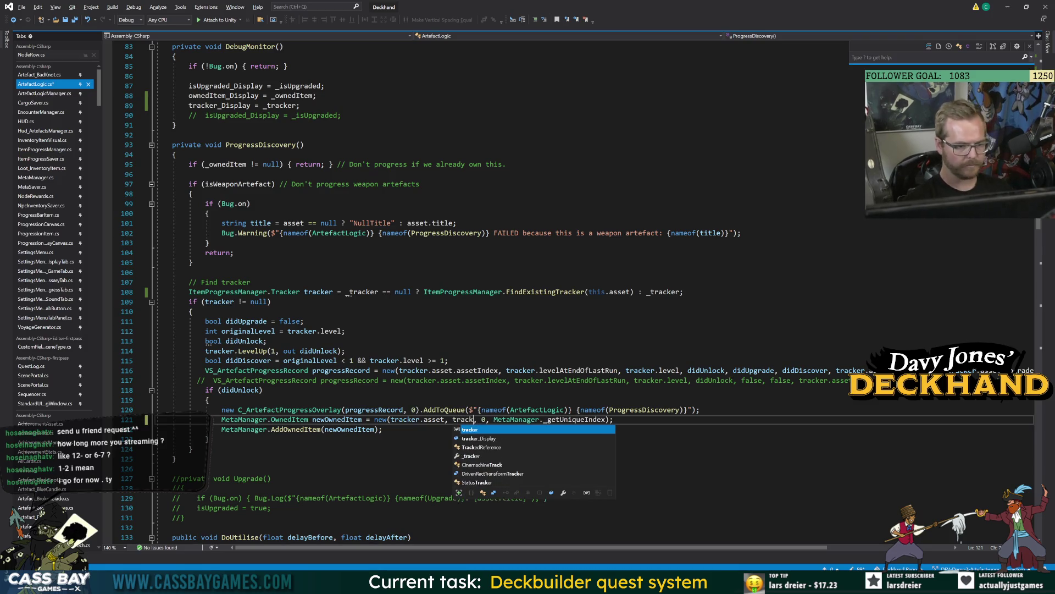
text(tracker.asset.unl)
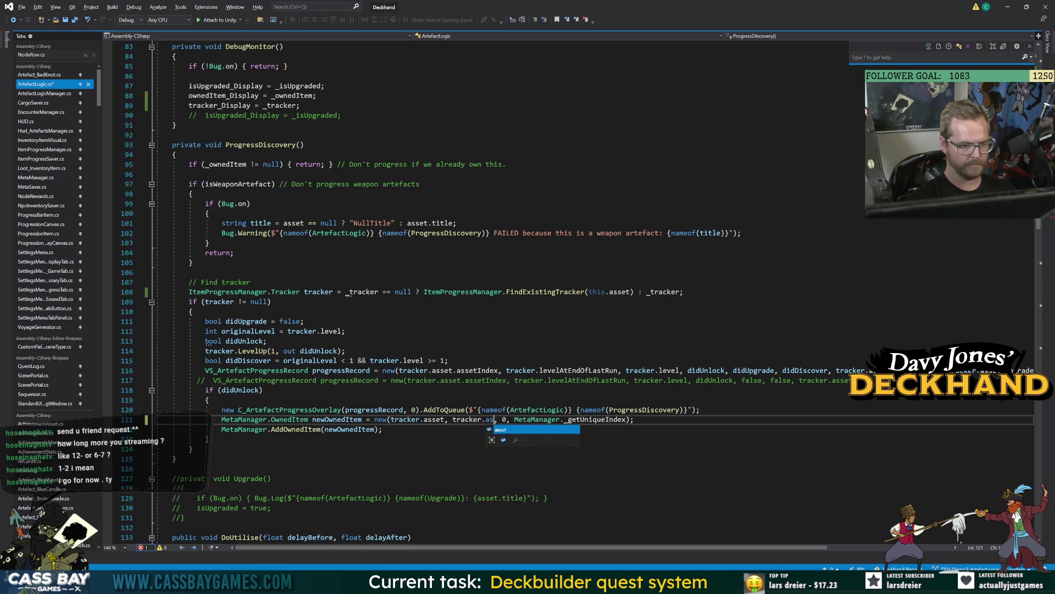
text(ockL)
key(Tab)
click(210, 439)
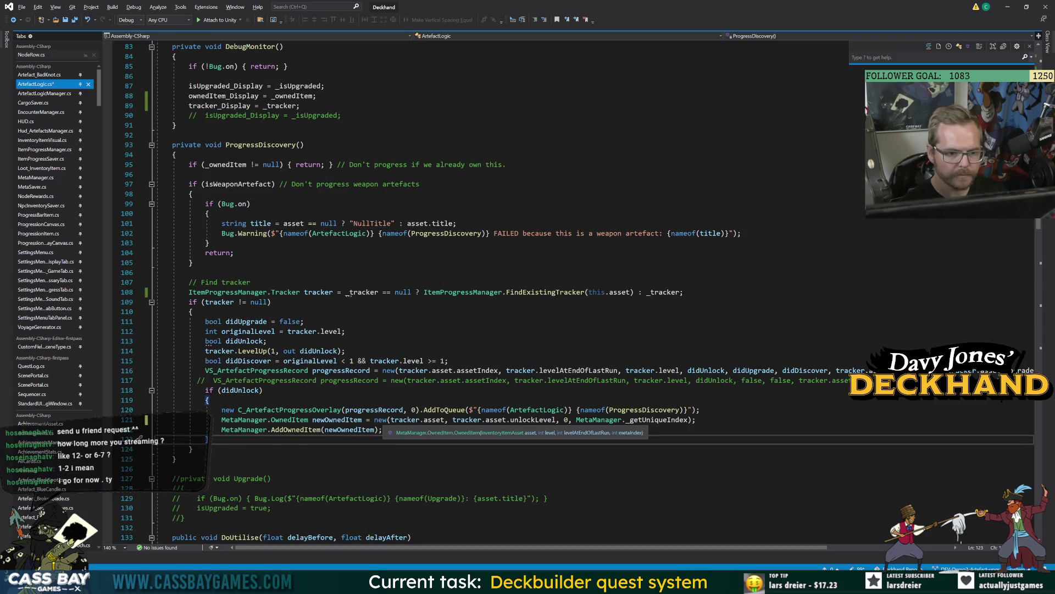
drag(452, 420, 553, 419)
key(ctrl+c)
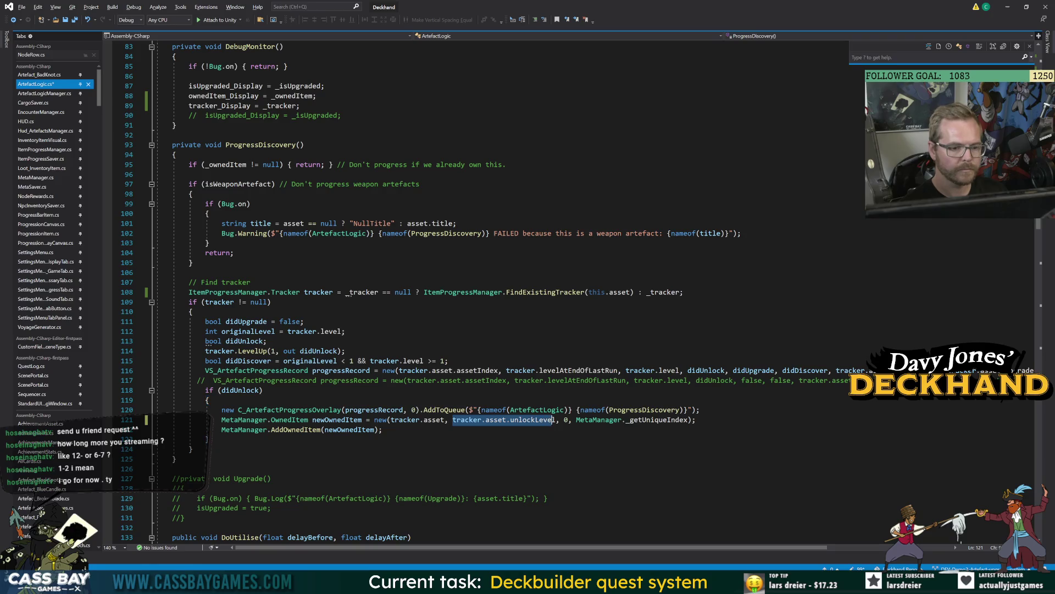
double_click(566, 420)
key(ctrl+v)
click(173, 469)
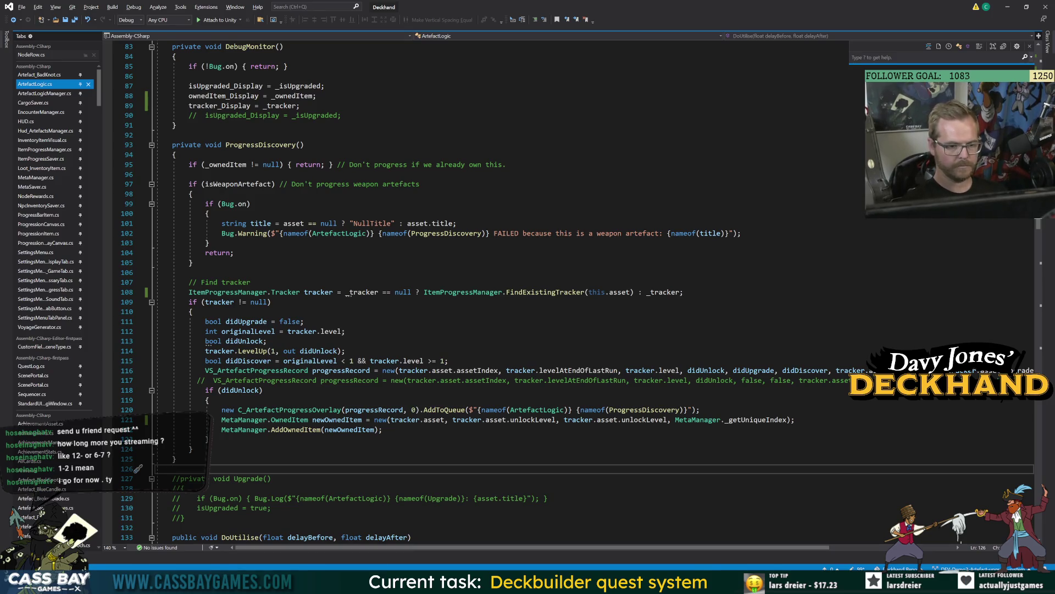
key(ctrl+z)
key(ctrl+z)
Complete line 121 with tracker.asset.unlockLevel and tracker.levelAtEndOfLastRun, save, and stop Play mode in Unity.
click(210, 439)
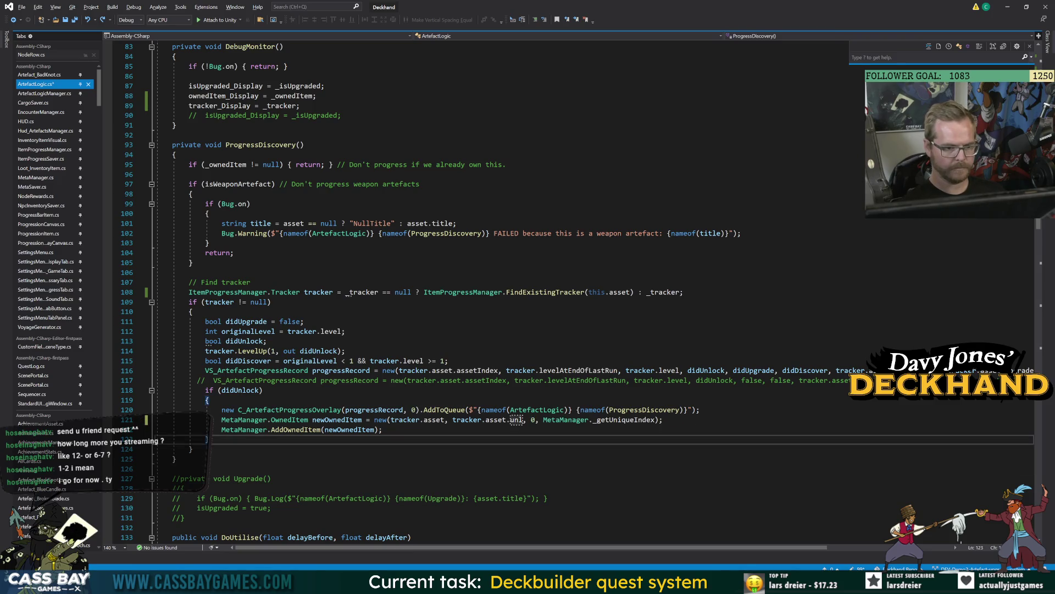
click(524, 420)
text(ockLevel)
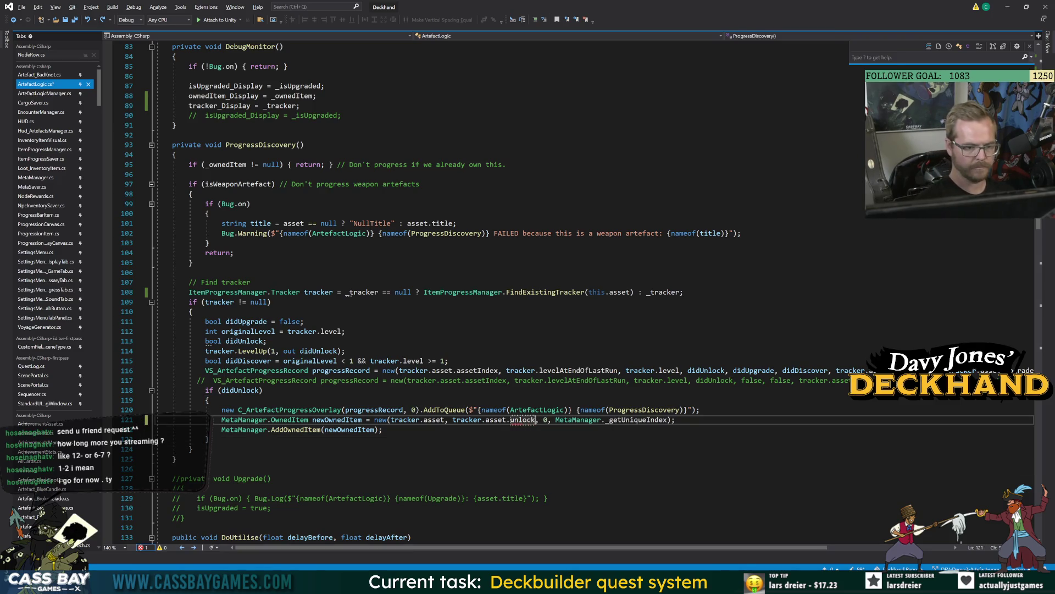
key(Right)
key(Right)
key(Delete)
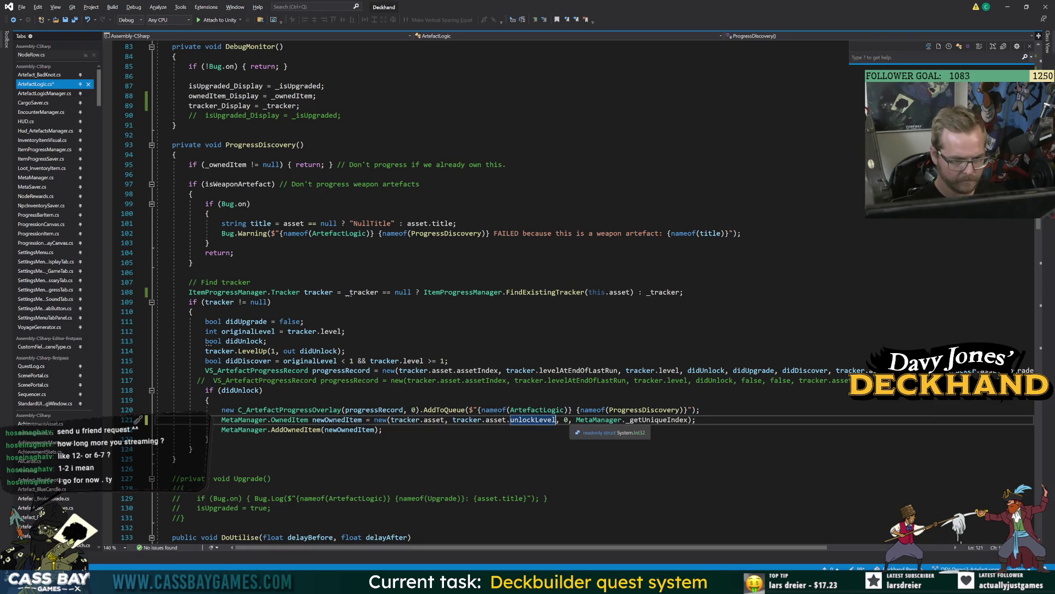
text(tracker.level)
key(Tab)
click(184, 517)
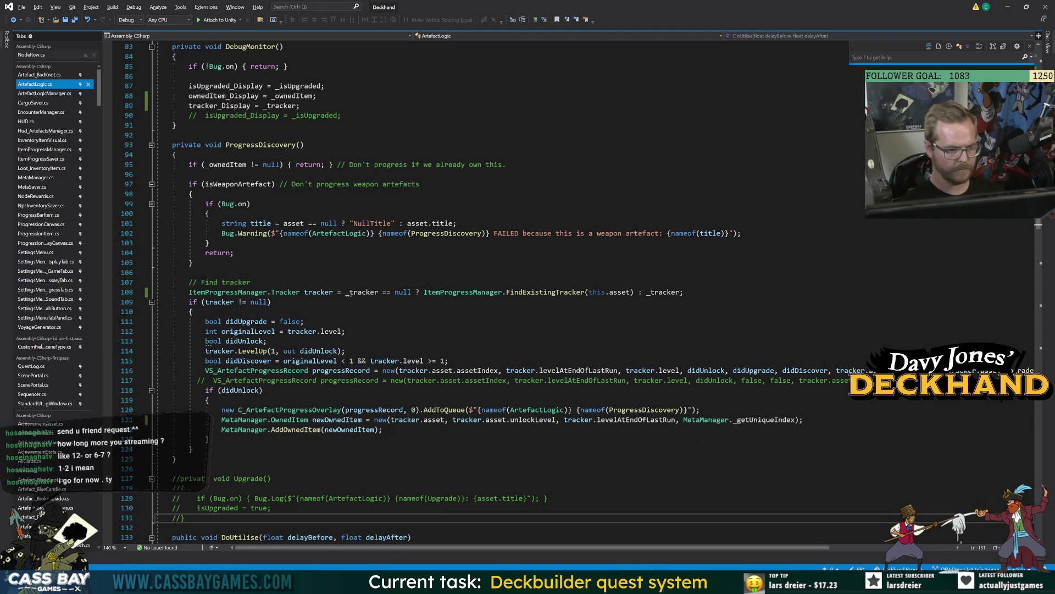
key(alt+Tab)
click(513, 24)
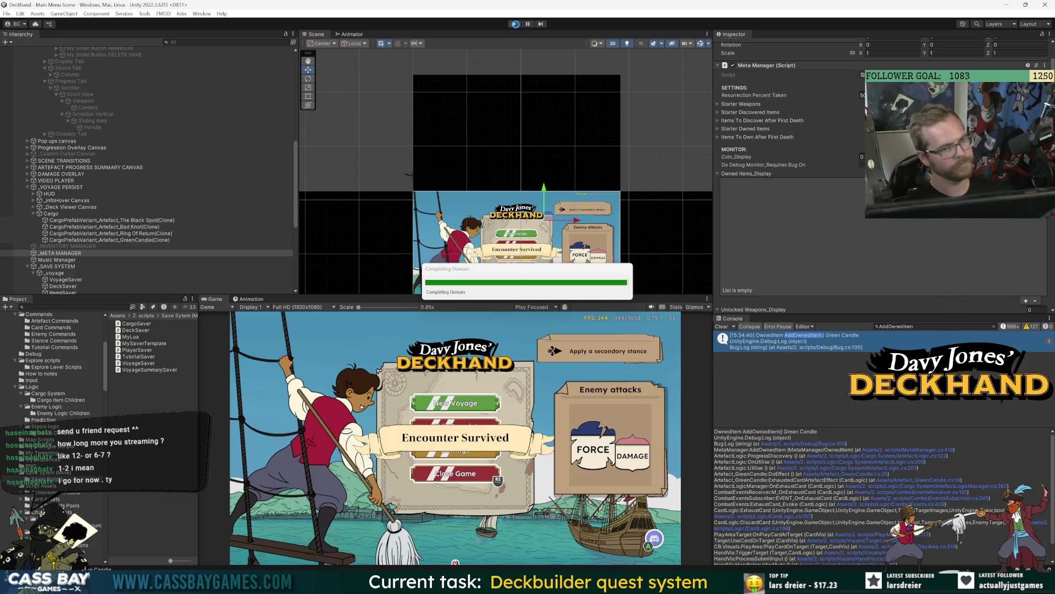
Re-enter Play mode after recompiling and choose Continue Voyage on the main menu.
click(515, 24)
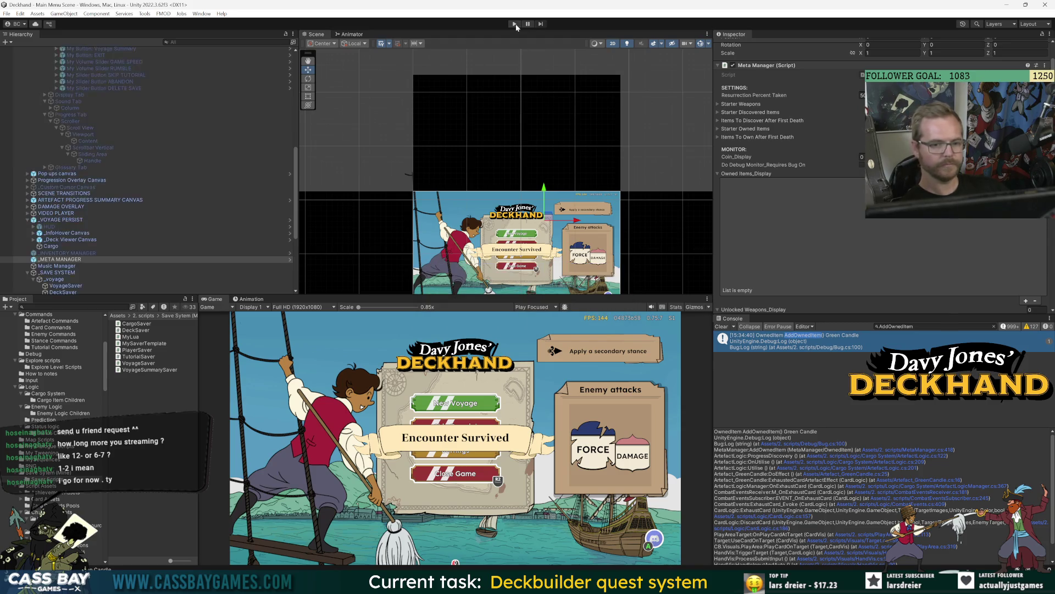
click(515, 24)
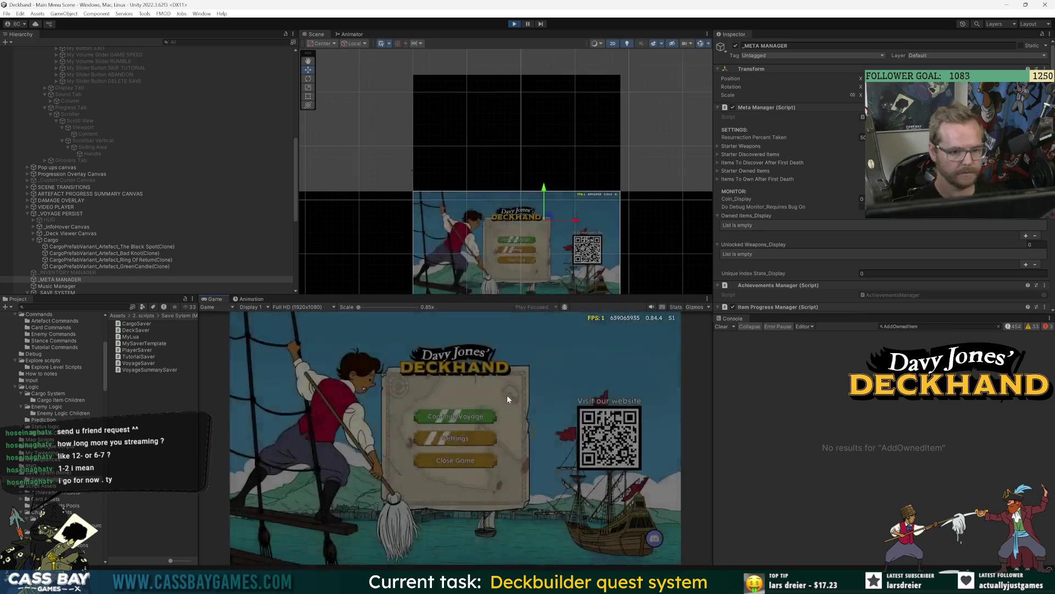
click(456, 416)
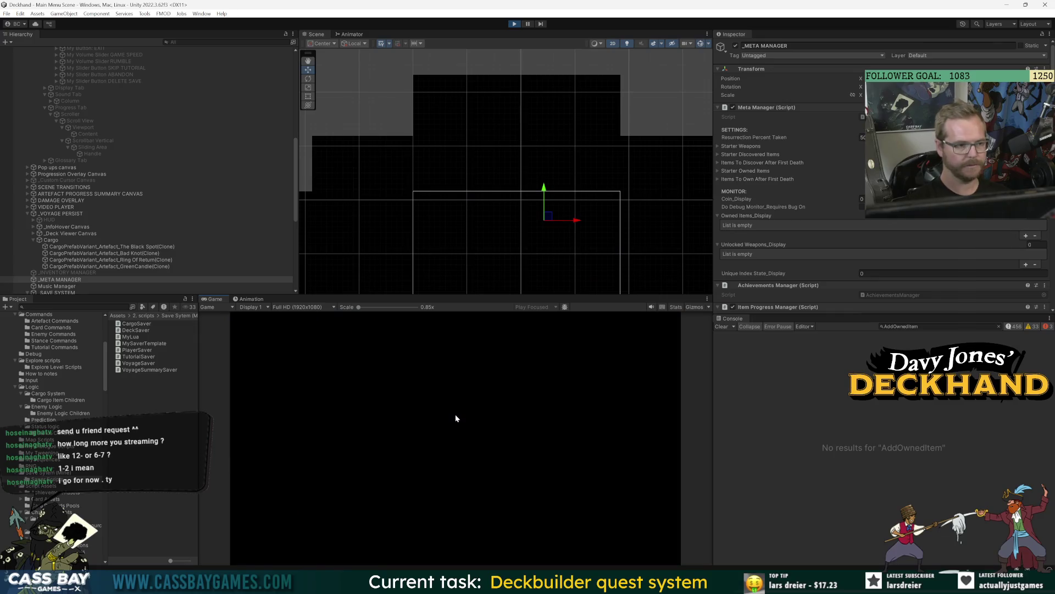
Check the artefact progress list in the pause menu twice, then resume combat.
key(Escape)
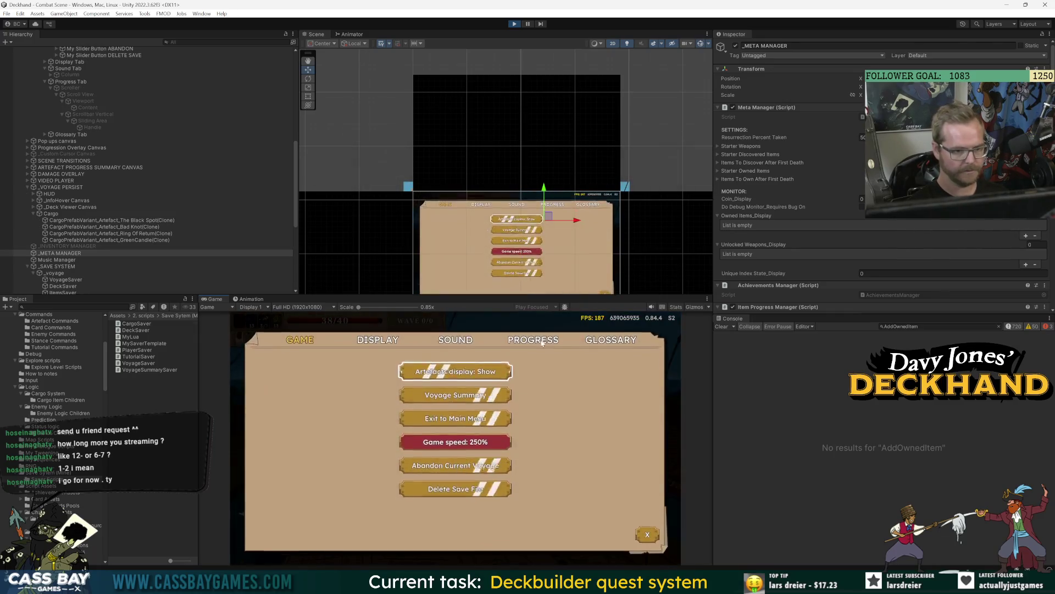
click(542, 339)
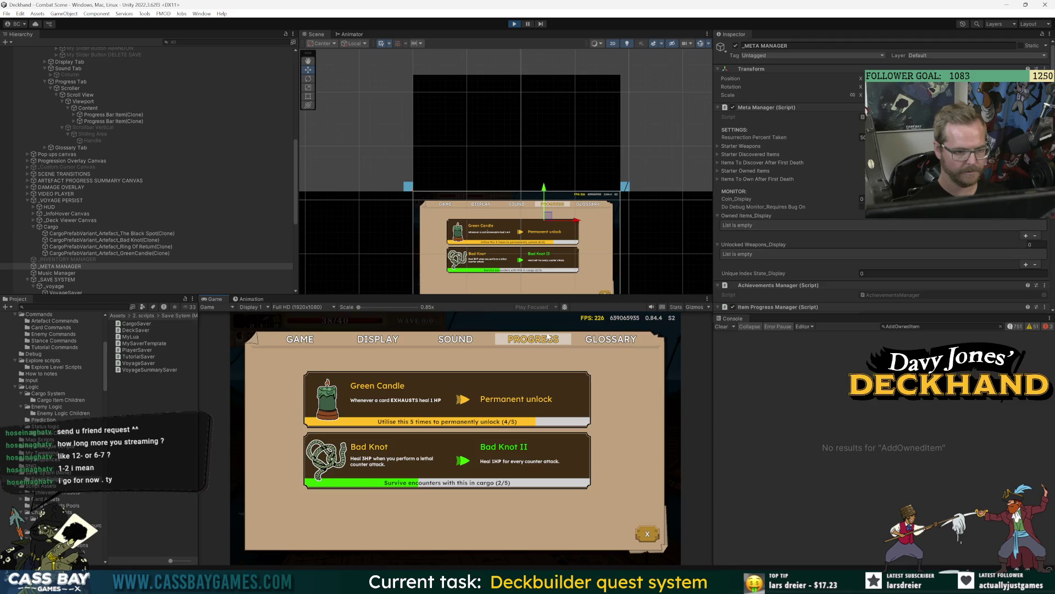
key(Escape)
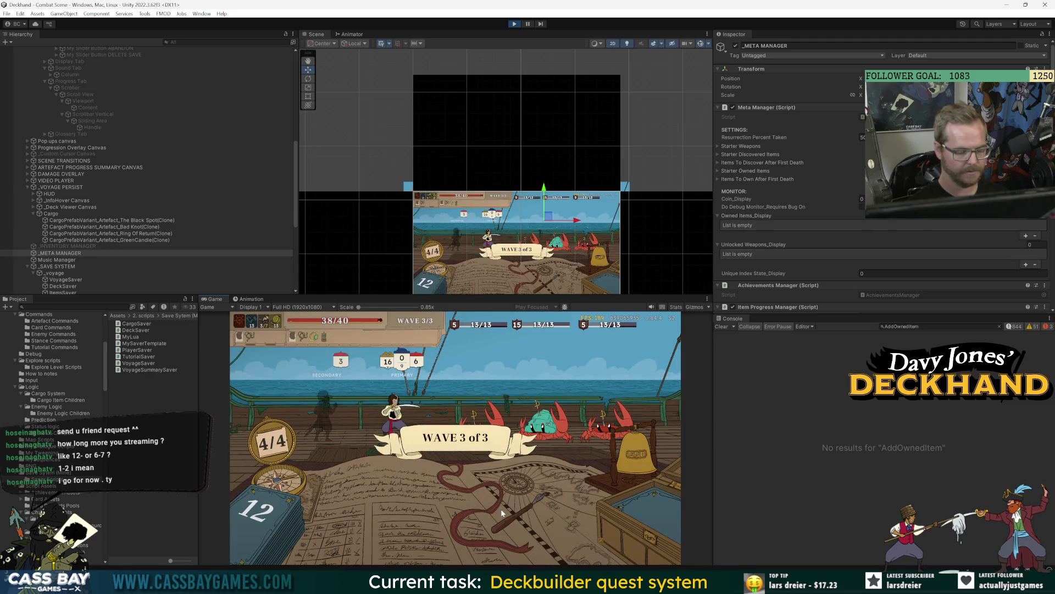
key(Escape)
click(555, 351)
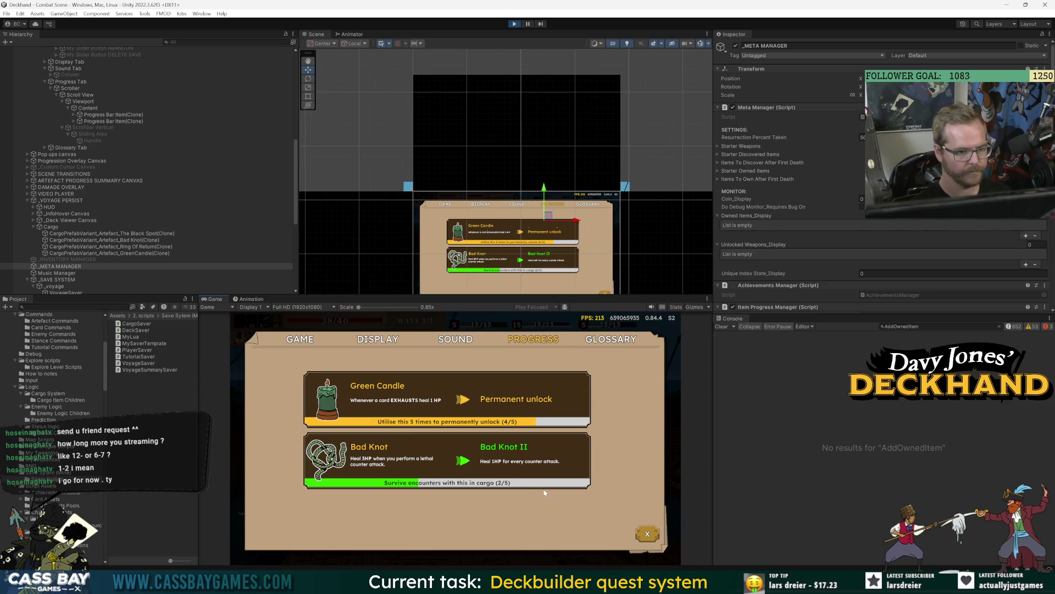
key(Escape)
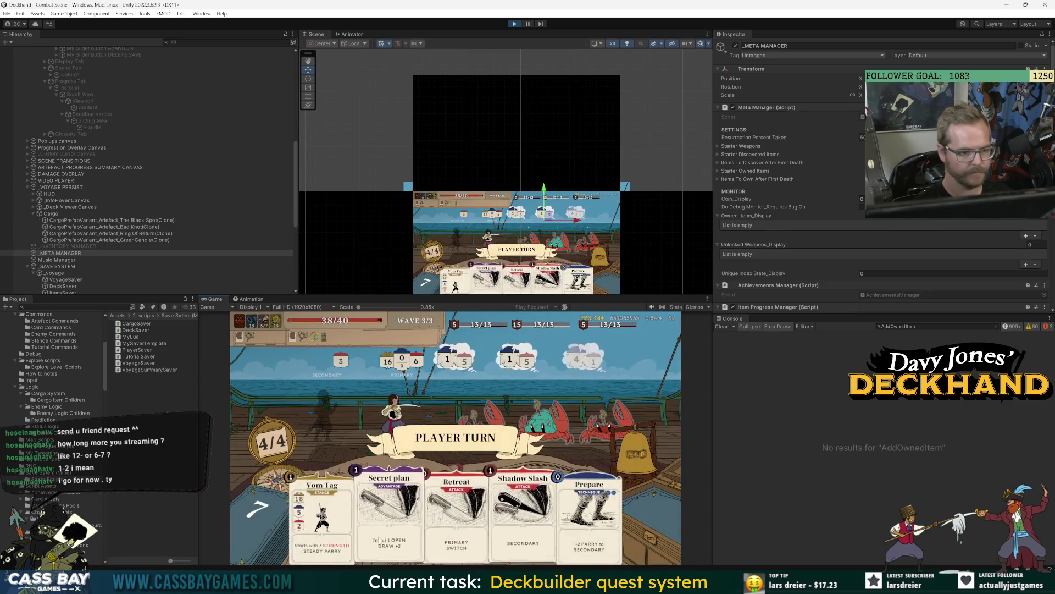
Play Secret plan and The Black Spot, then tick Do Debug Monitor on the Meta Manager.
click(379, 541)
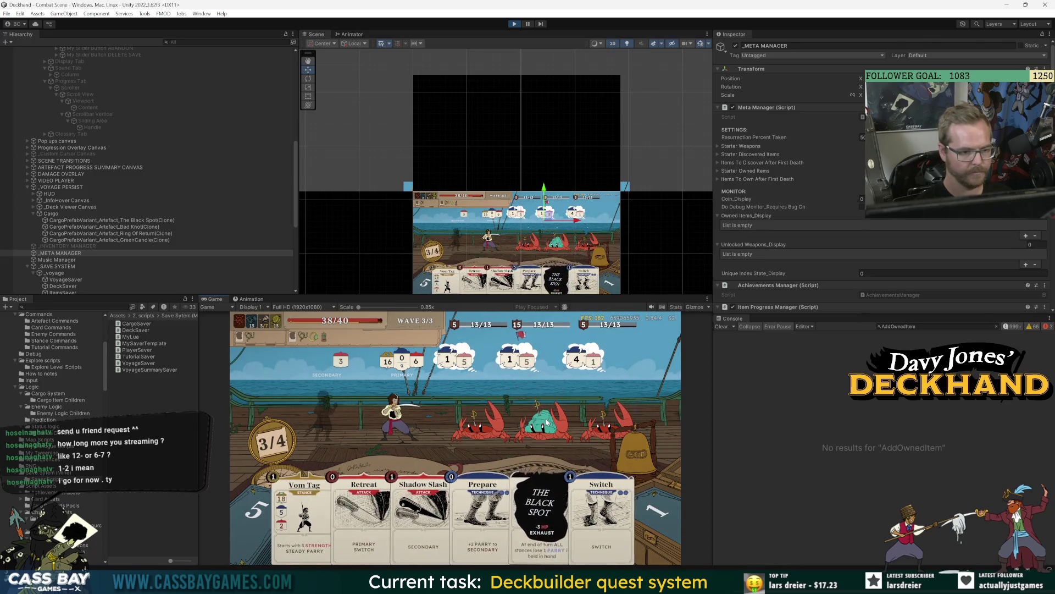
click(540, 512)
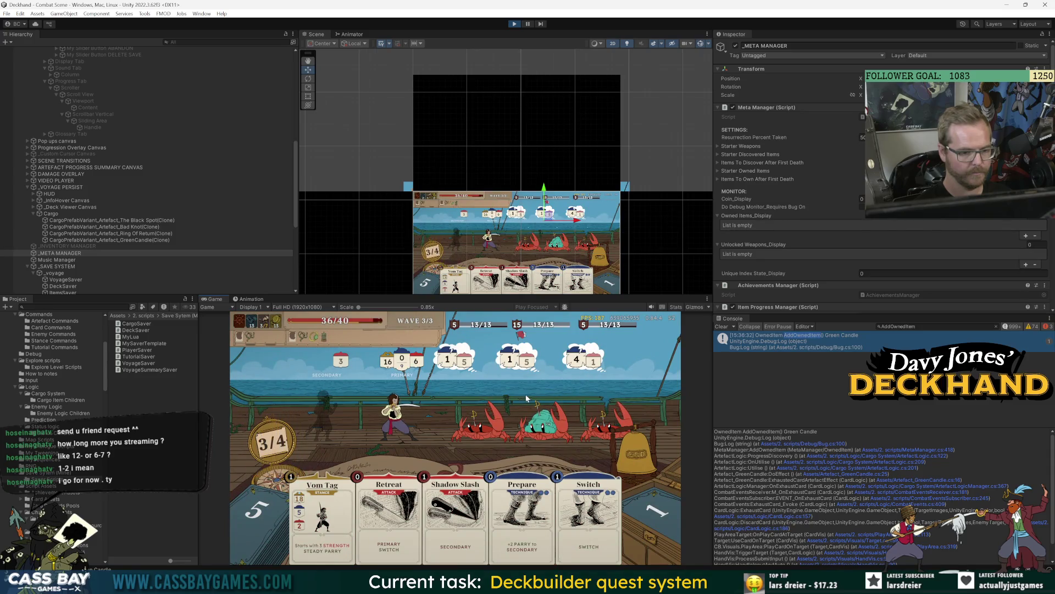
click(668, 522)
click(668, 522)
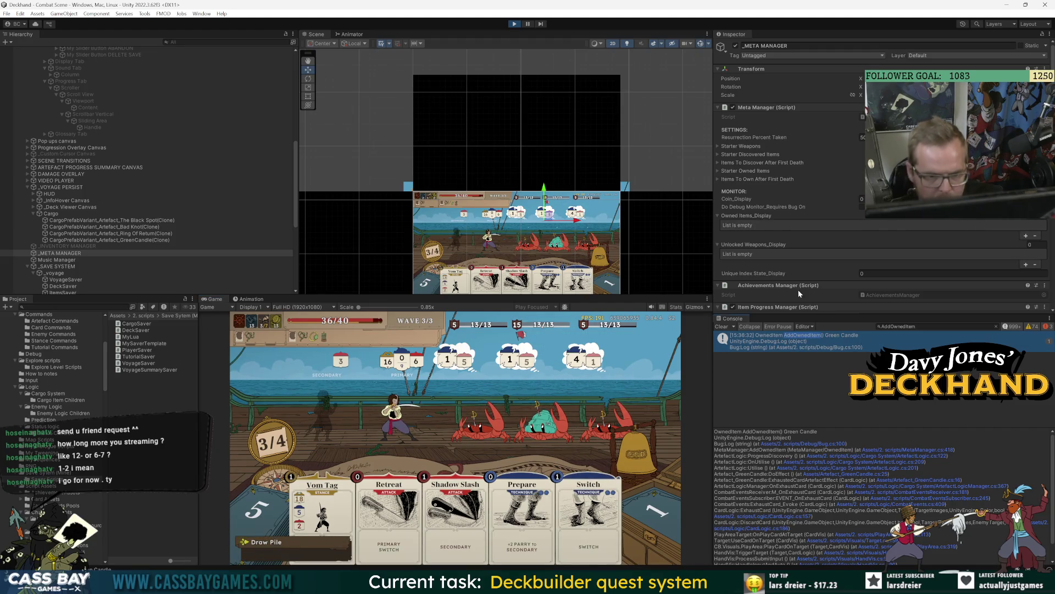
click(862, 207)
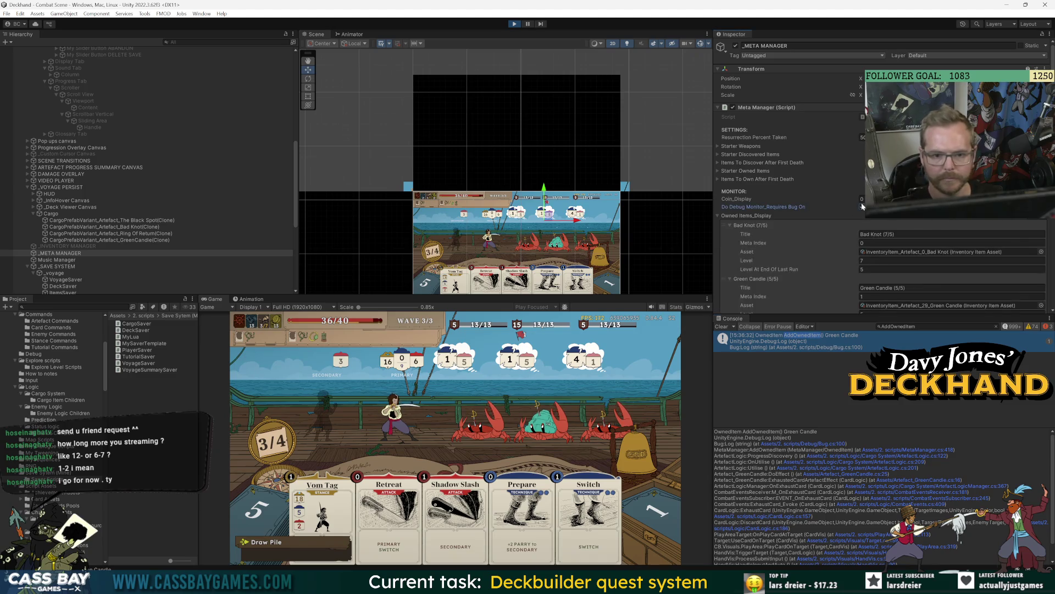
Open the PROGRESS tab, showing Green Candle unlocked twice above Bad Knot.
scroll(717, 270, down, 3)
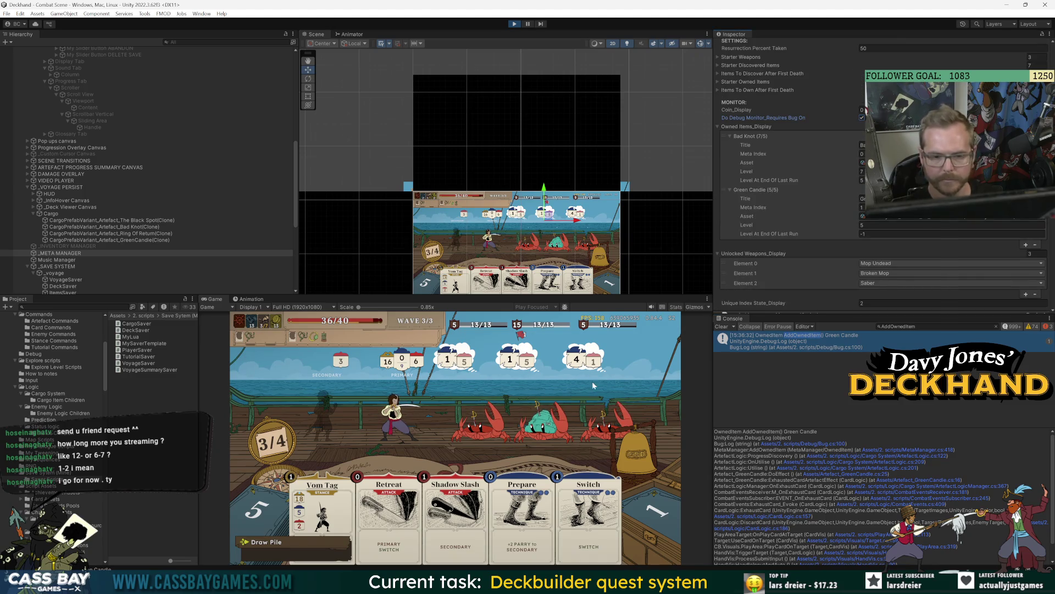
key(Escape)
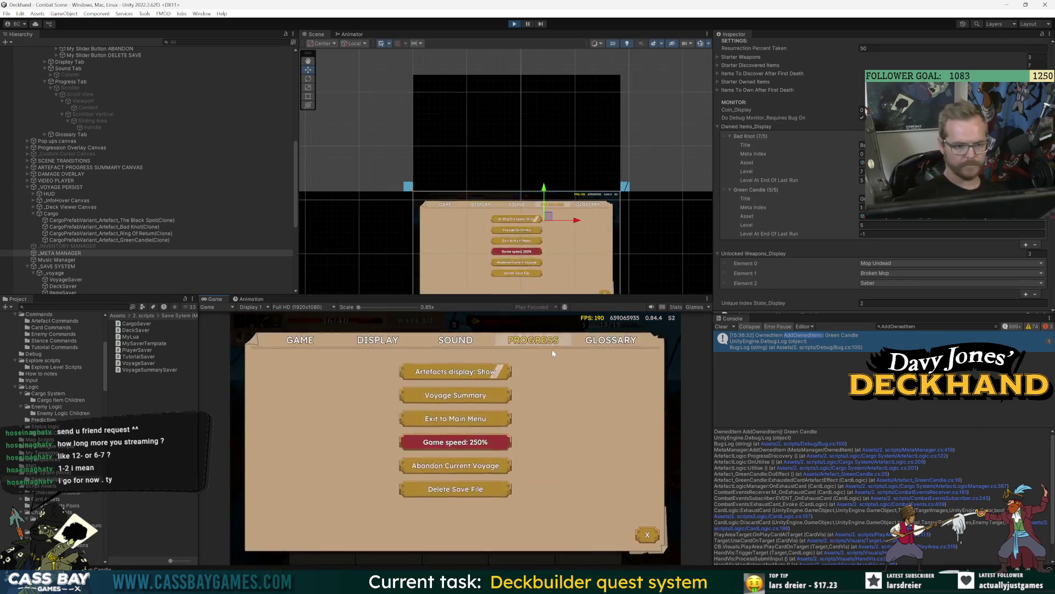
click(552, 350)
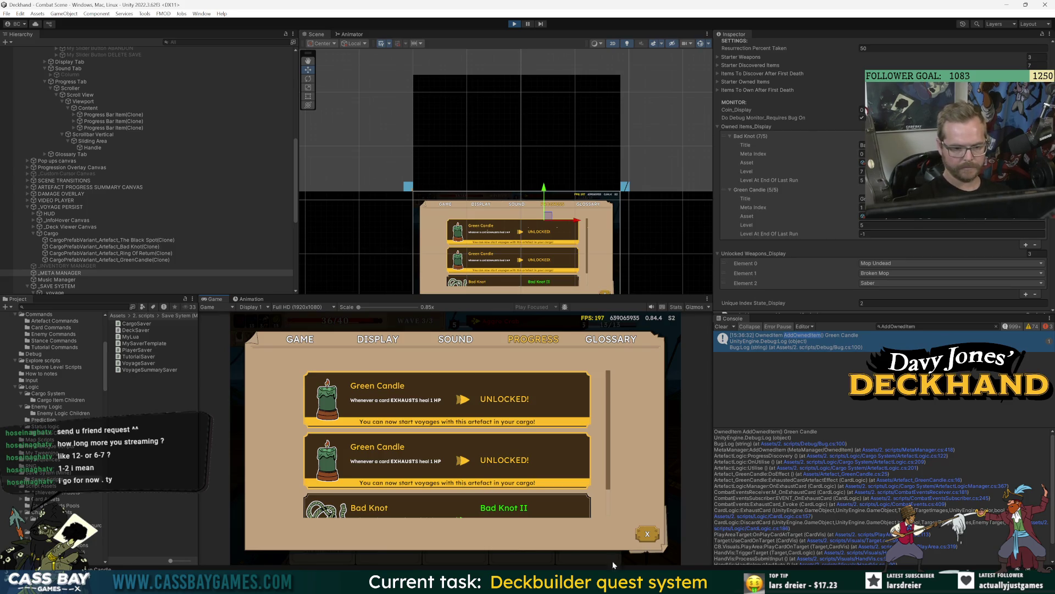
mouse_move(674, 582)
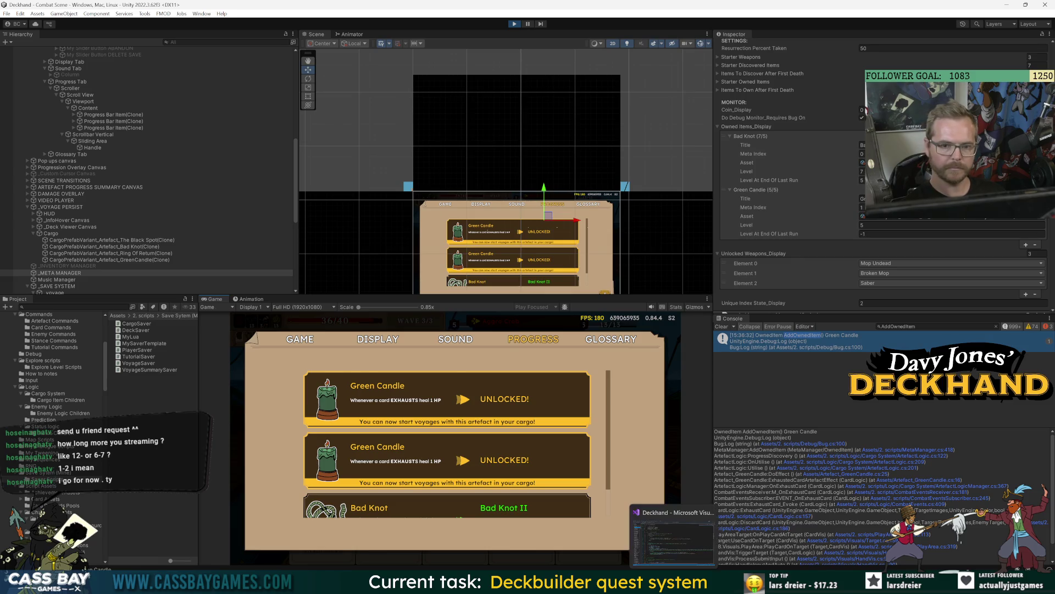
Browse the settings menu script files in Visual Studio, then return to Unity.
key(alt+Tab)
click(50, 252)
click(53, 271)
click(55, 281)
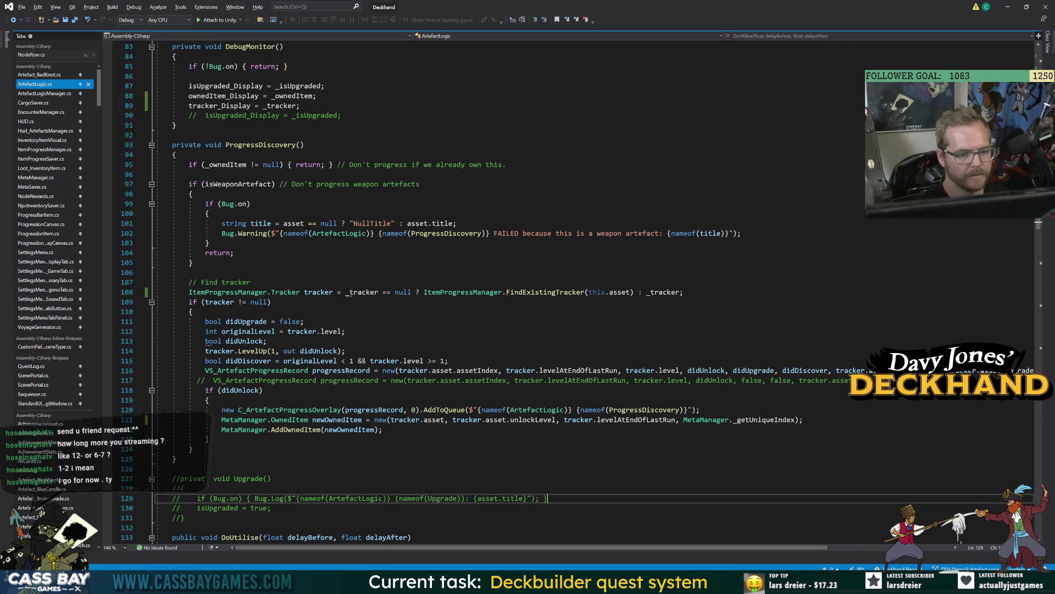
key(alt+Tab)
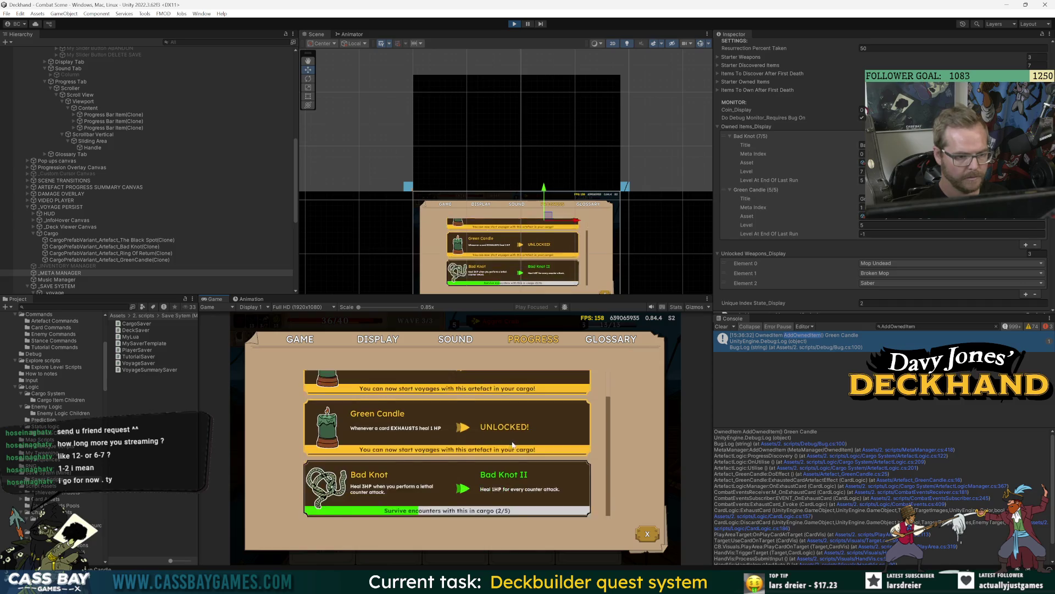
Resume combat and submit the 'win wave' cheat to win the wave.
key(Escape)
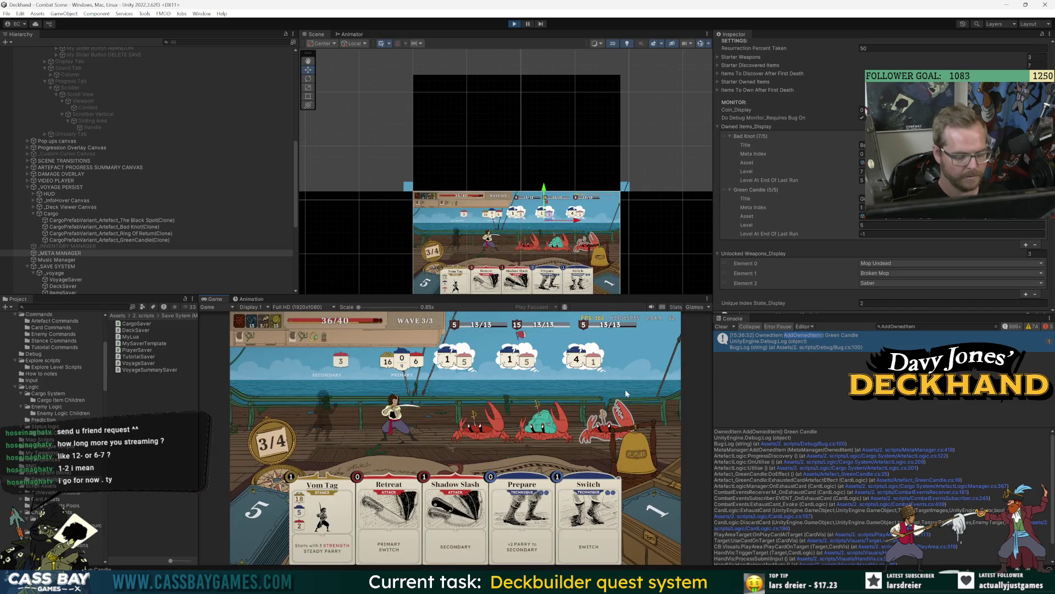
mouse_move(625, 389)
text(win wave)
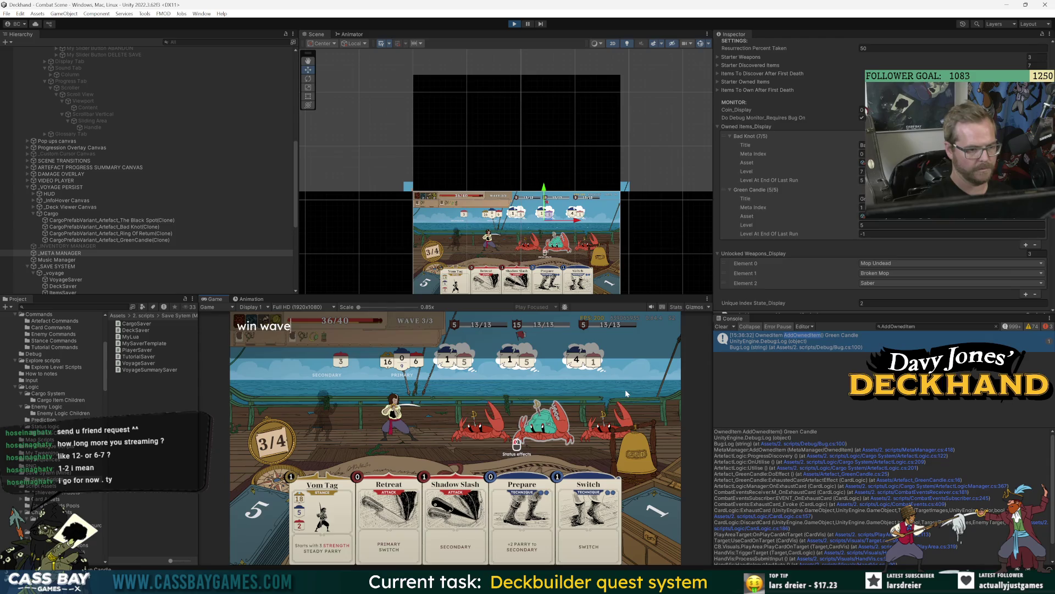
key(Return)
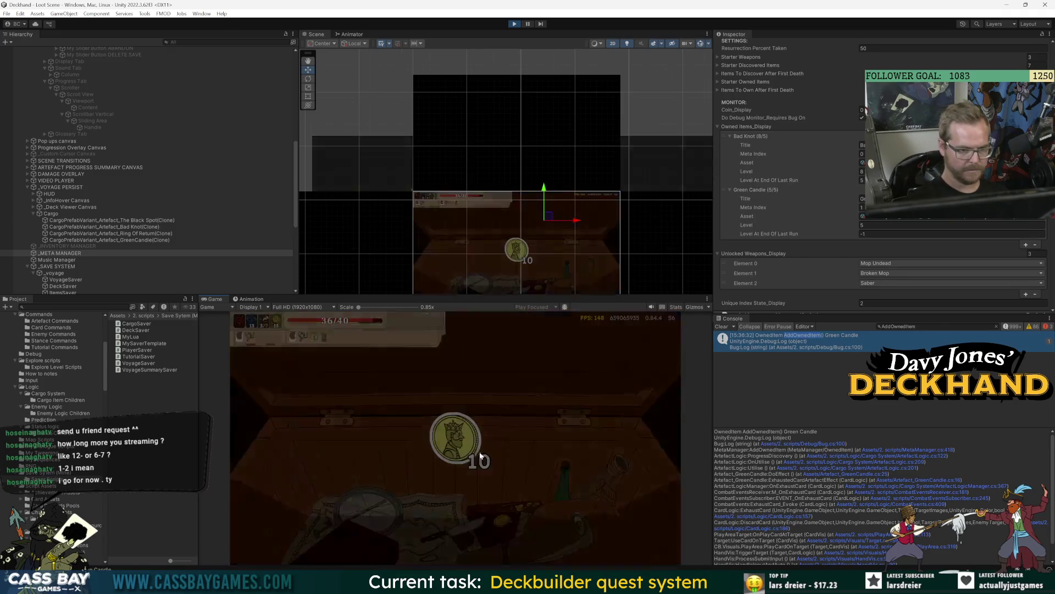
Take the broken jar artefact into cargo and sail on past the telescope.
click(491, 447)
click(456, 533)
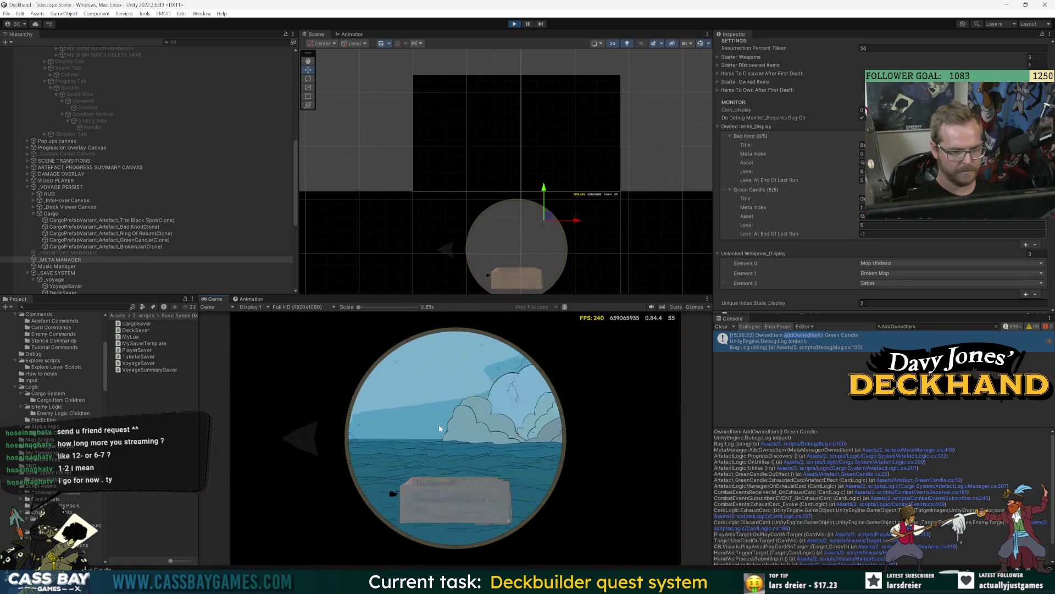
click(440, 428)
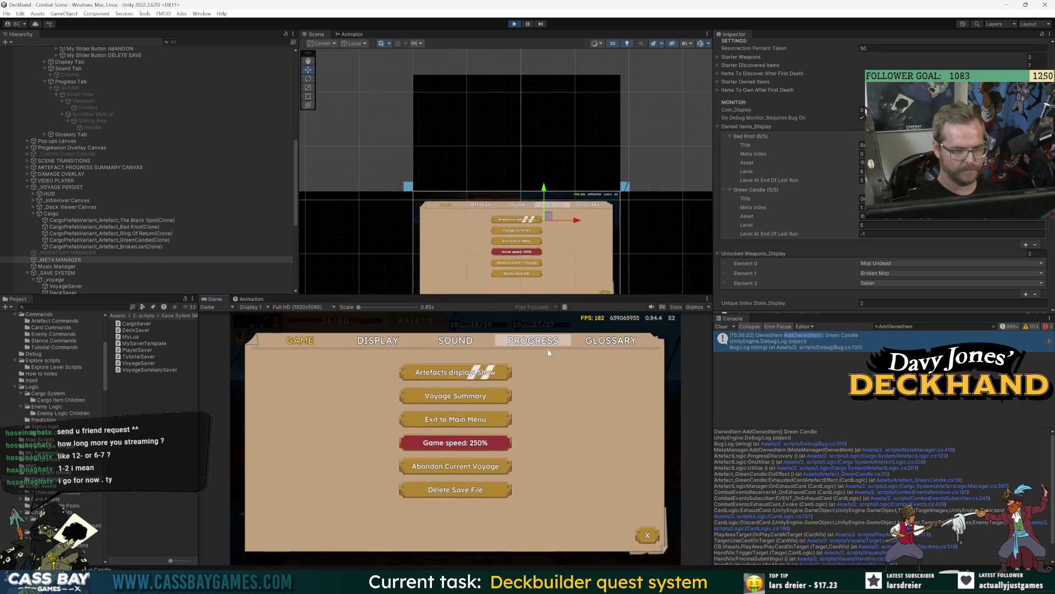
Open the SettingsMenu_DisplayTab script in Visual Studio.
key(Escape)
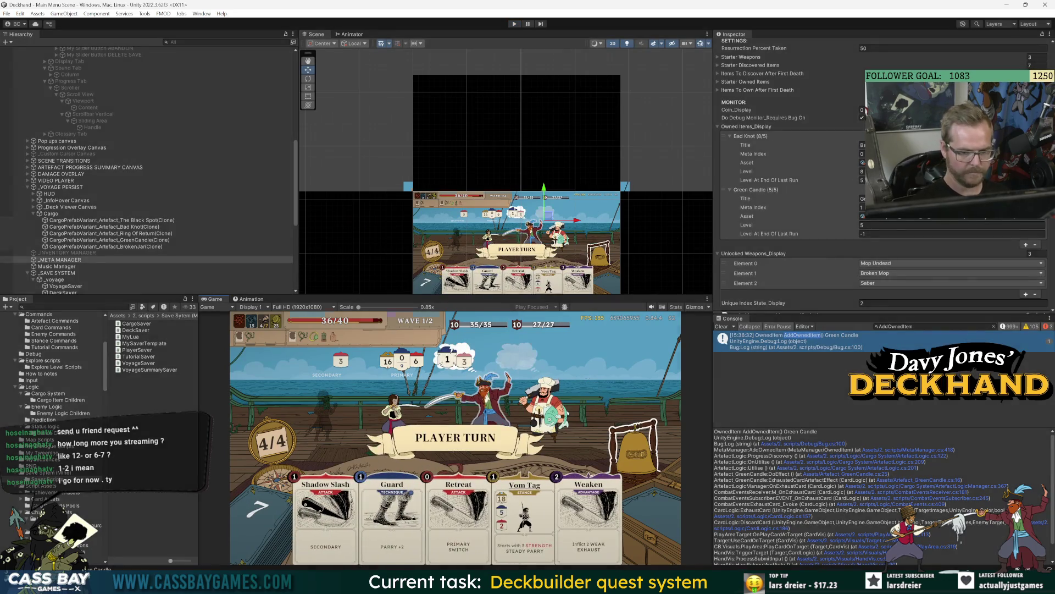
key(alt+Tab)
click(66, 261)
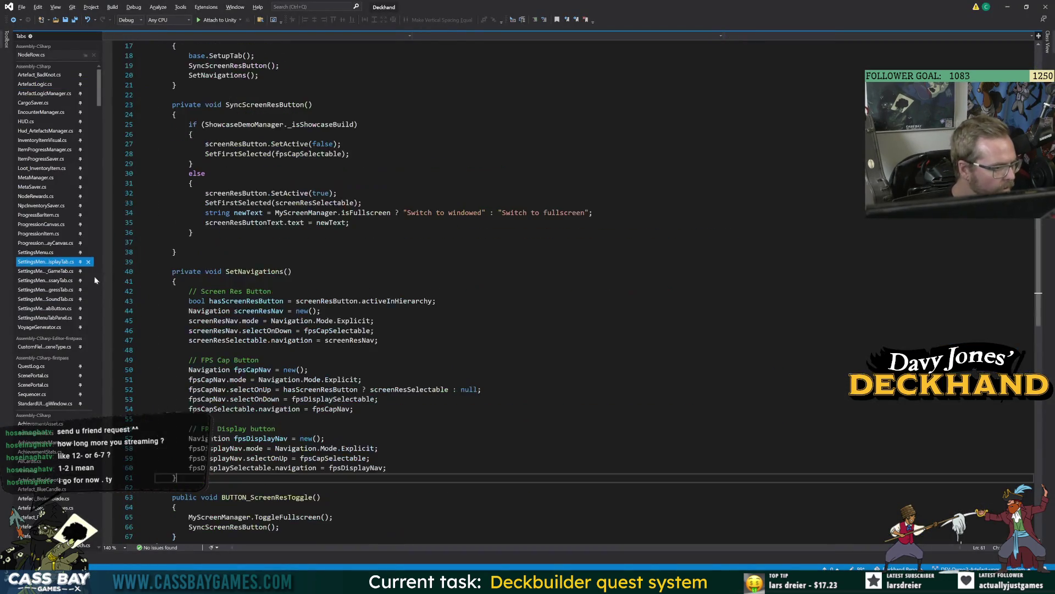
Open SettingsMenu_ProgressTab.cs at the CheckOwnedShouldBeIncluded method.
drag(102, 272, 114, 272)
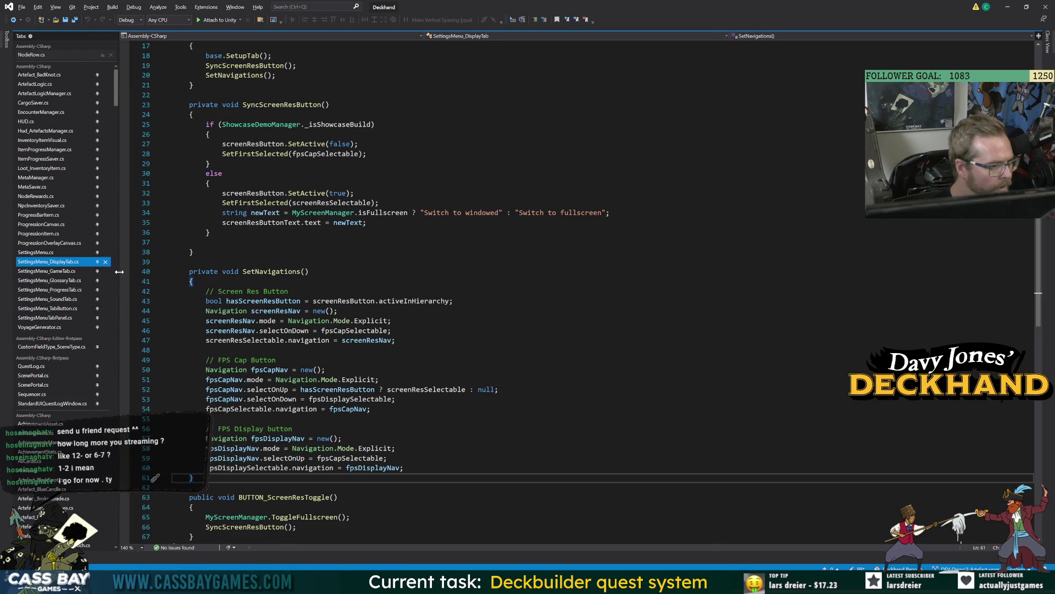
click(50, 289)
click(357, 166)
click(292, 265)
double_click(291, 265)
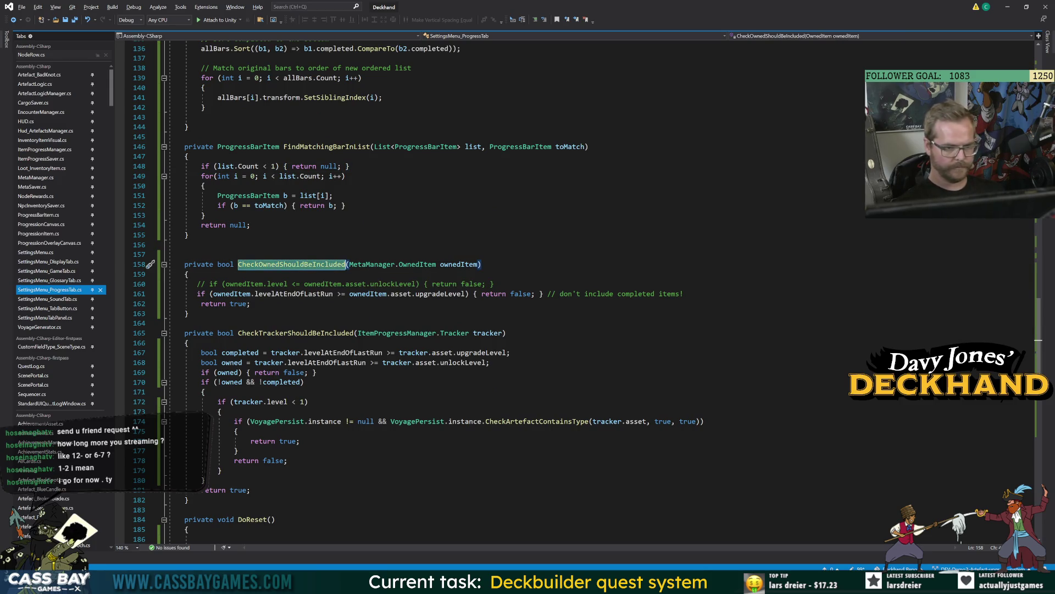
Add a new condition line after line 160, starting with ownedItem.levelAtEndOfLastRun.
click(497, 284)
key(Return)
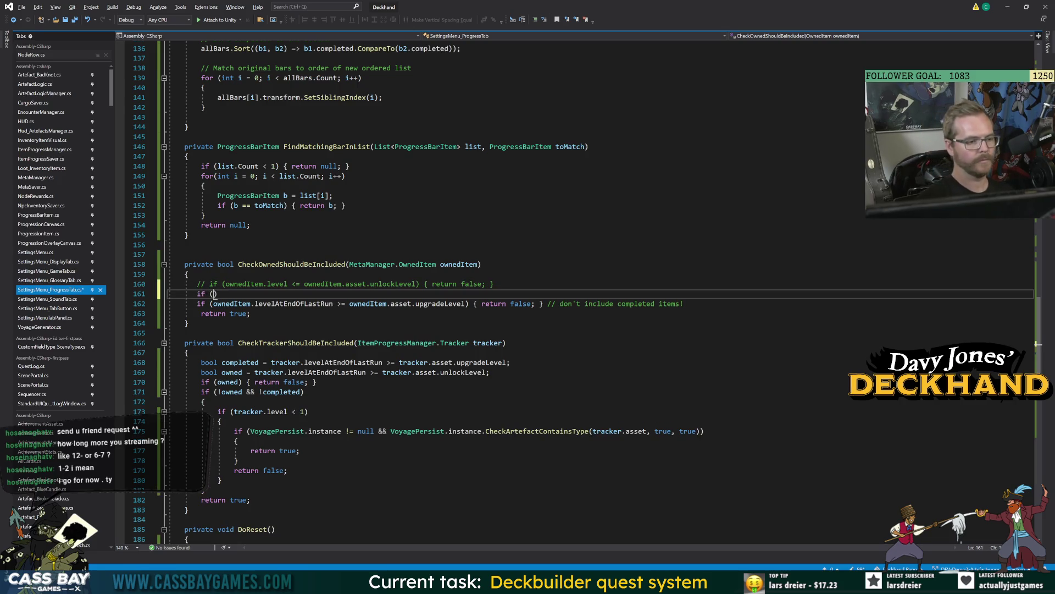
text(own)
click(188, 127)
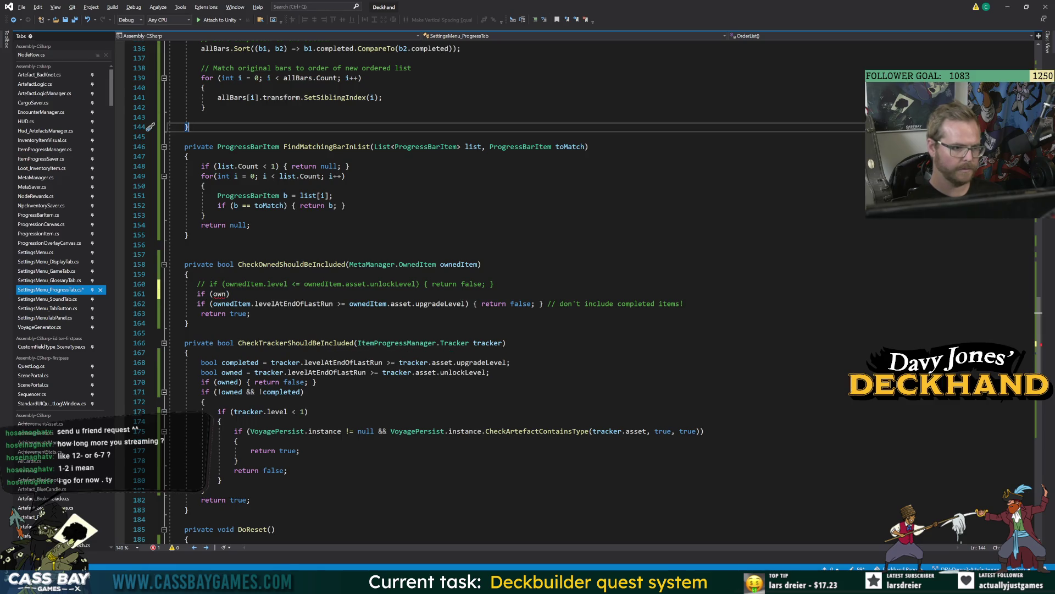
click(230, 293)
key(Up)
key(Down)
key(ctrl+space)
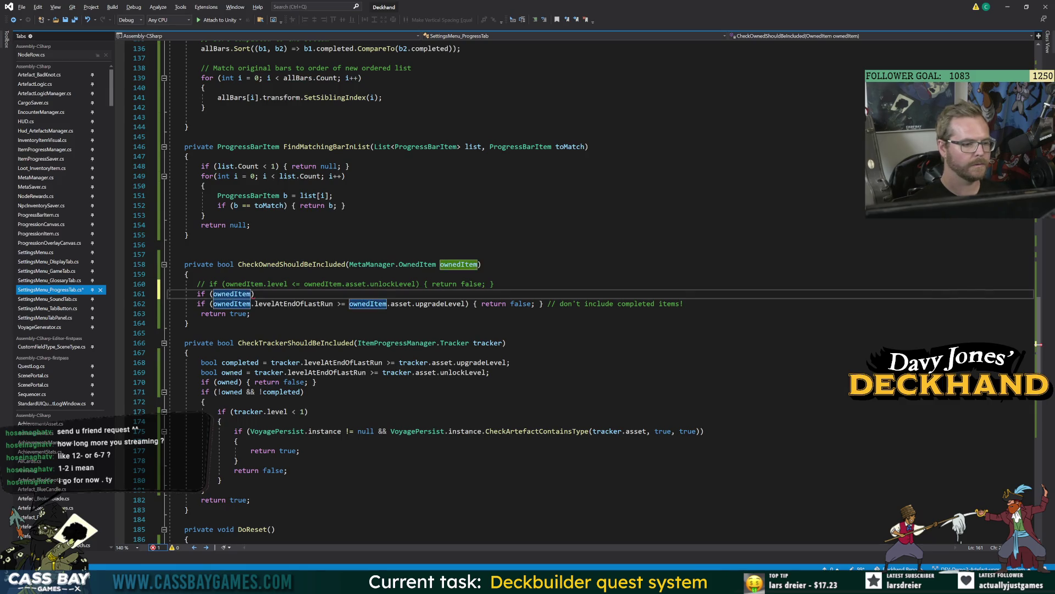
text(.level)
key(Down)
key(Tab)
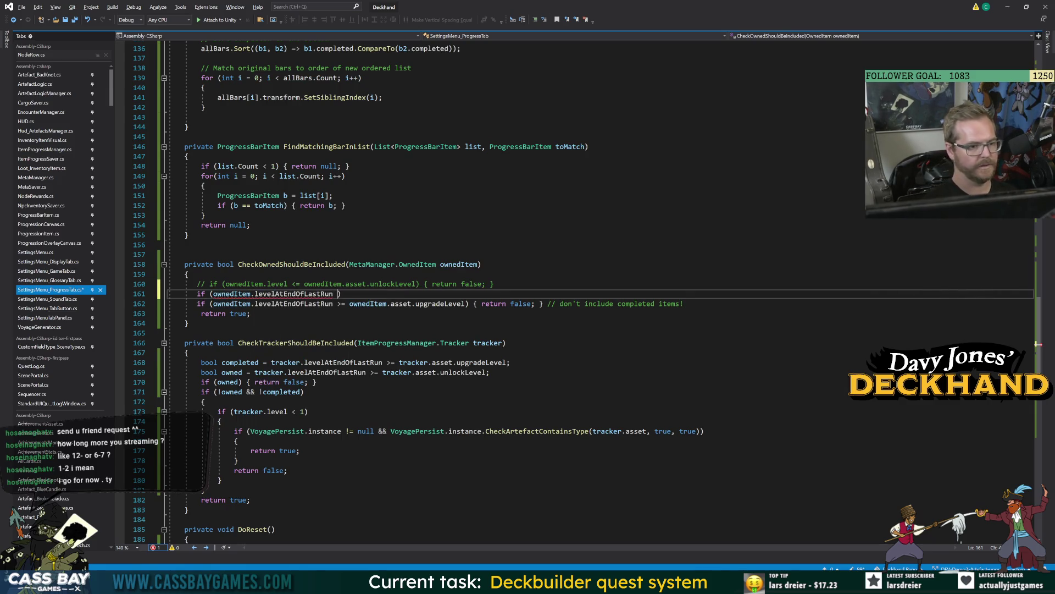
Complete it as '< ownedItem.asset.unlockLevel) { return false; }' and save the script.
text(< ownedItem.it)
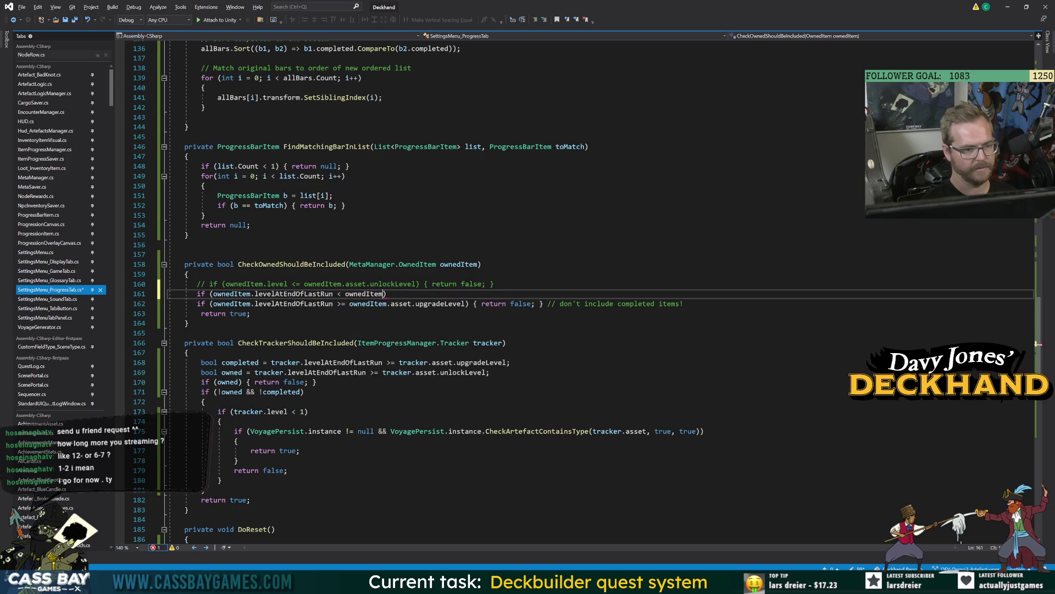
key(Return)
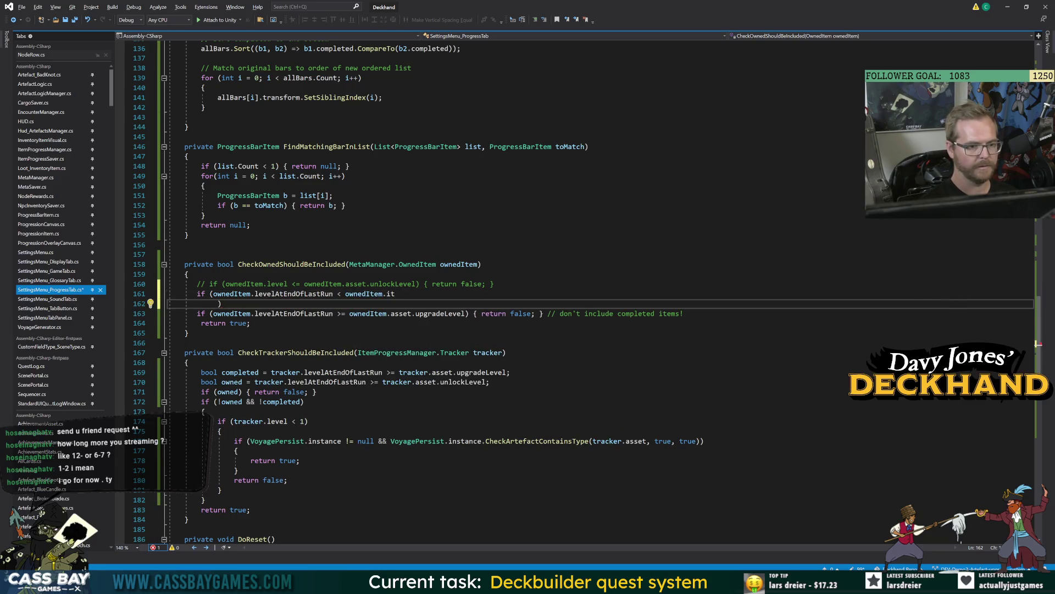
key(BackSpace)
key(BackSpace)
key(BackSpace)
text(asset.unl)
key(Tab)
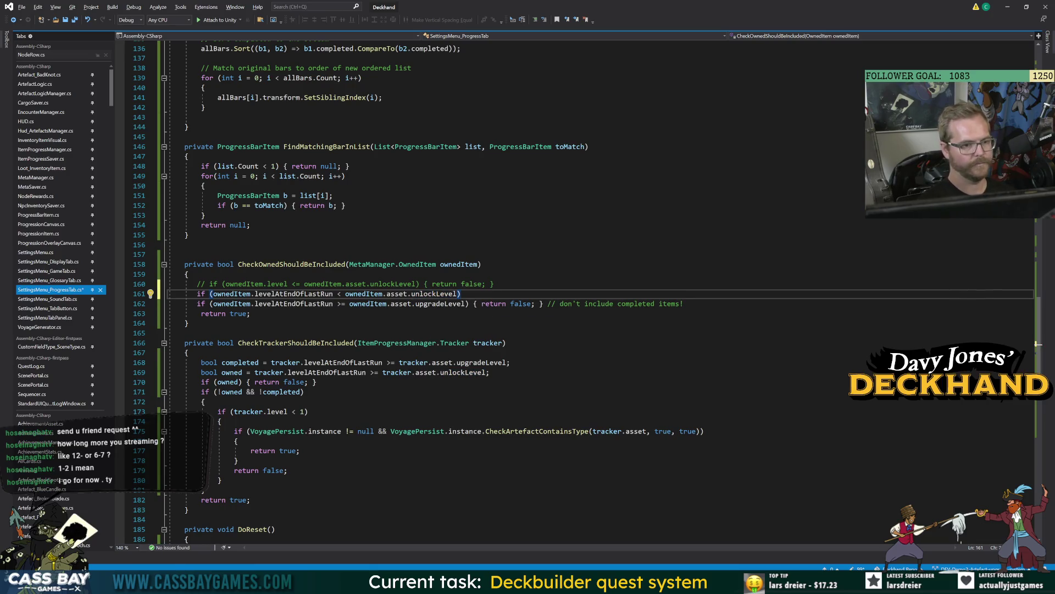
text({ return false;)
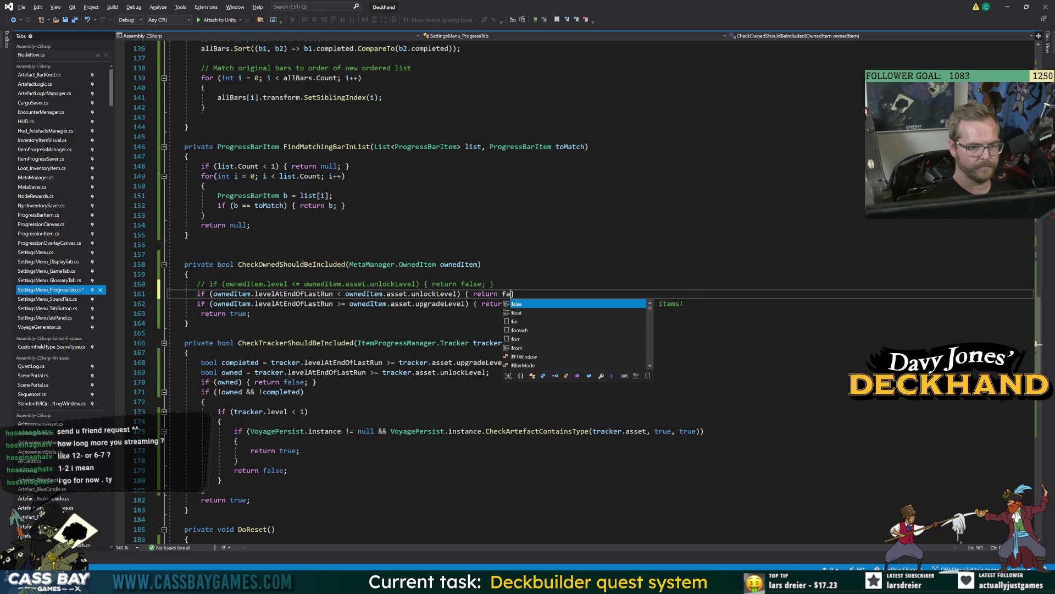
click(482, 264)
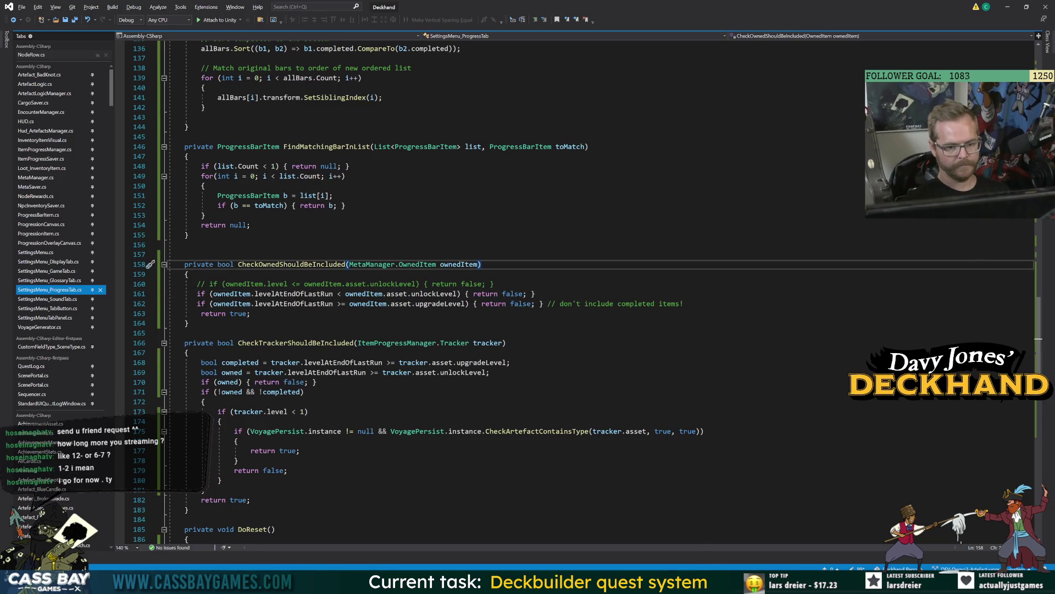
key(alt+Tab)
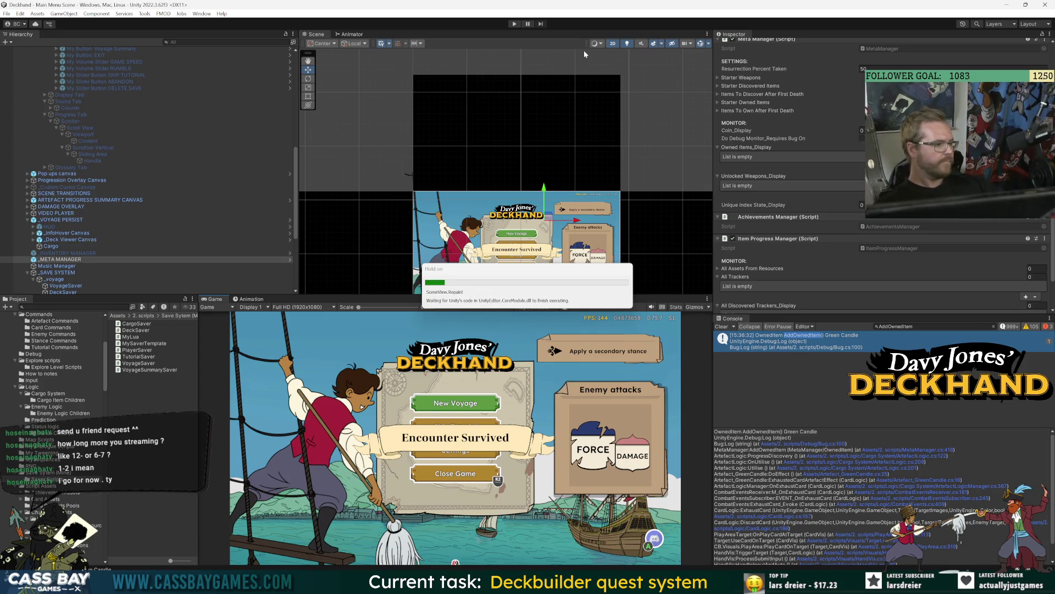
Enter play mode and continue the saved voyage into a wave 1/2 combat.
click(515, 24)
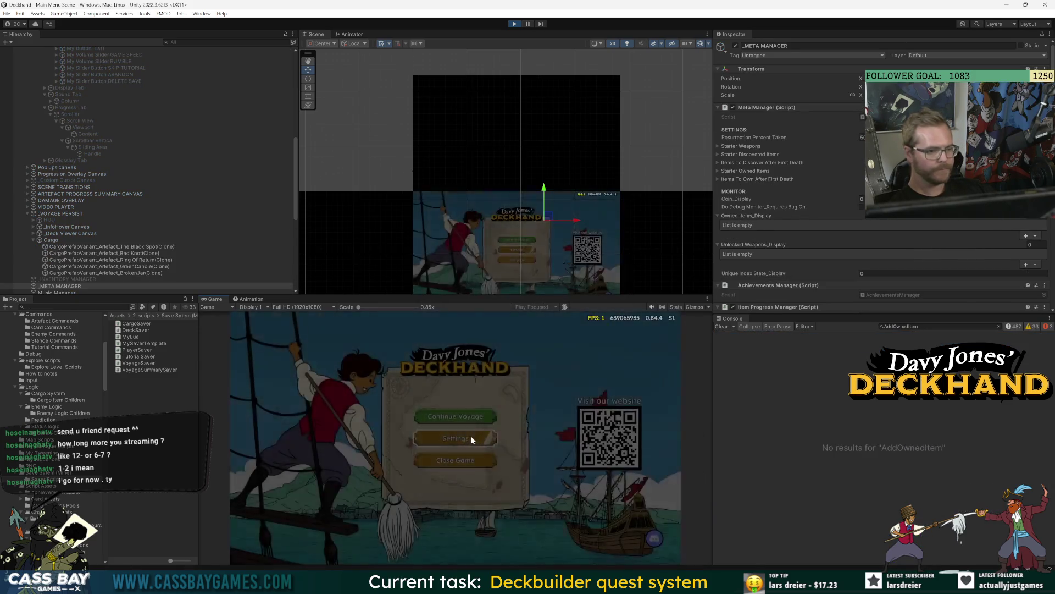
click(470, 417)
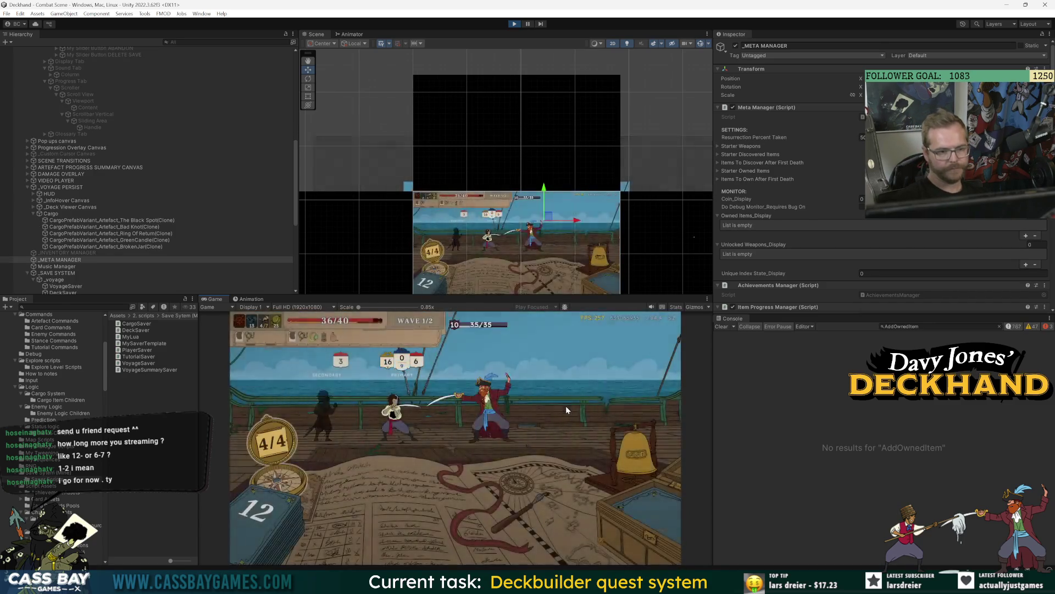
key(Escape)
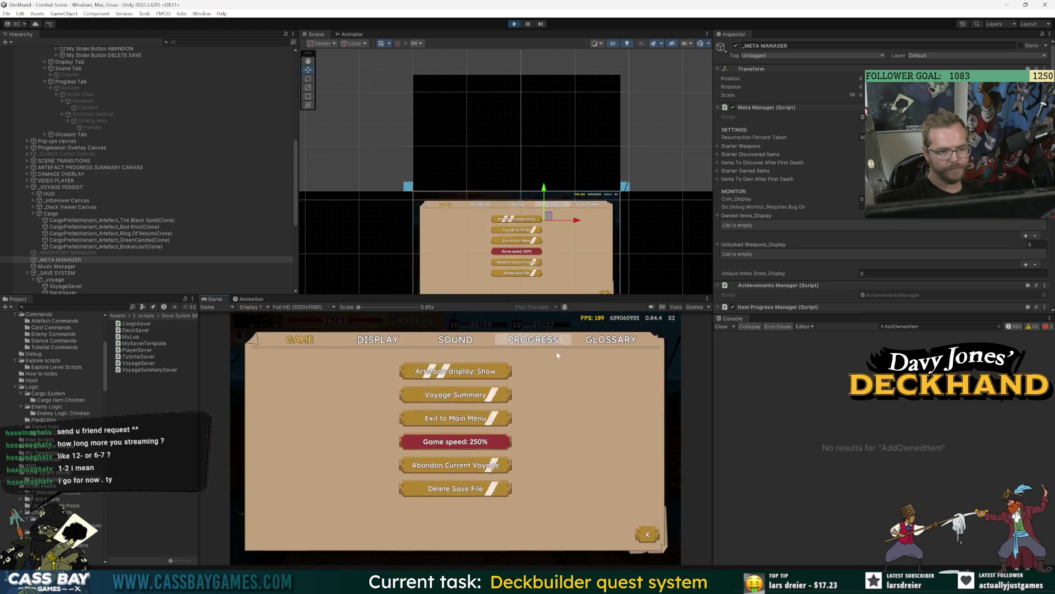
click(534, 340)
scroll(429, 442, down, 1)
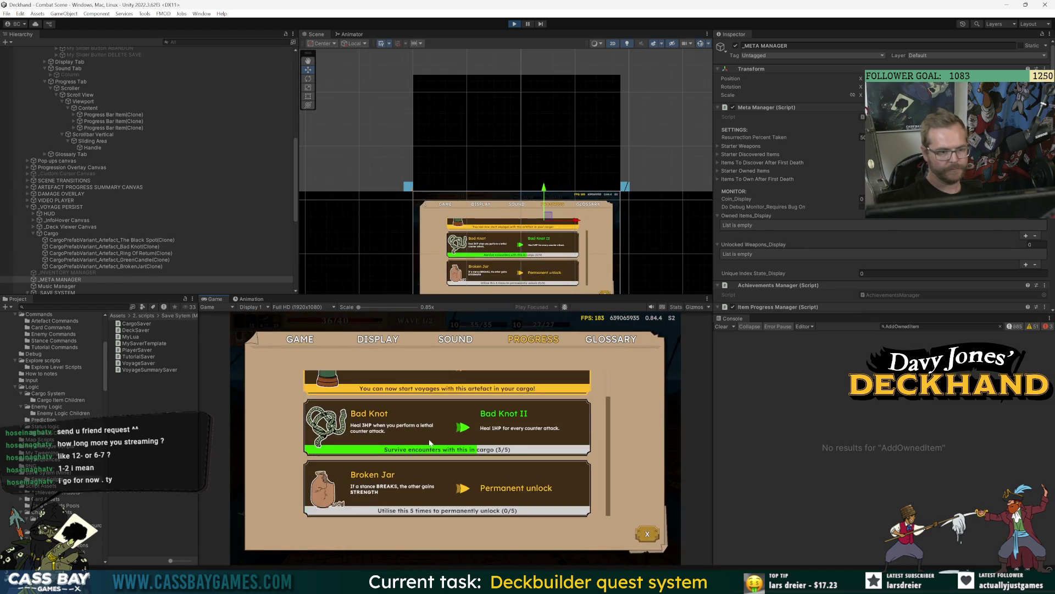
scroll(494, 499, up, 1)
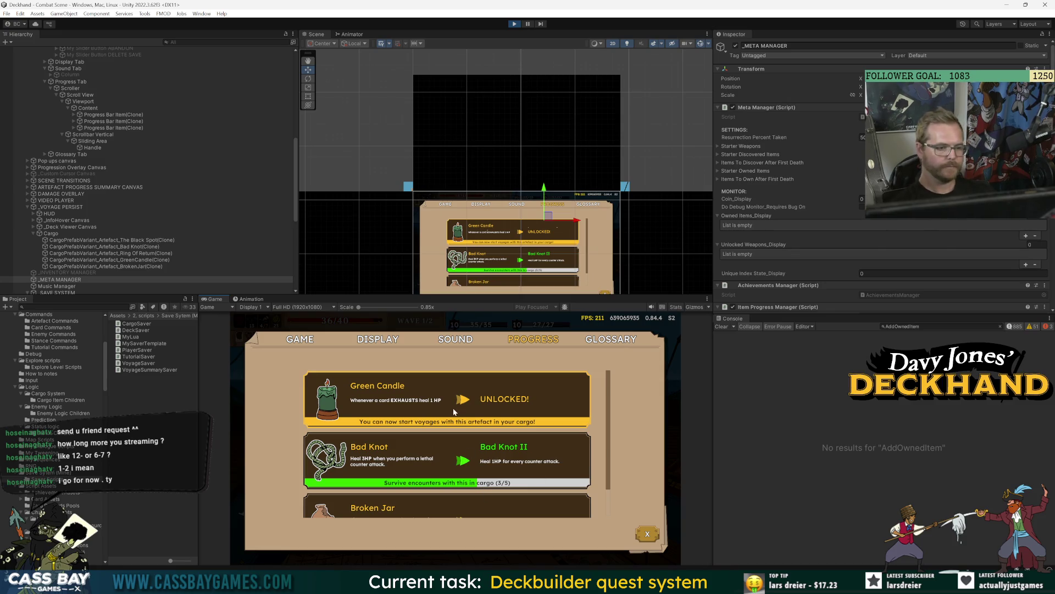
scroll(518, 469, down, 1)
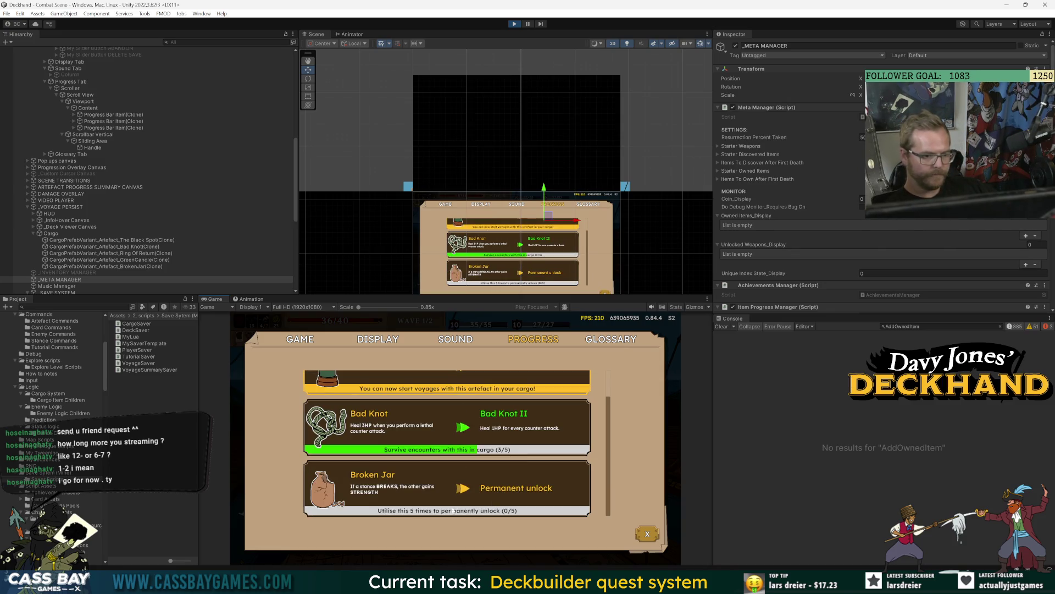
scroll(505, 476, up, 1)
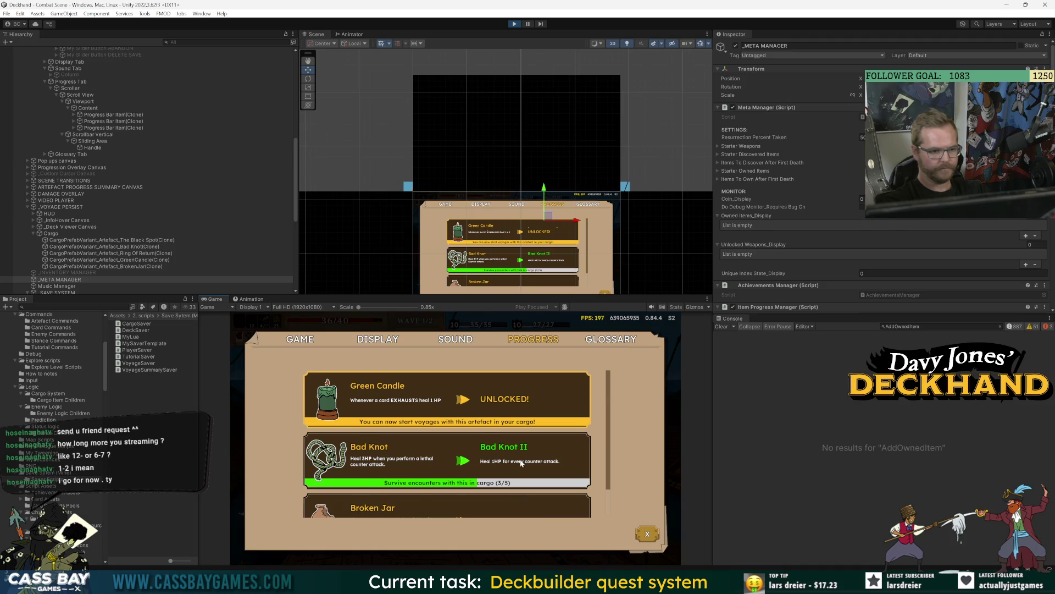
scroll(520, 463, down, 2)
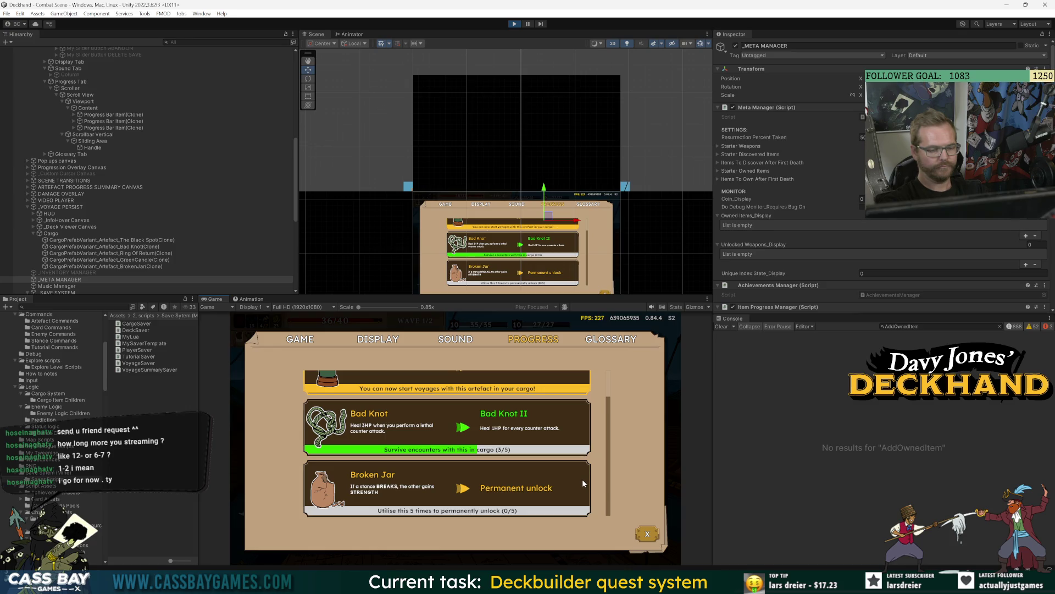
scroll(582, 482, up, 2)
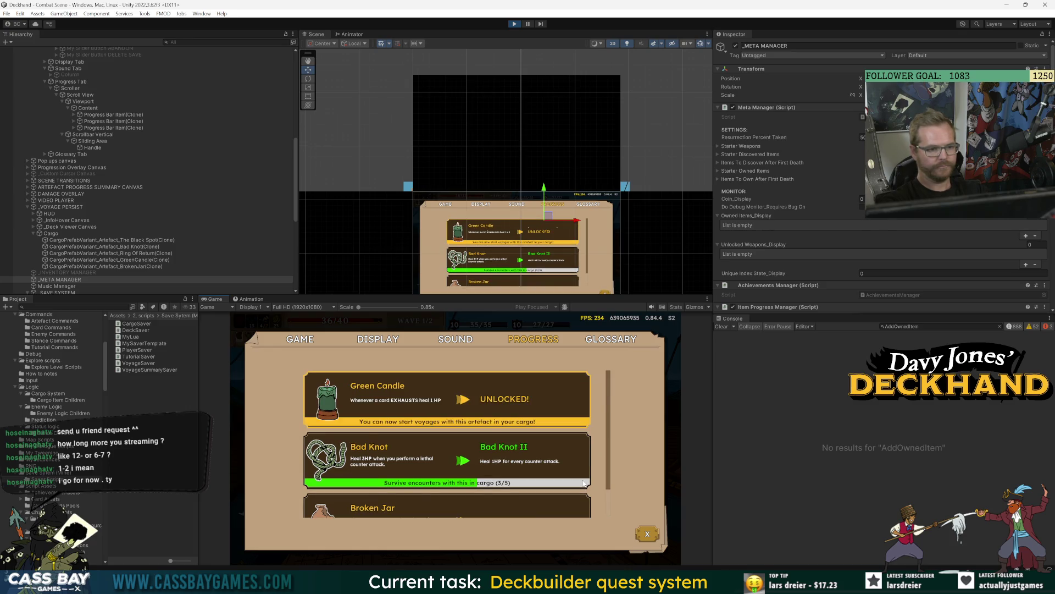
scroll(583, 482, down, 2)
click(304, 341)
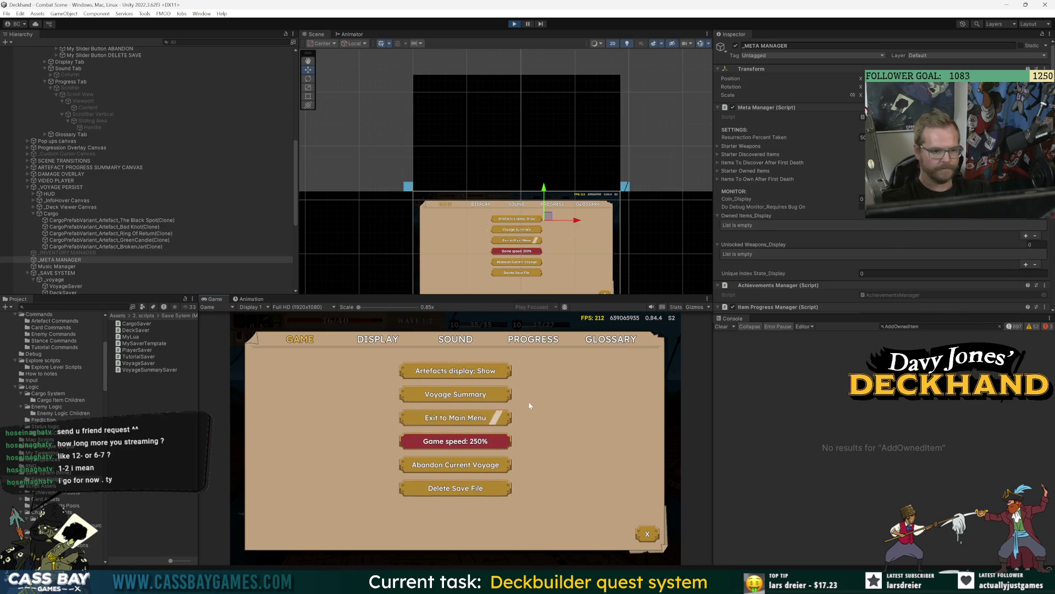
click(534, 337)
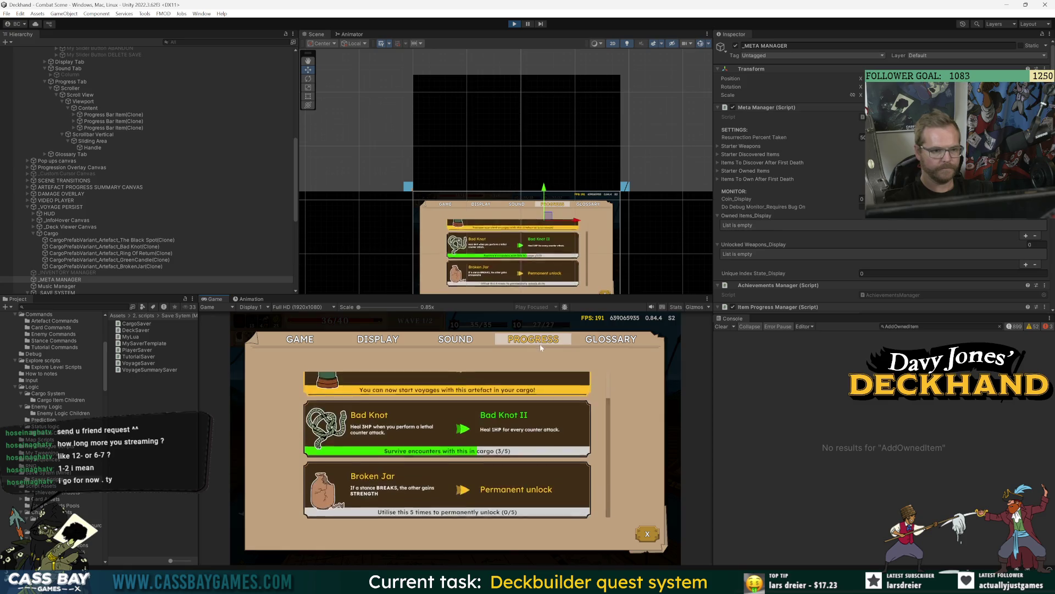
click(649, 535)
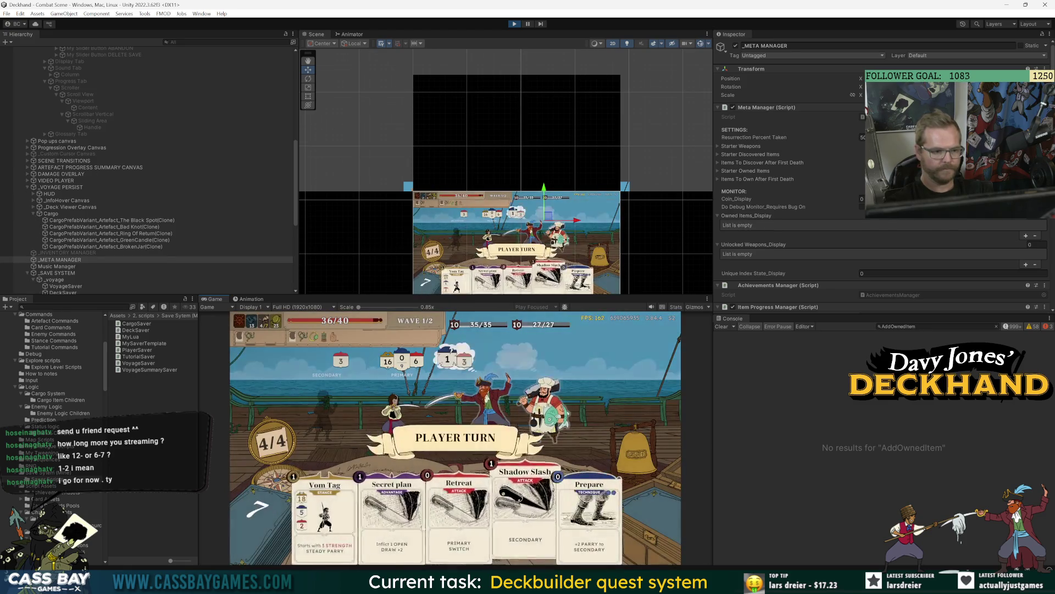
Play Vom Tag, Secret plan, Prepare, Retreat and Shadow Slash, then see Broken Jar at 1/5 in Progress.
drag(336, 442, 335, 424)
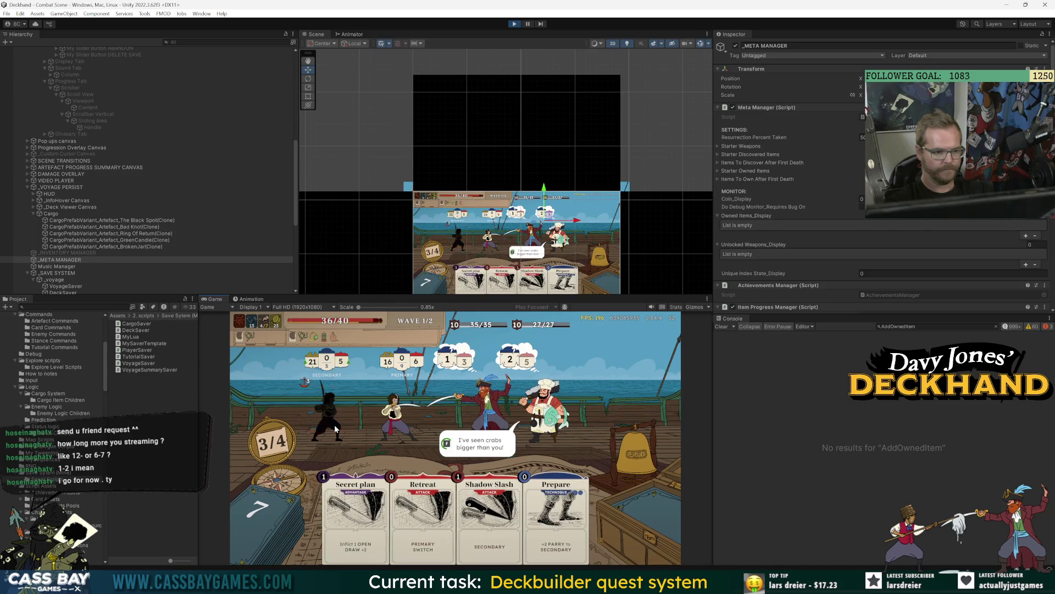
click(407, 441)
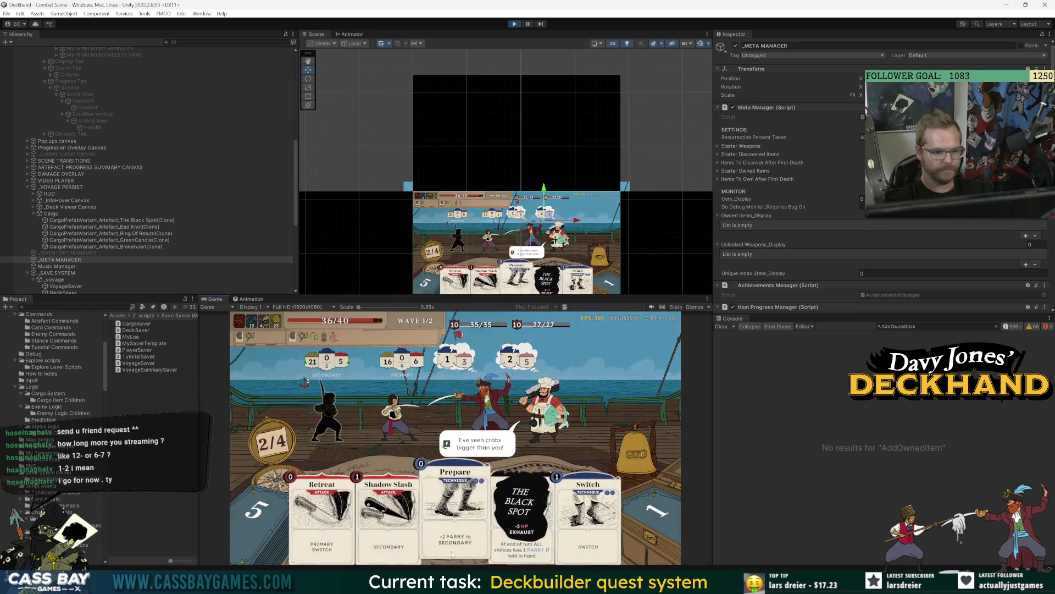
click(456, 553)
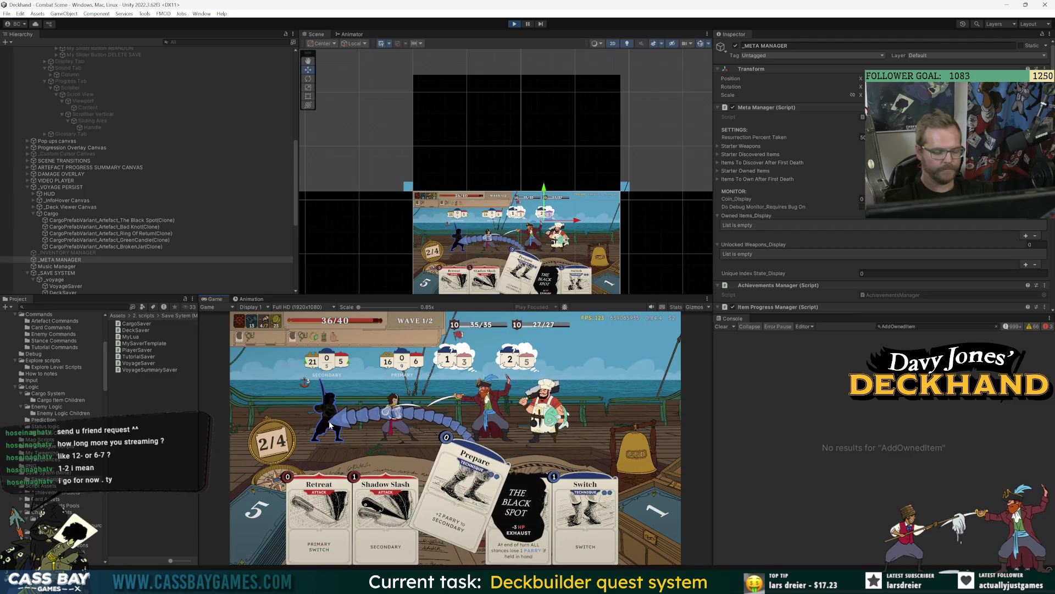
click(336, 514)
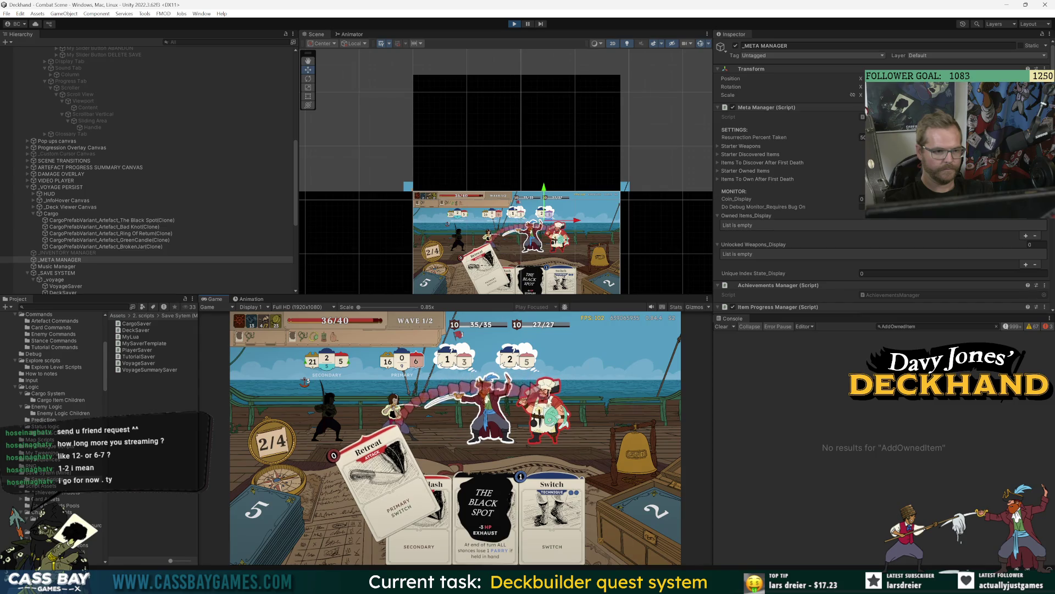
click(547, 409)
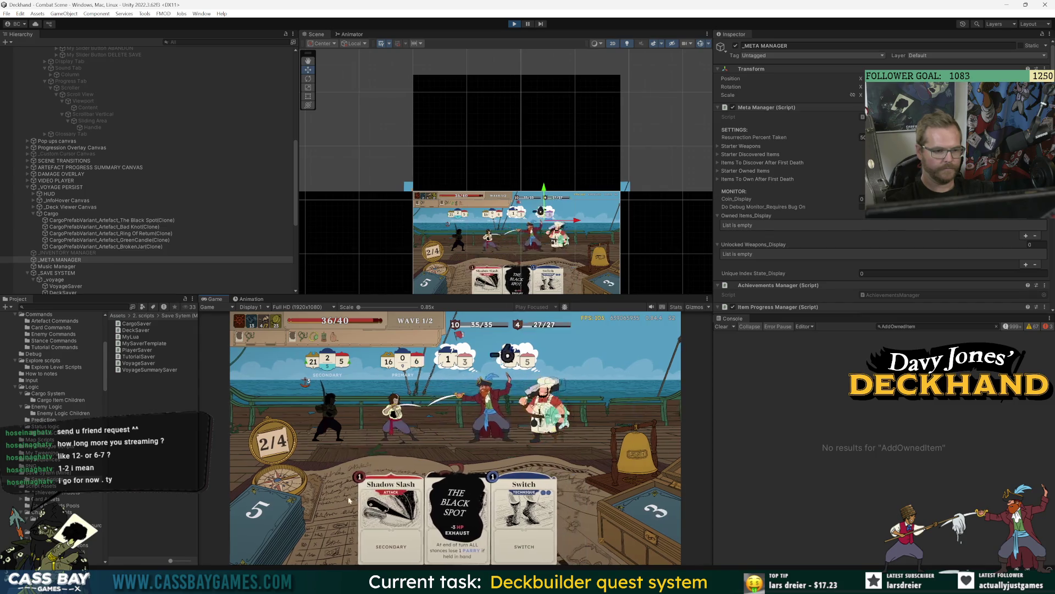
click(396, 519)
click(557, 427)
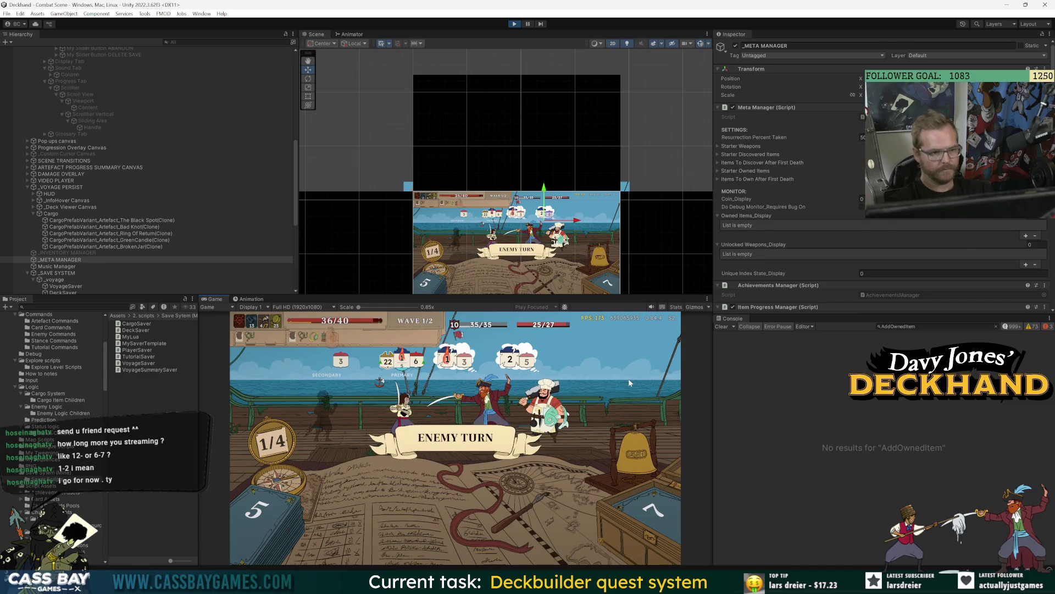
key(Escape)
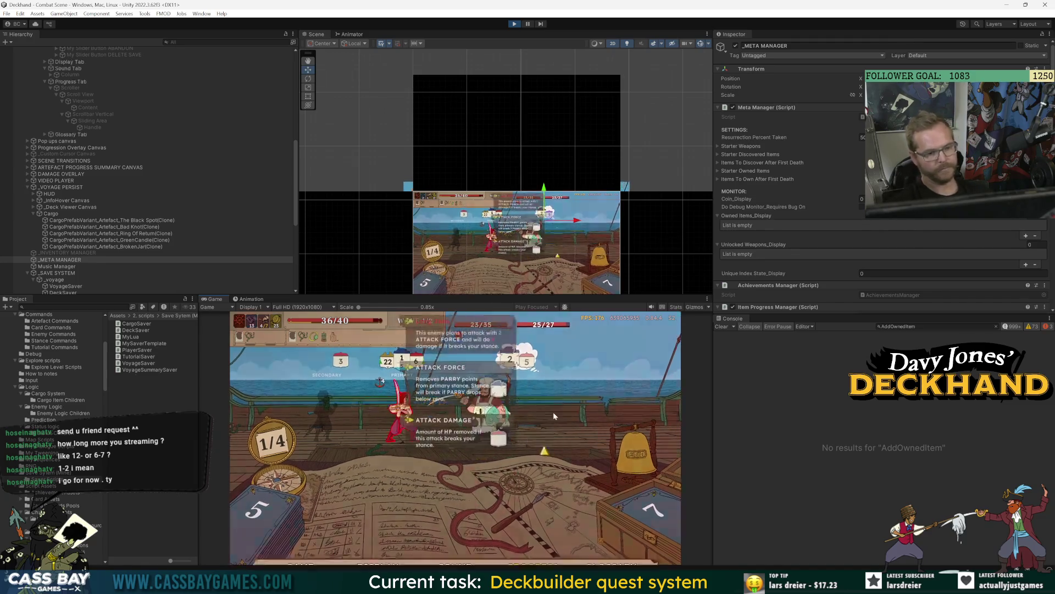
click(531, 388)
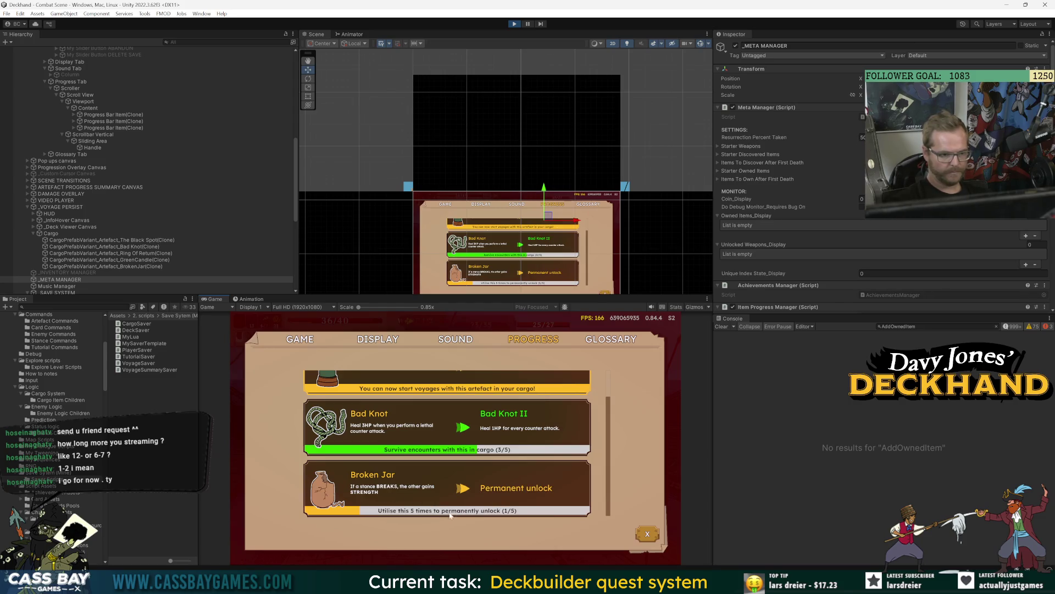
Scroll through the artefact progress list, then close the menu to resume the wave 1/2 fight.
scroll(539, 496, up, 1)
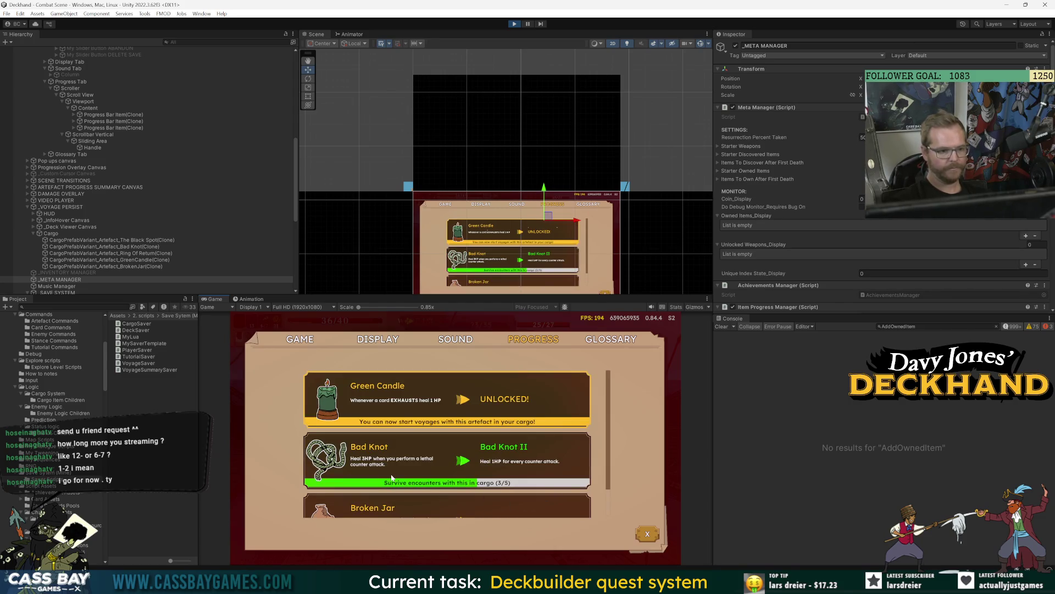
scroll(441, 436, down, 1)
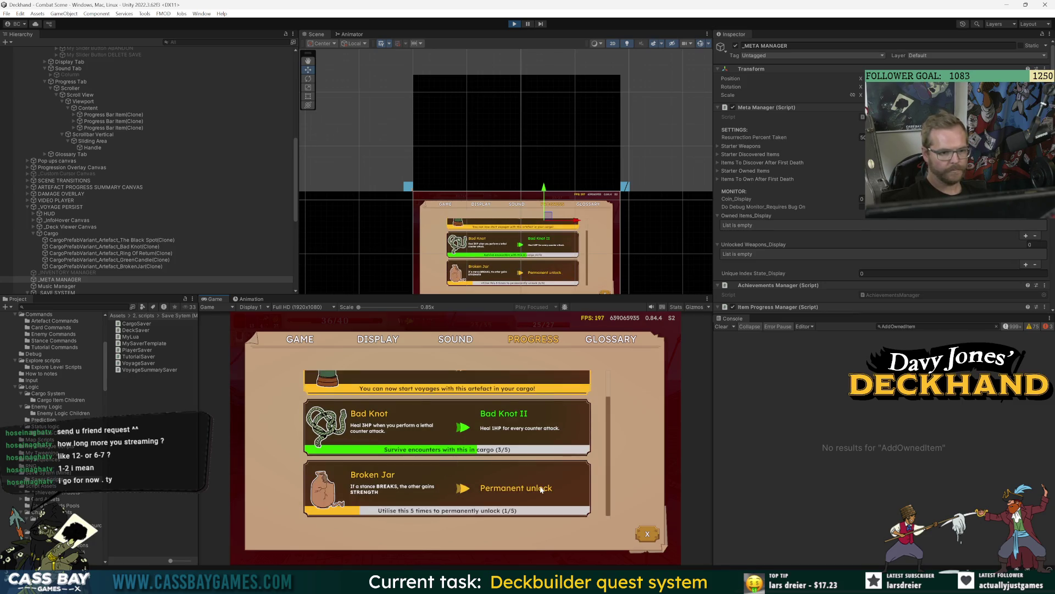
key(Escape)
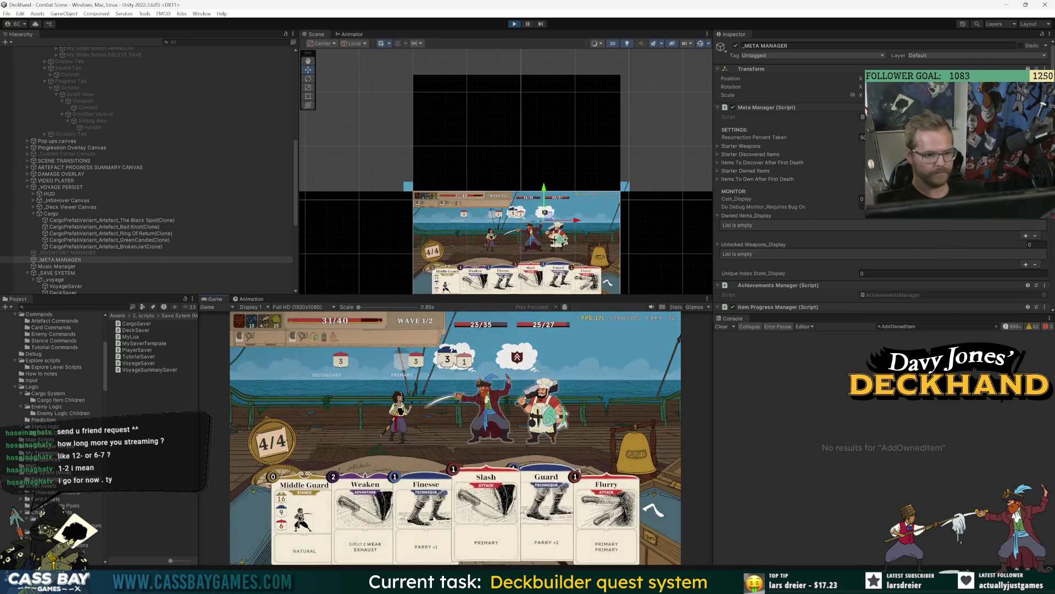
Play Middle Guard, Weaken on the pirate and Flurry, then end the turn.
click(318, 533)
click(320, 535)
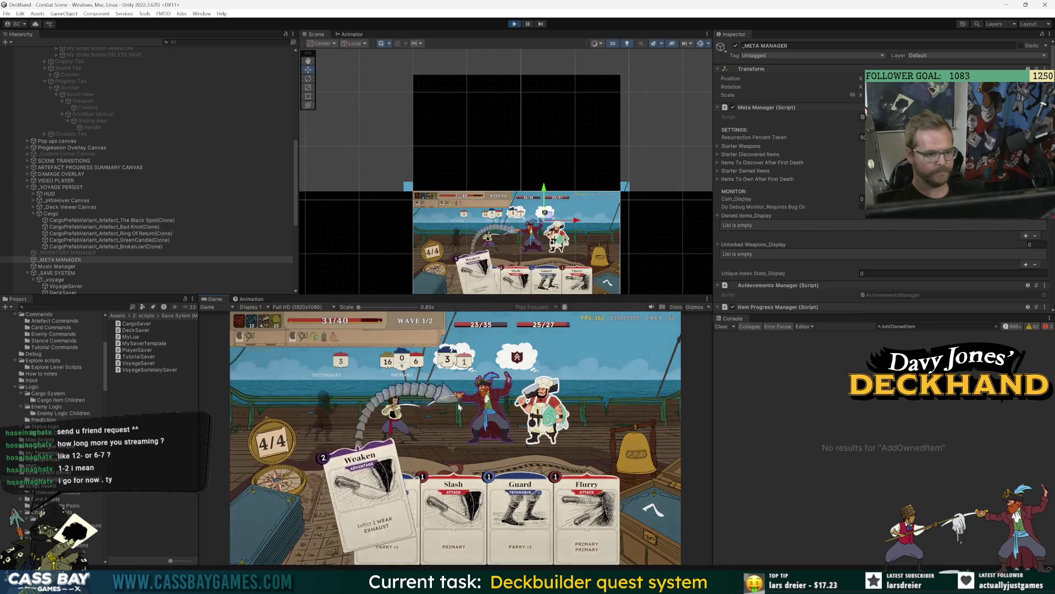
click(481, 419)
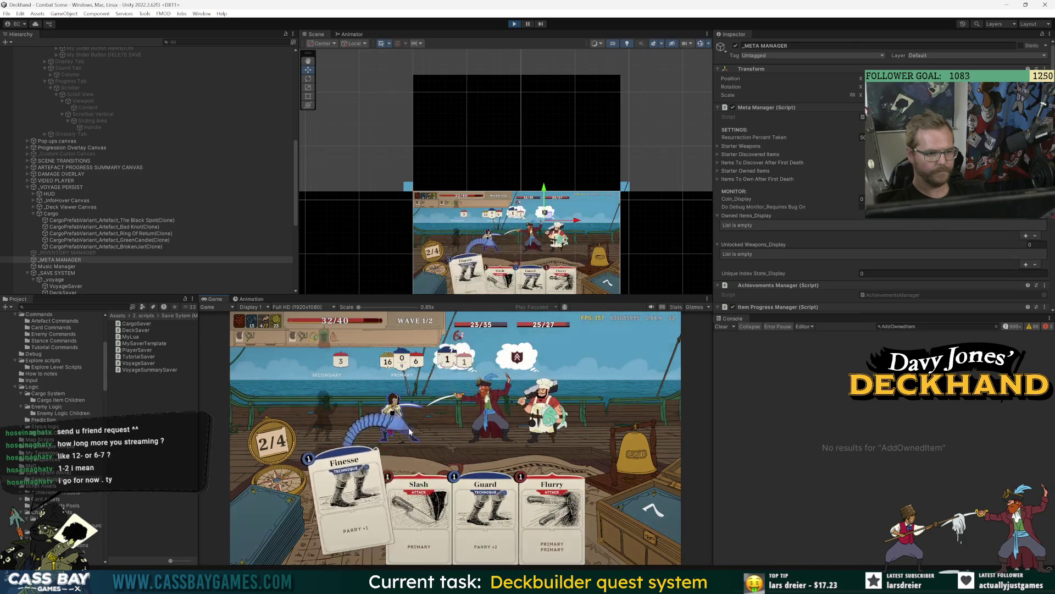
click(524, 516)
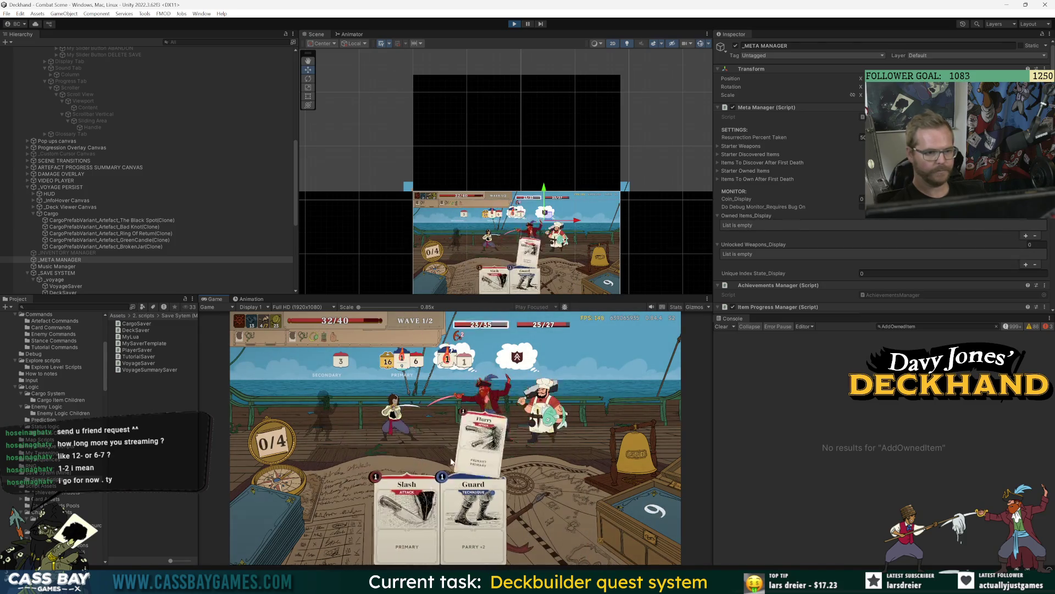
click(415, 515)
click(636, 454)
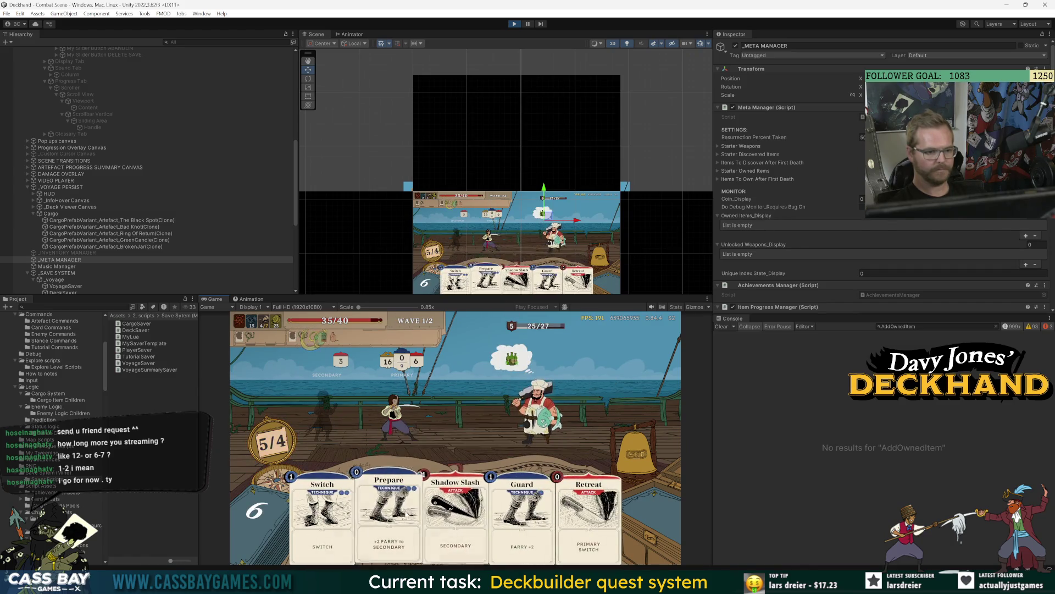
Play Shadow Slash, Guard, Vom Tag, Finesse, Secret plan, Flurry and Slash, dropping the cook to 14/27.
click(461, 542)
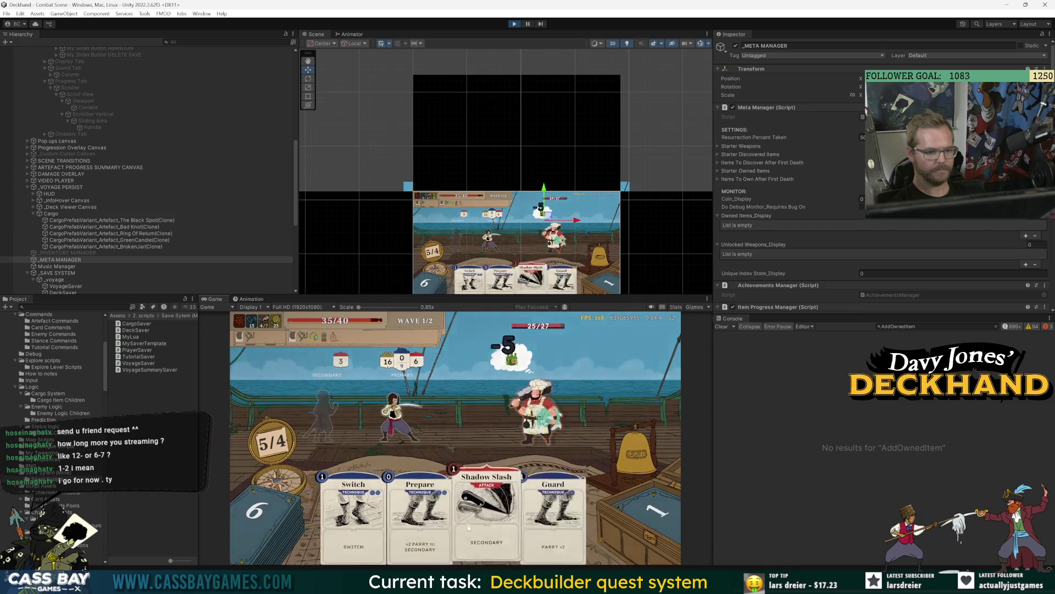
click(503, 518)
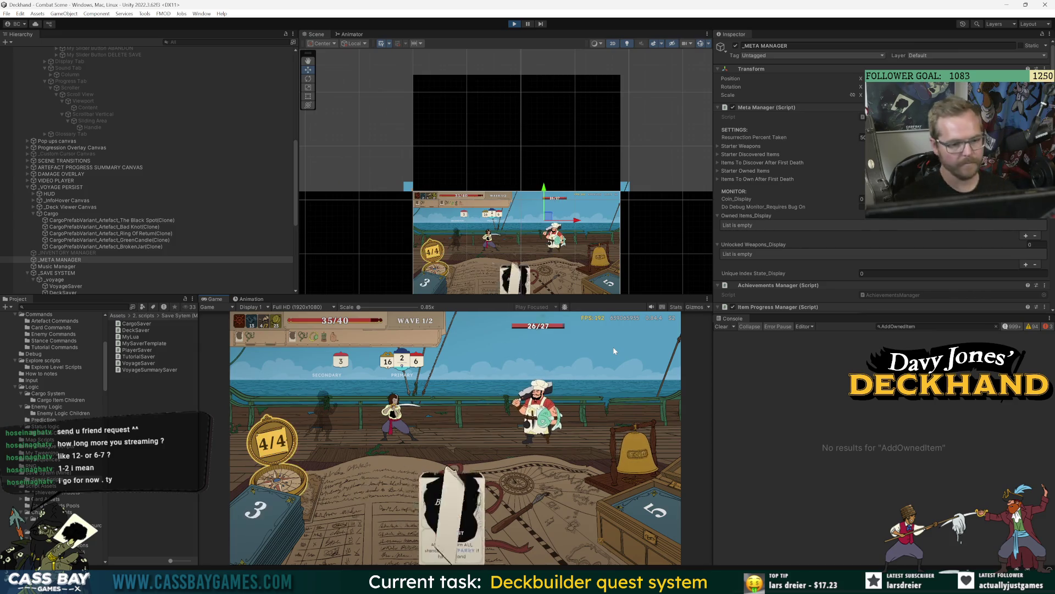
click(602, 520)
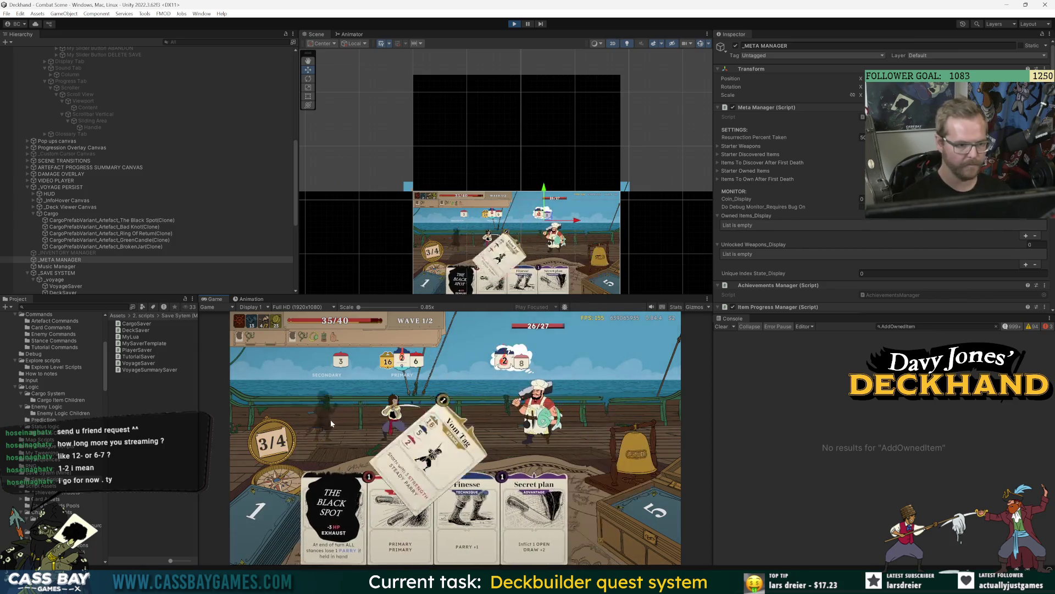
click(485, 521)
click(555, 517)
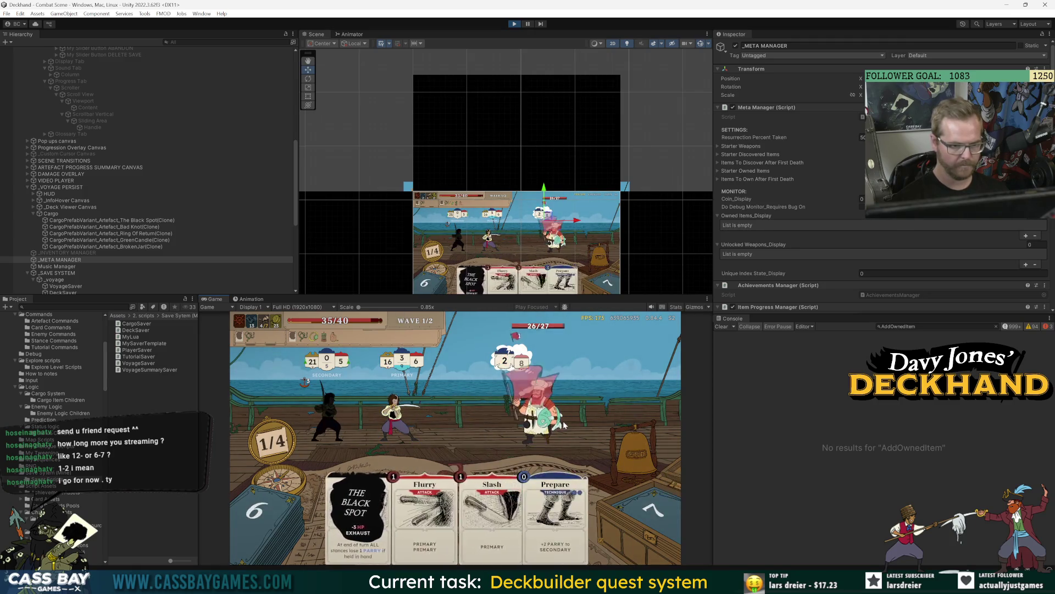
click(424, 511)
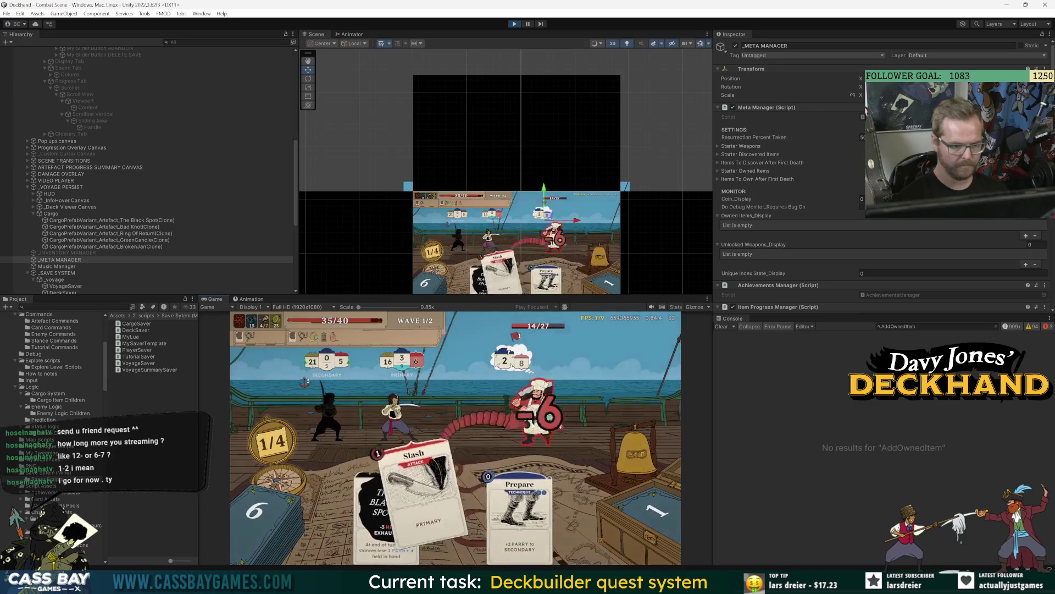
click(424, 495)
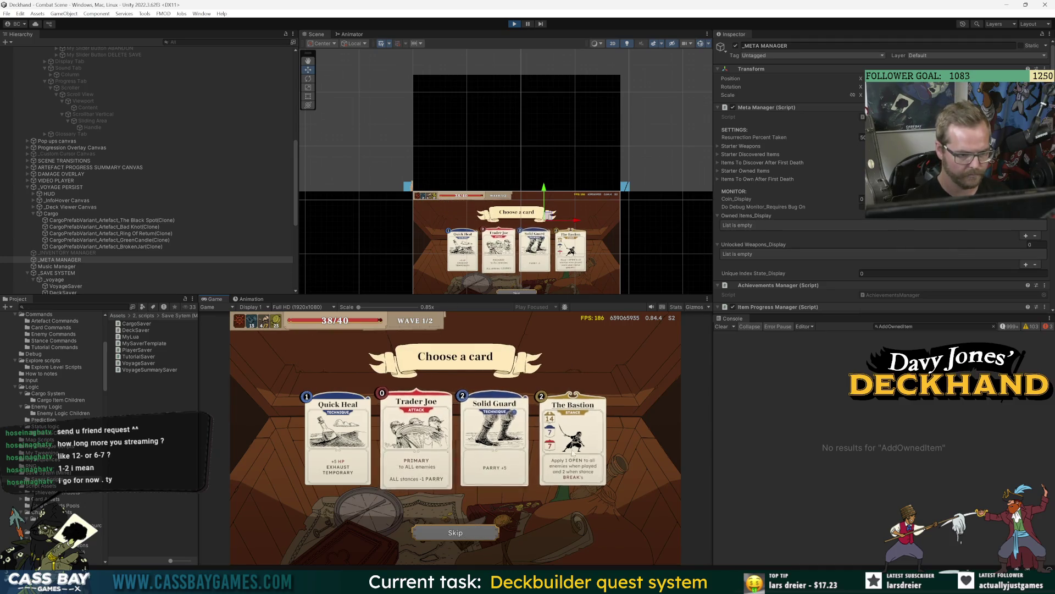
Take The Bastion as the reward card and confirm Broken Jar progress reads 2/5.
click(597, 454)
key(Return)
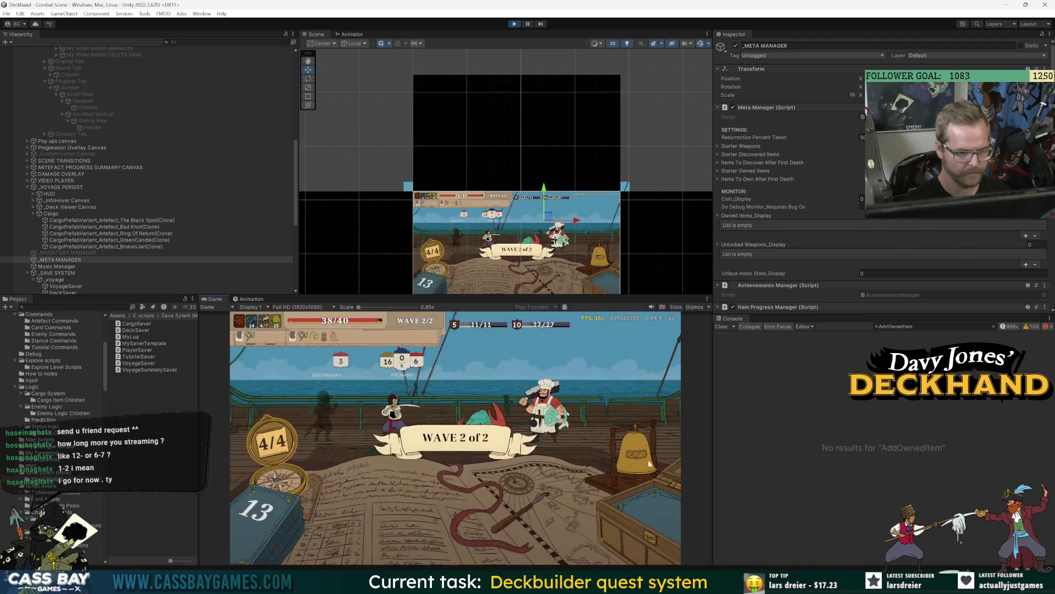
key(Escape)
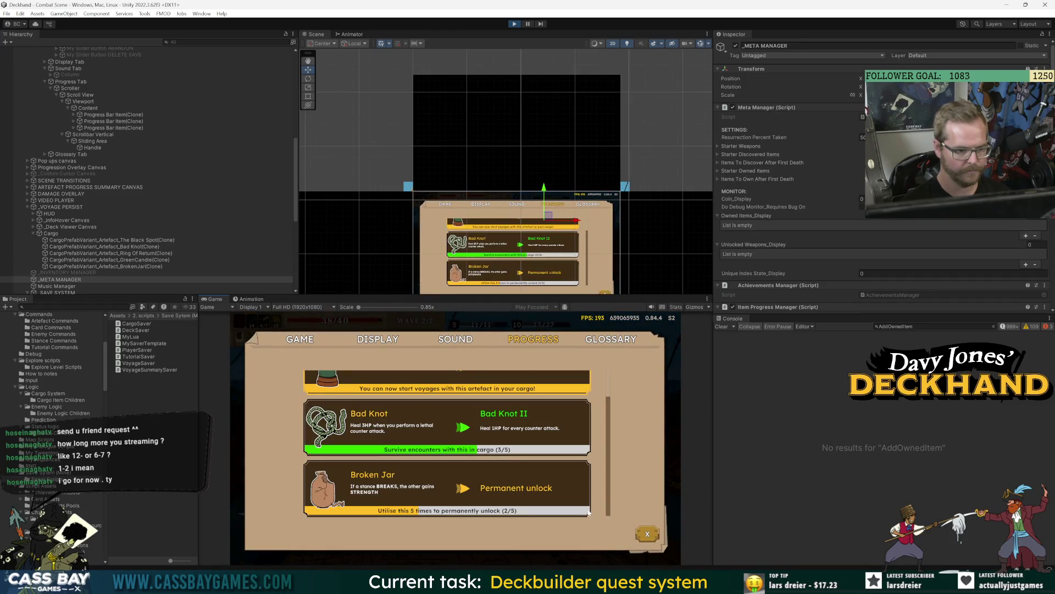
key(Escape)
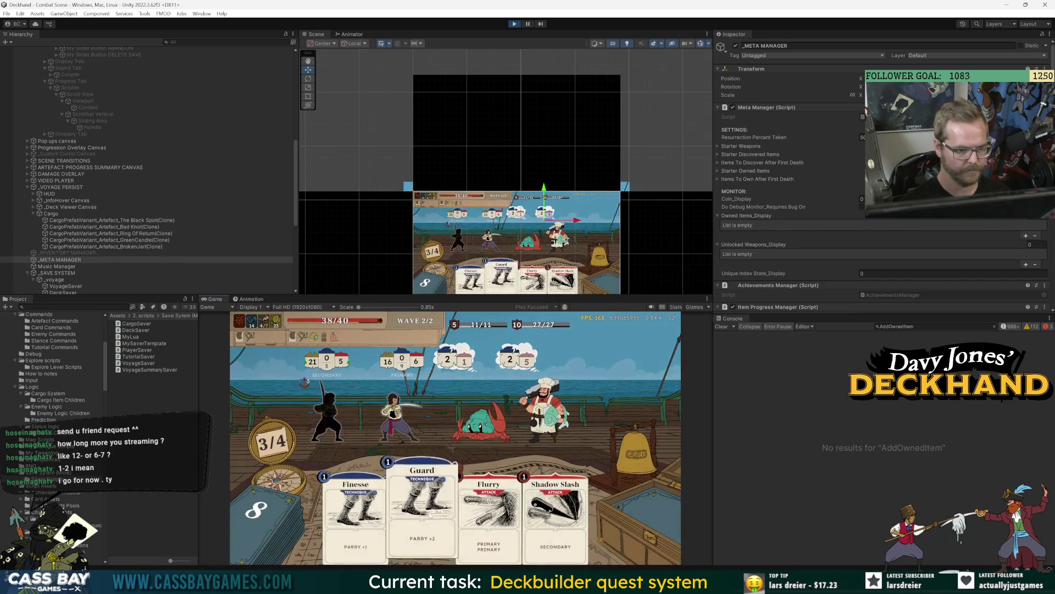
Play Guard, Flurry on the chef, Shadow Slash to defeat the crab, and Finesse.
drag(427, 511, 478, 347)
mouse_move(457, 511)
mouse_down()
mouse_move(495, 435)
mouse_move(540, 413)
mouse_move(542, 398)
mouse_up()
click(509, 525)
click(447, 548)
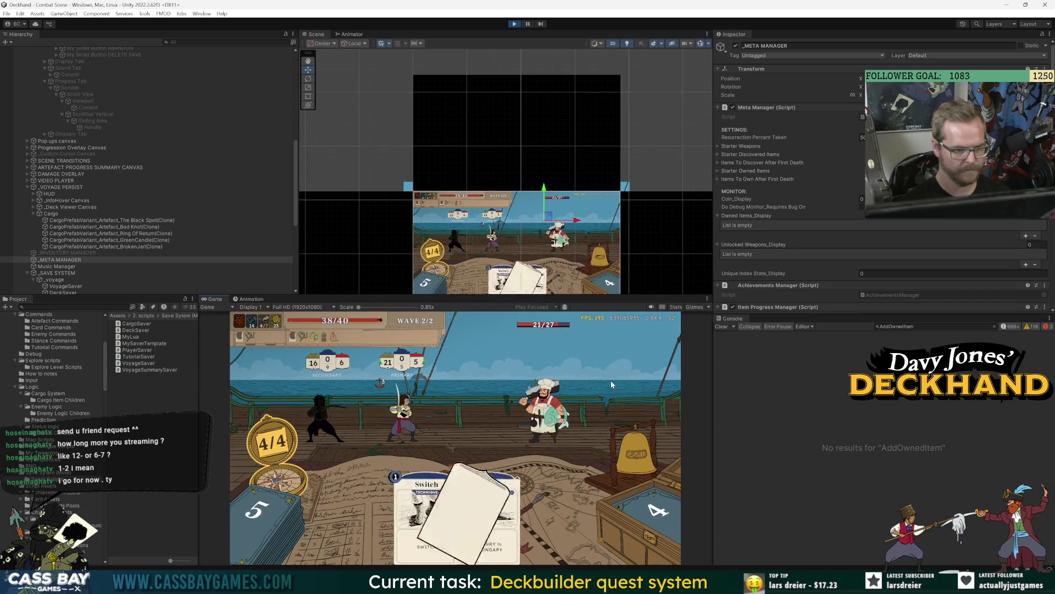
Play The Bastion, Slash, Prepare, Retreat, Secret plan, Flurry and Slash to reach VICTORY.
click(323, 423)
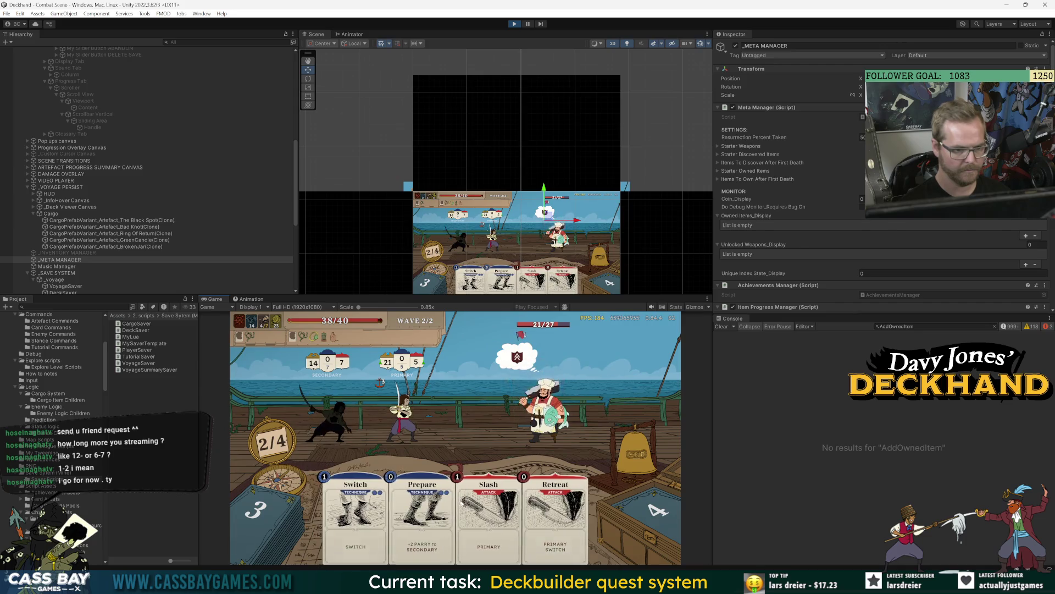
drag(488, 511, 562, 399)
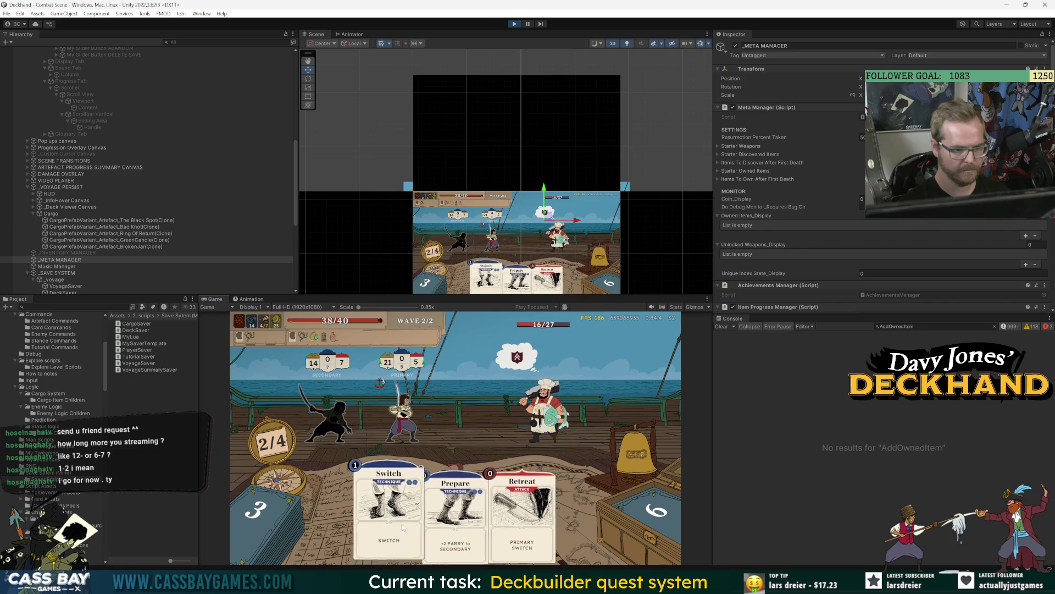
click(456, 508)
drag(519, 495, 572, 412)
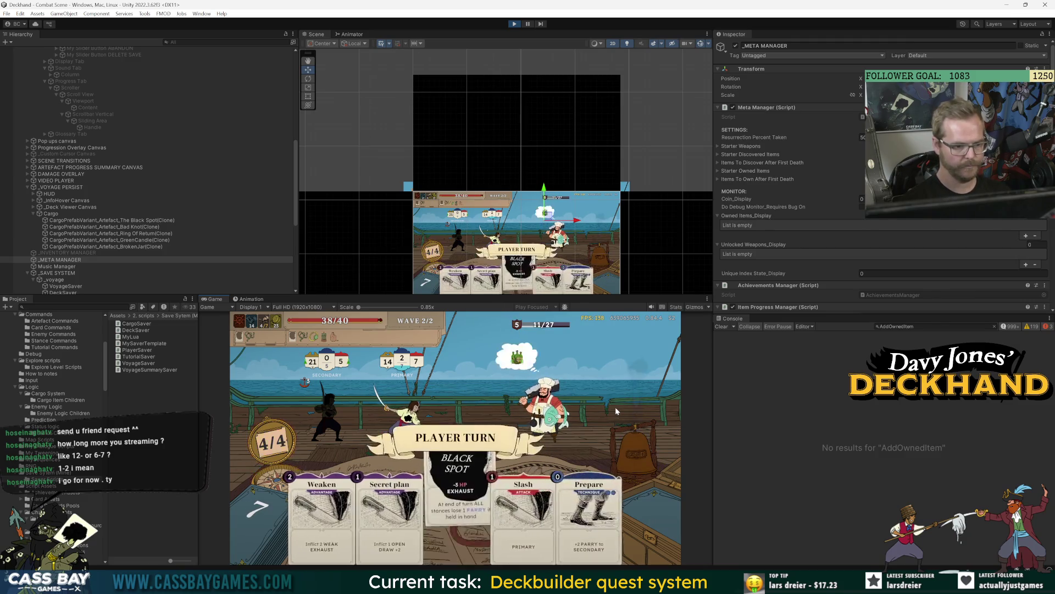
drag(391, 511, 554, 402)
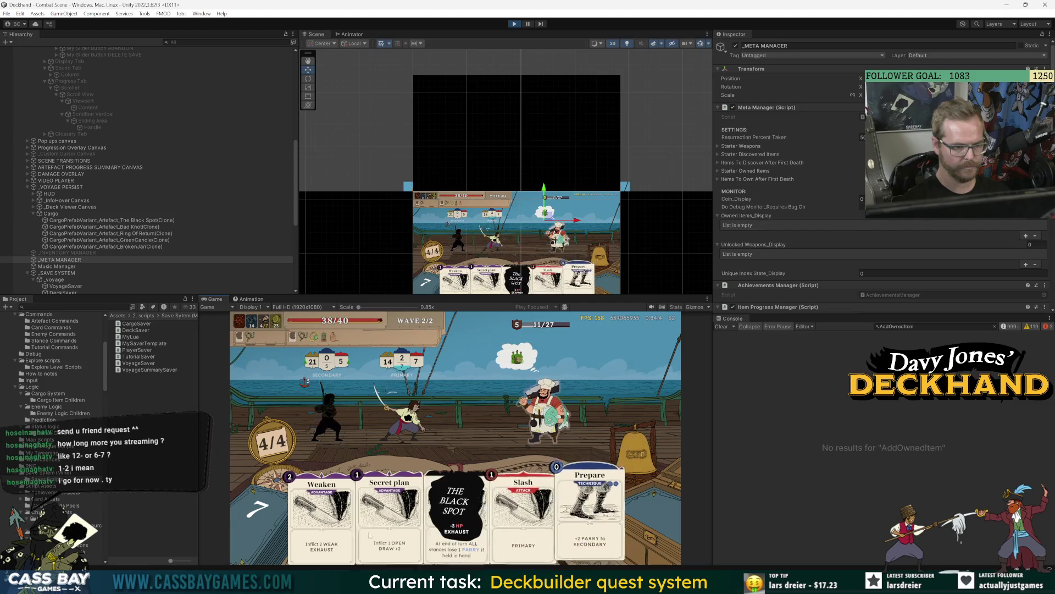
drag(607, 516, 554, 401)
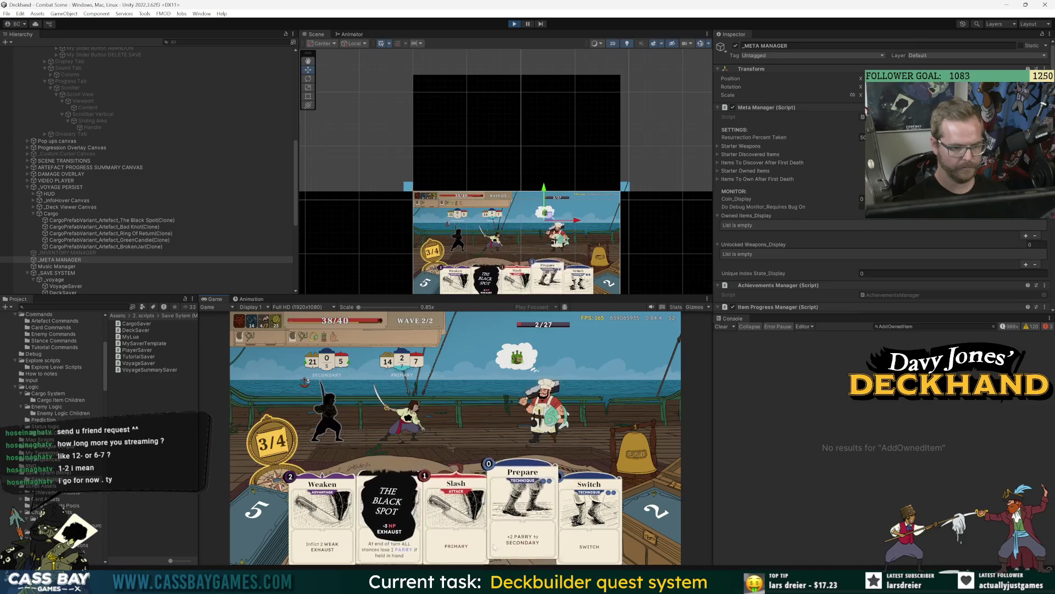
drag(458, 540, 554, 401)
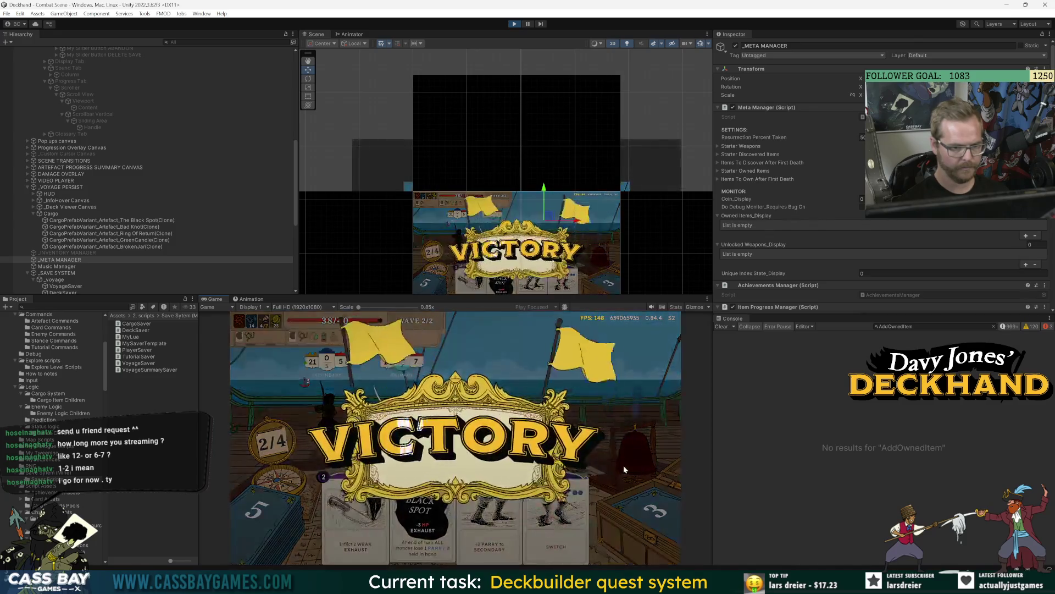
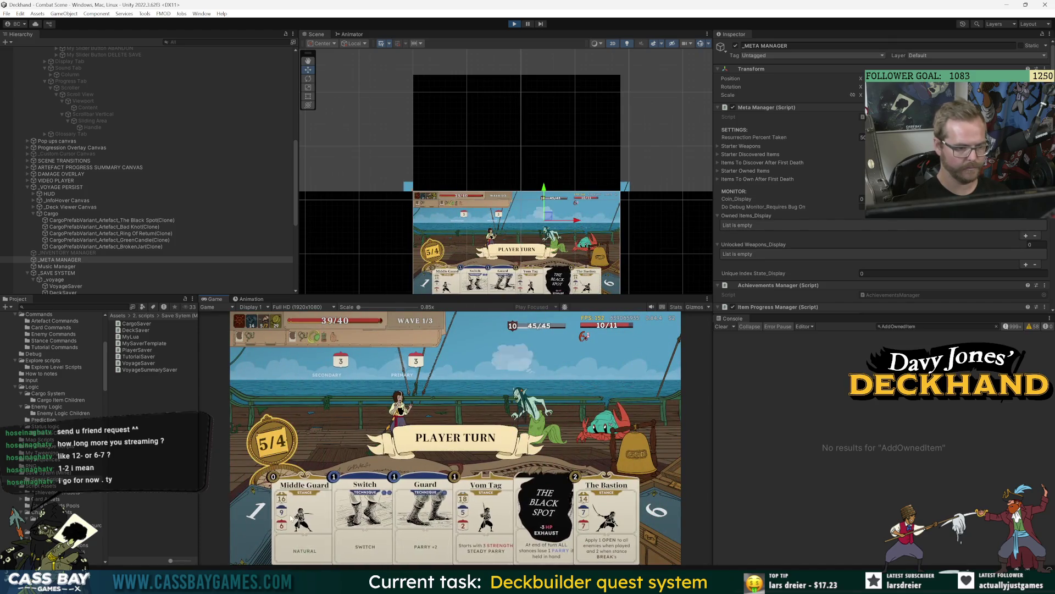
Play Middle Guard, Vom Tag and The Bastion, then peek at the artefact Progress panel.
click(408, 412)
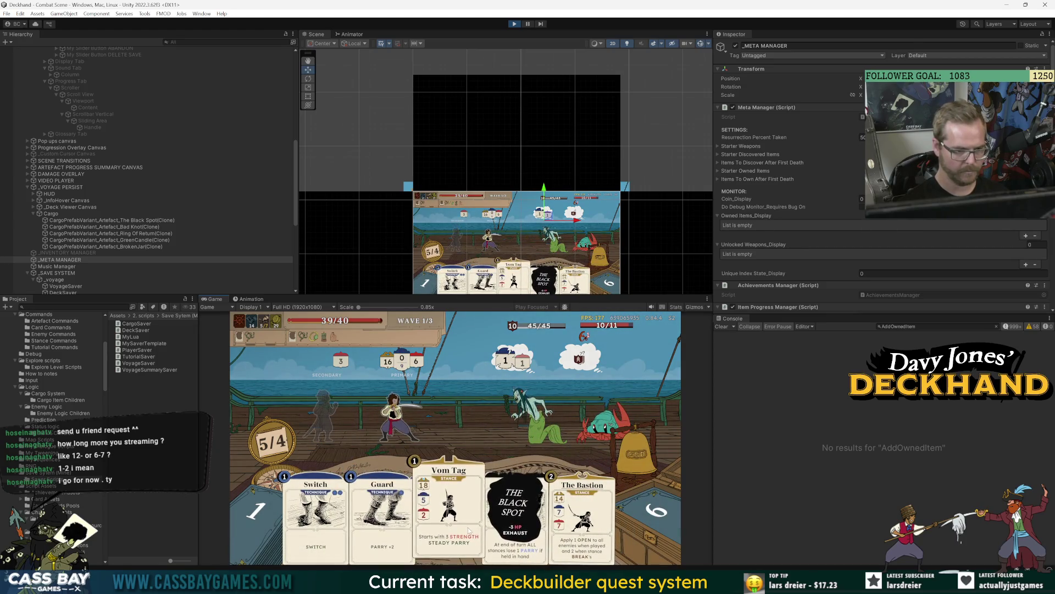
drag(429, 536, 328, 413)
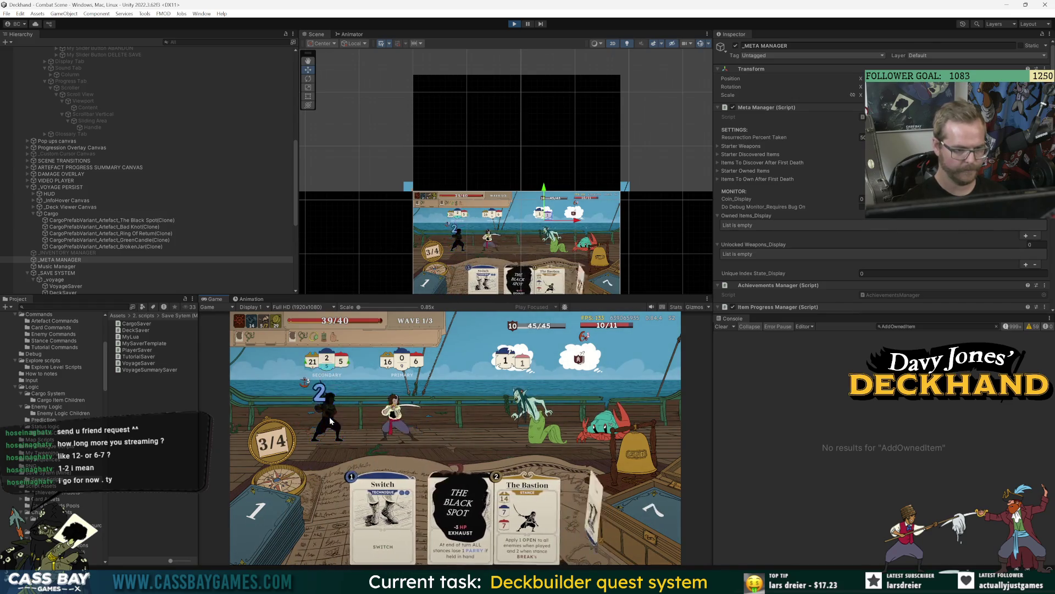
drag(528, 511, 527, 385)
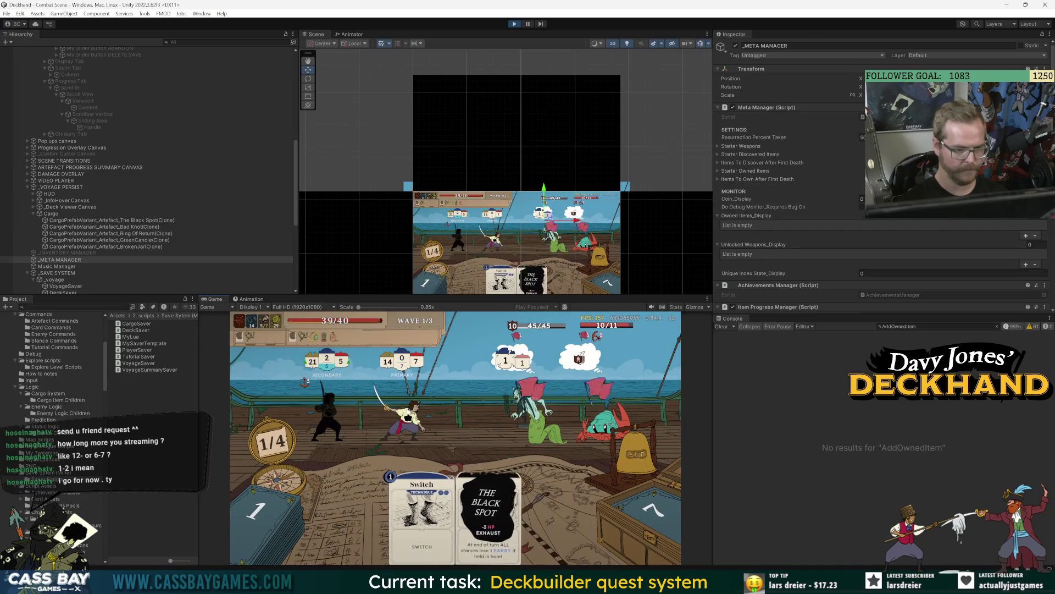
click(620, 468)
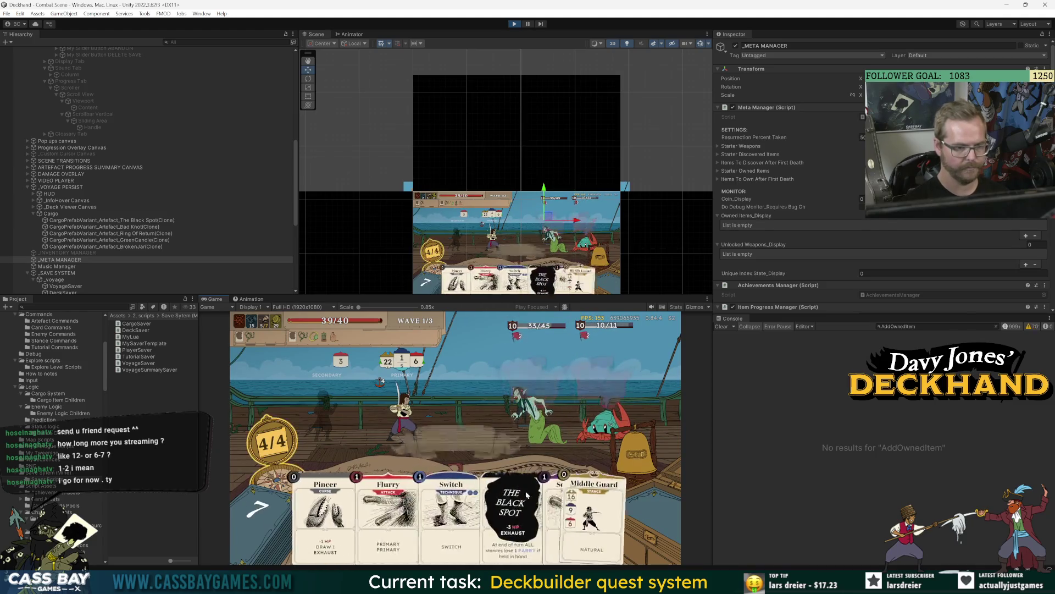
key(Escape)
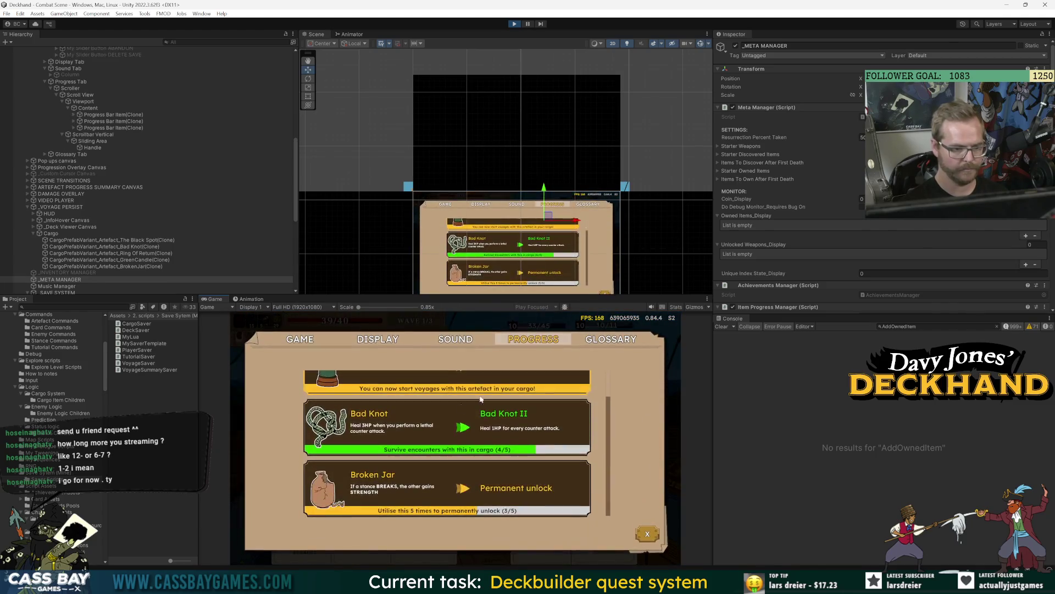
key(Escape)
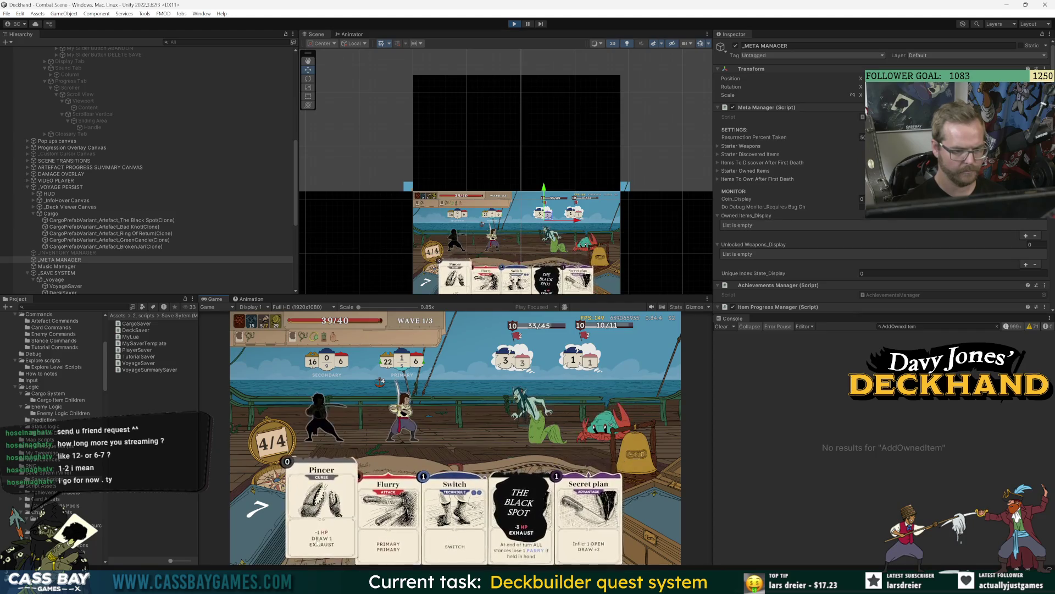
Play Secret plan on the mermaid, then Flurry, Slash and Pincer on the left enemy.
drag(576, 542, 541, 414)
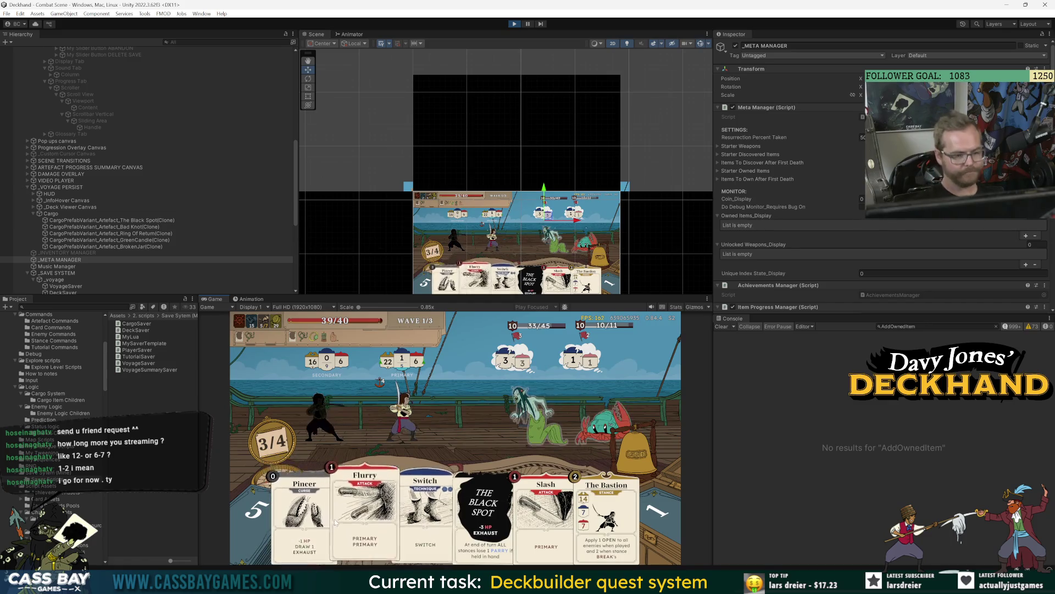
click(369, 525)
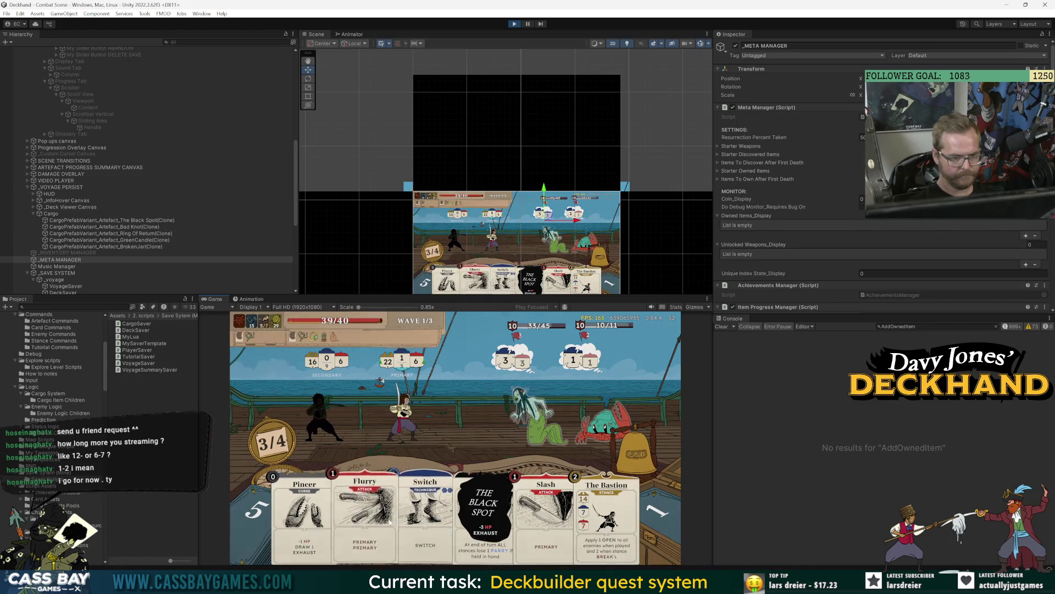
click(517, 357)
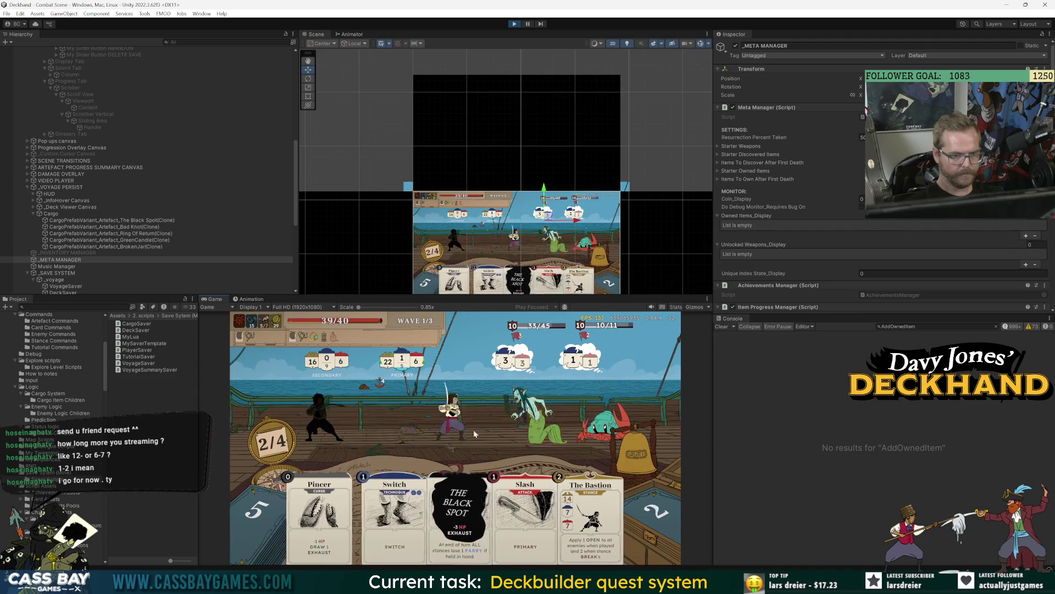
click(520, 511)
click(536, 407)
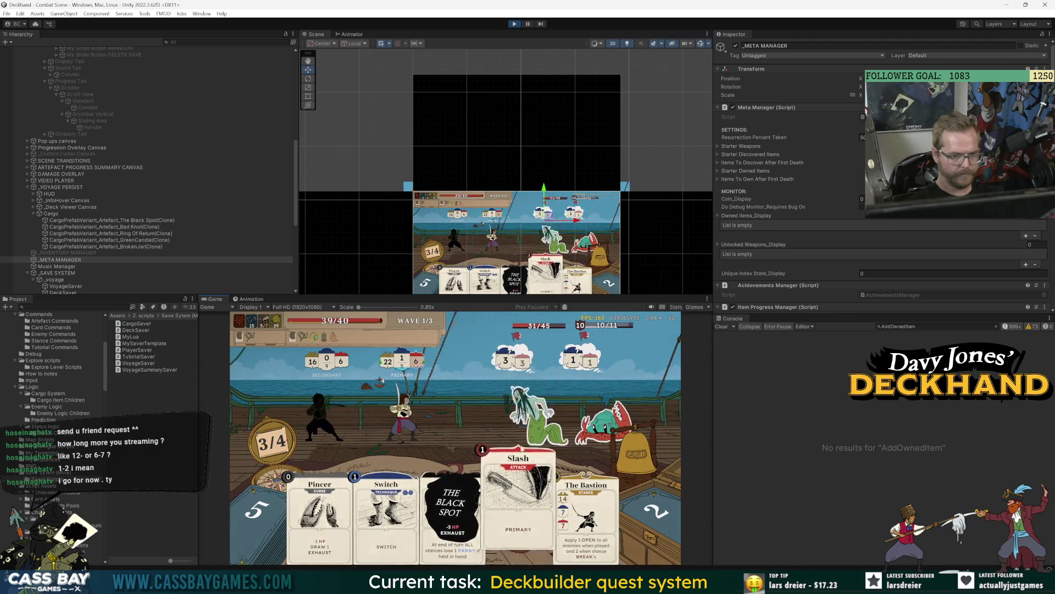
click(355, 511)
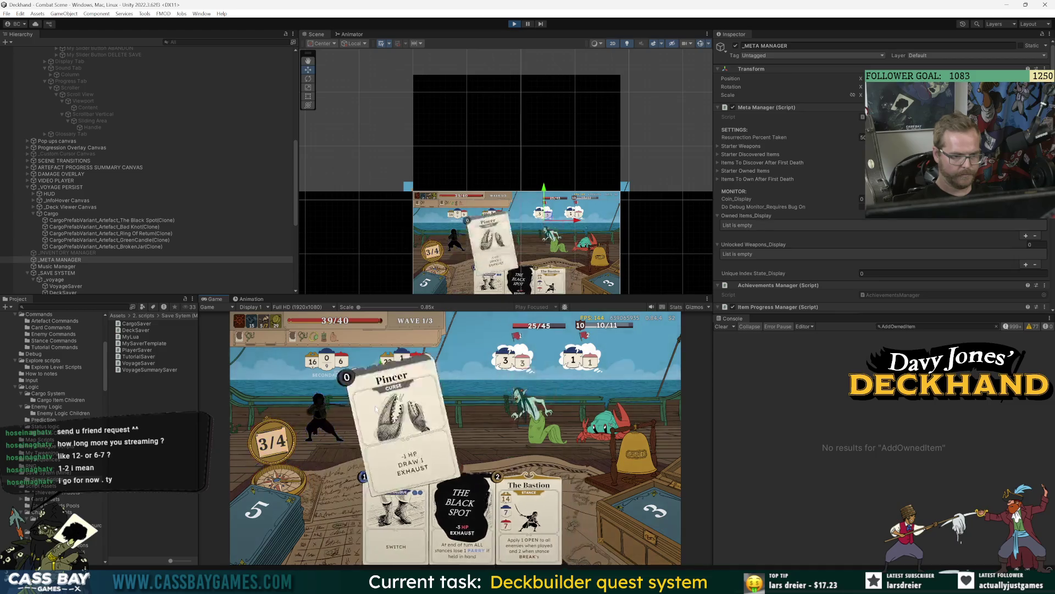
click(532, 382)
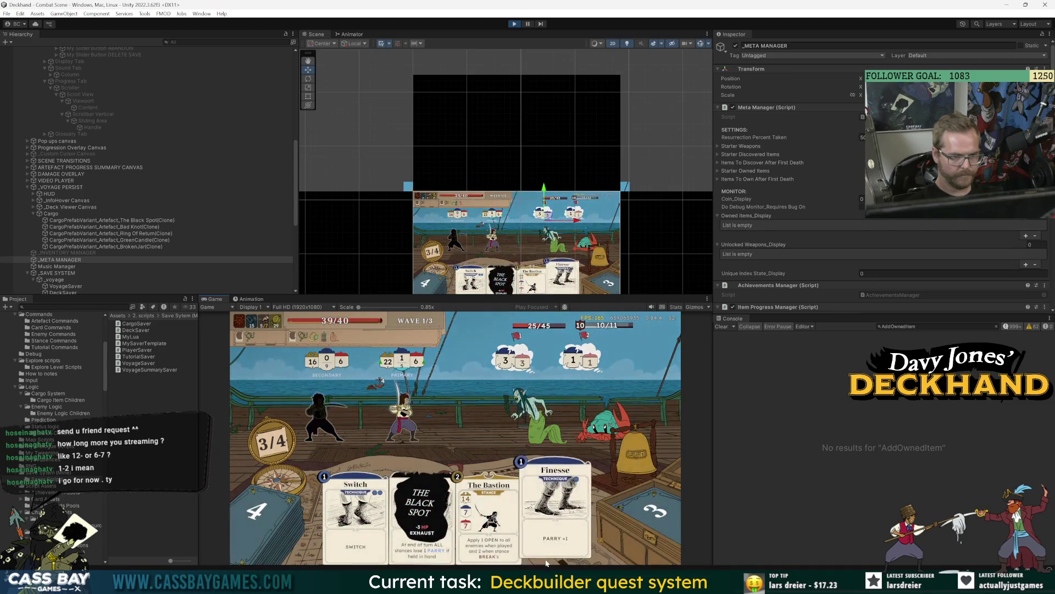
Play Finesse on the player and The Black Spot, end the turn, and reveal the console error.
click(555, 544)
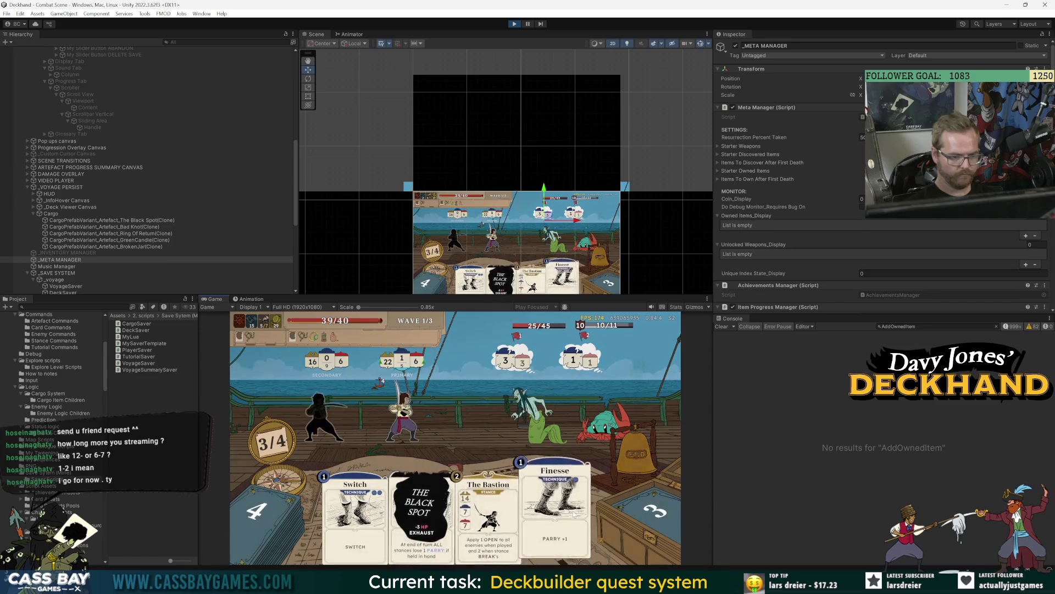
mouse_move(574, 523)
mouse_down()
mouse_move(385, 429)
mouse_move(334, 428)
mouse_up()
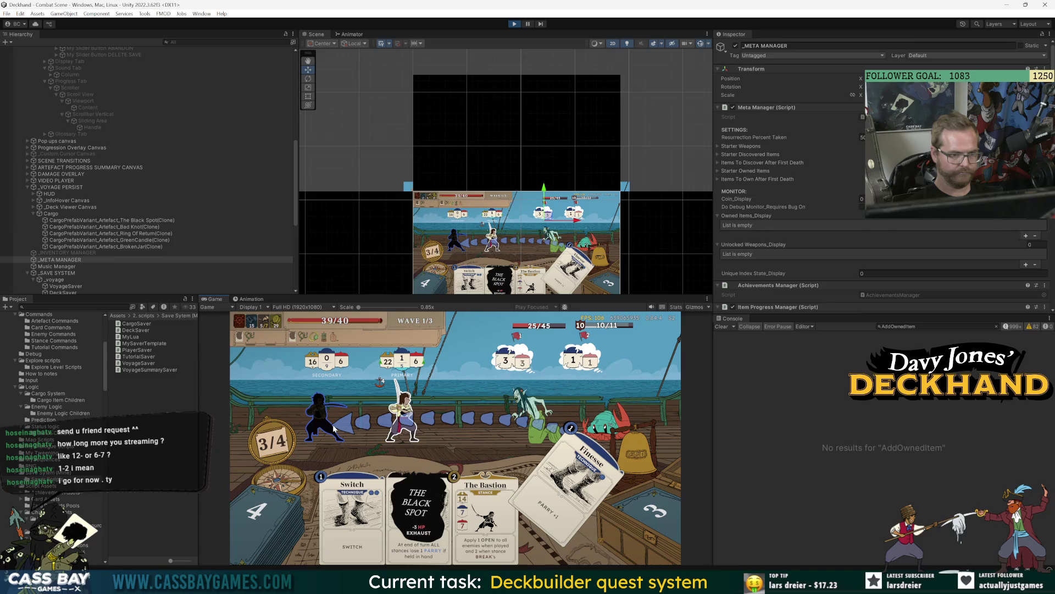
drag(334, 429, 335, 428)
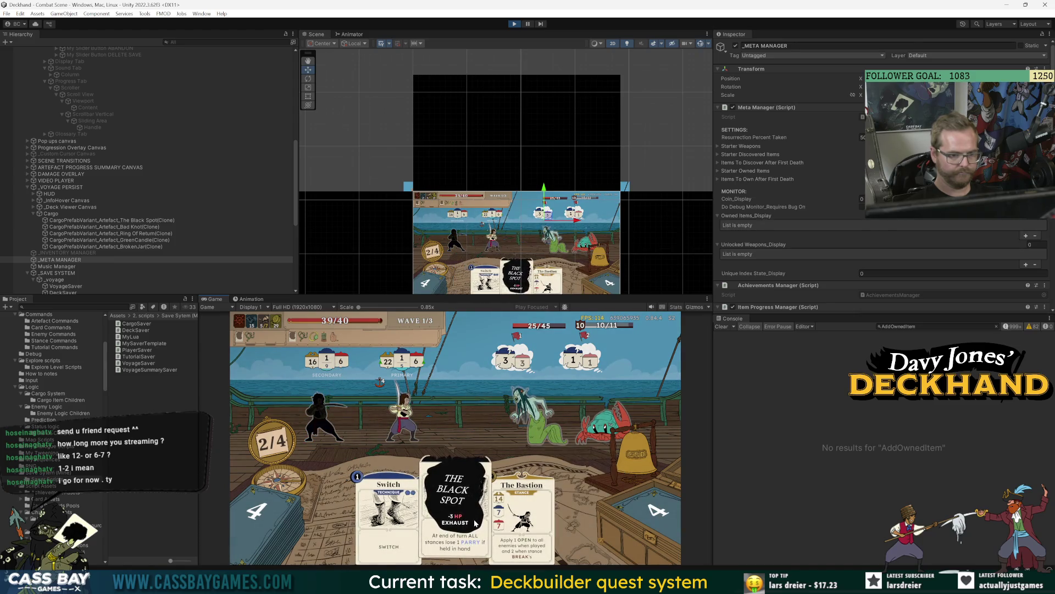
click(467, 509)
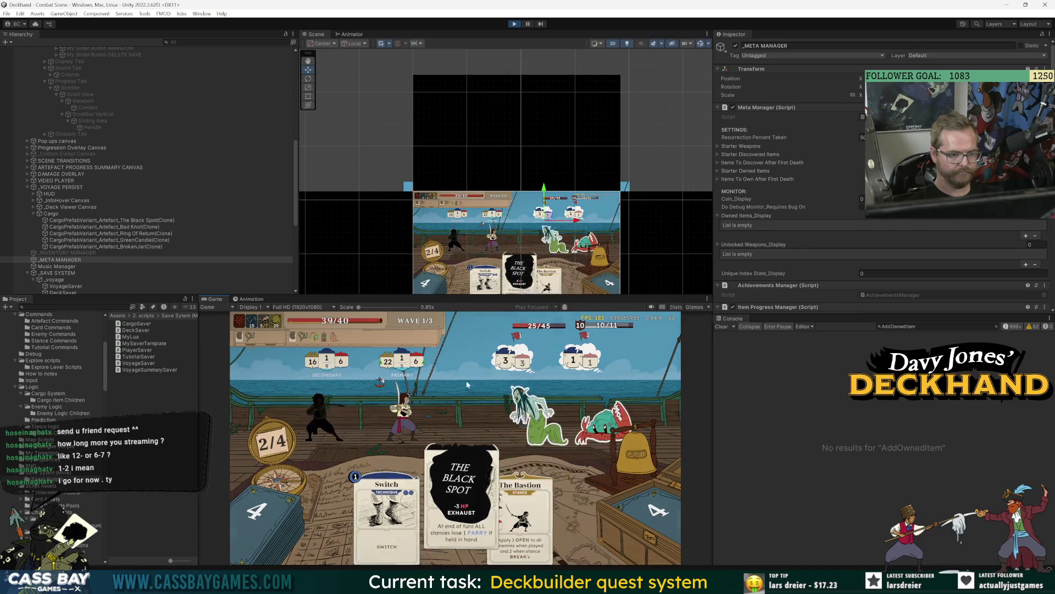
click(632, 478)
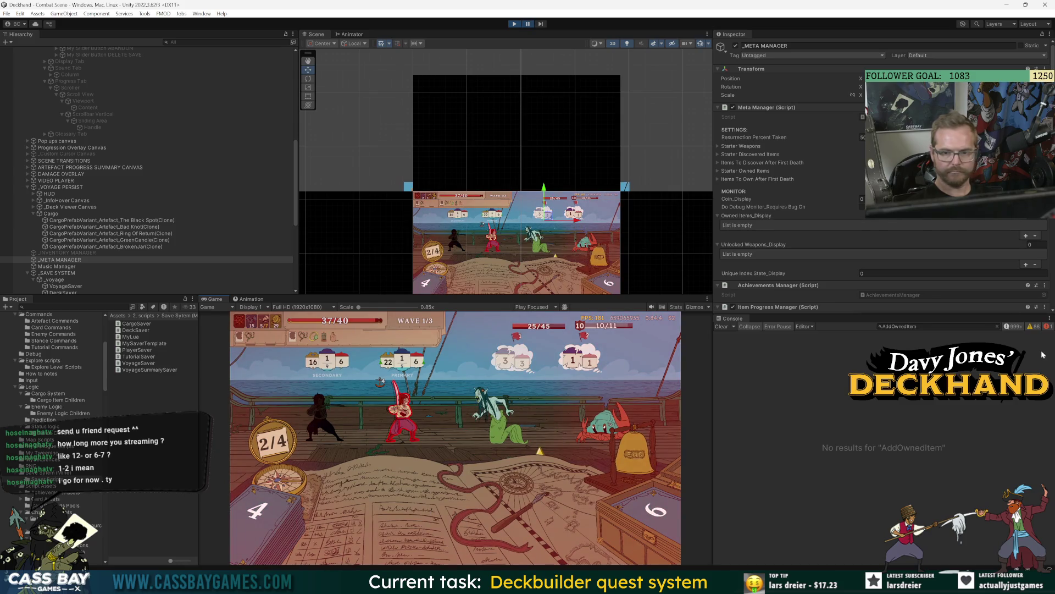
click(997, 326)
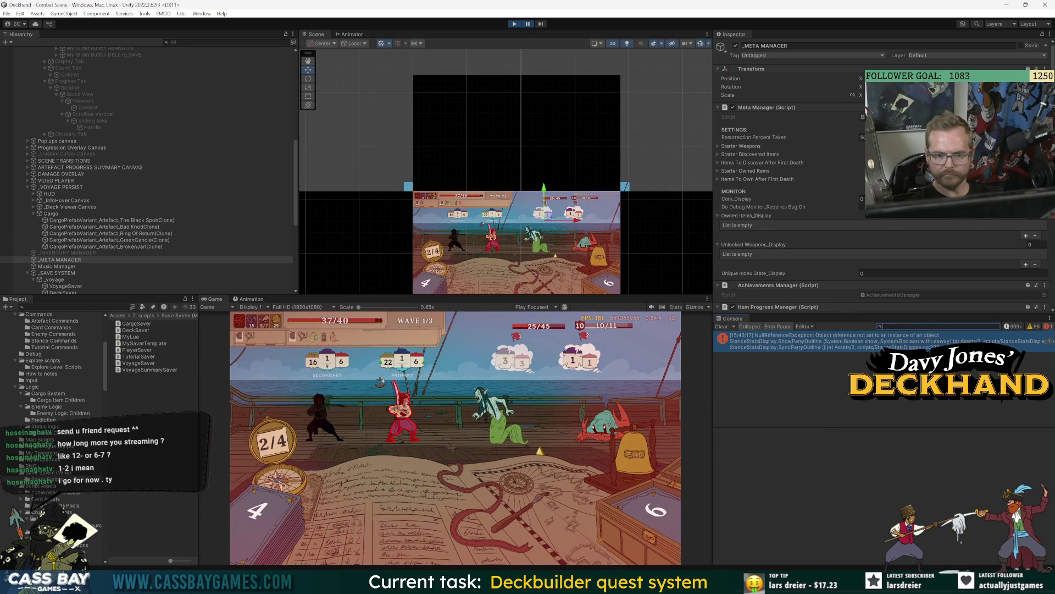
Open the NullReferenceException's stack trace and jump to StanceStatsDisplay.cs line 491.
click(967, 347)
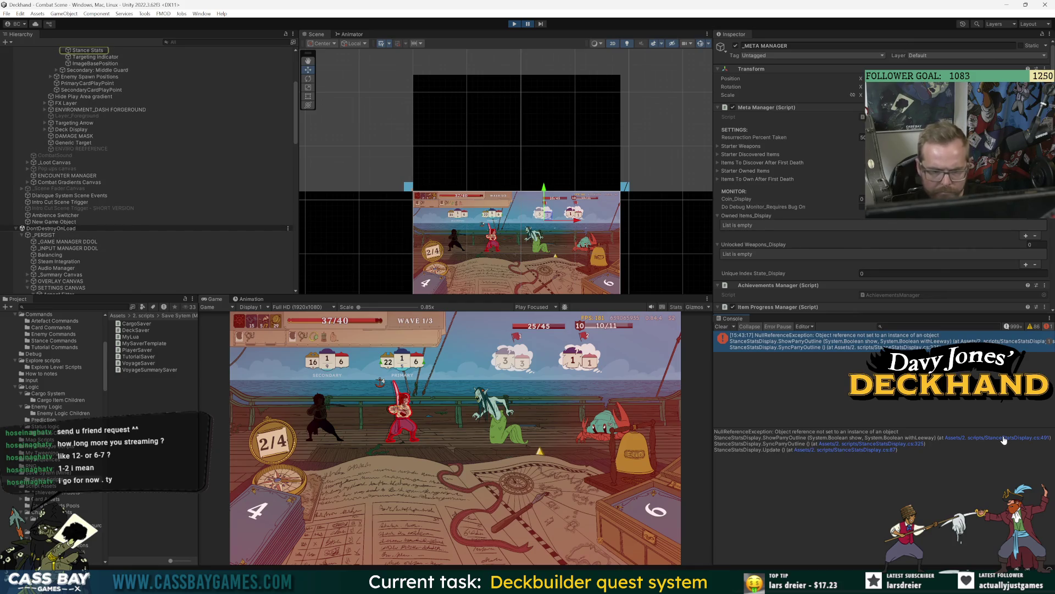
click(1004, 438)
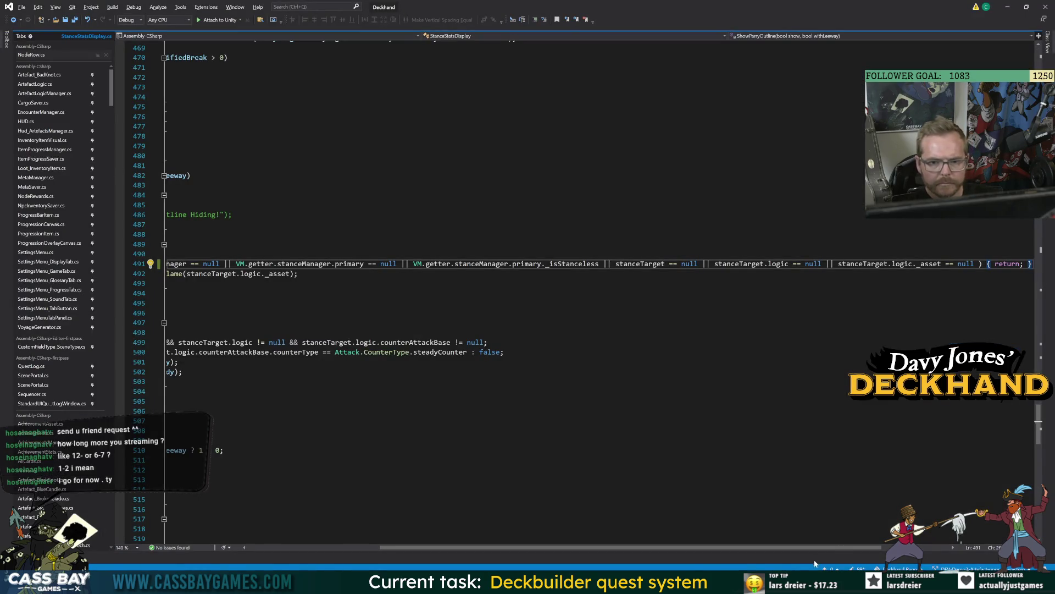
drag(815, 547, 538, 559)
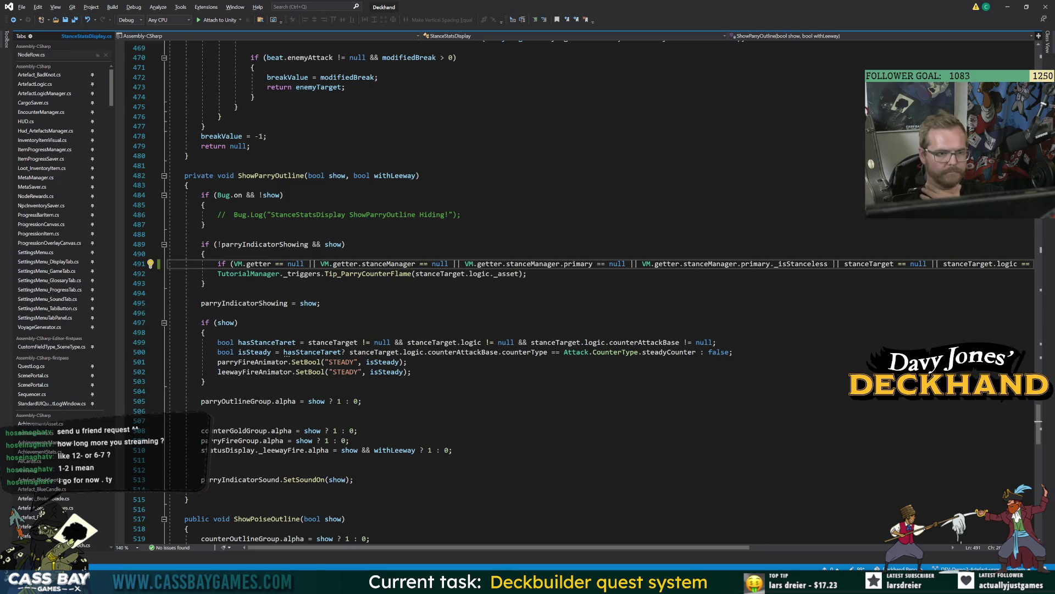
drag(607, 553, 818, 553)
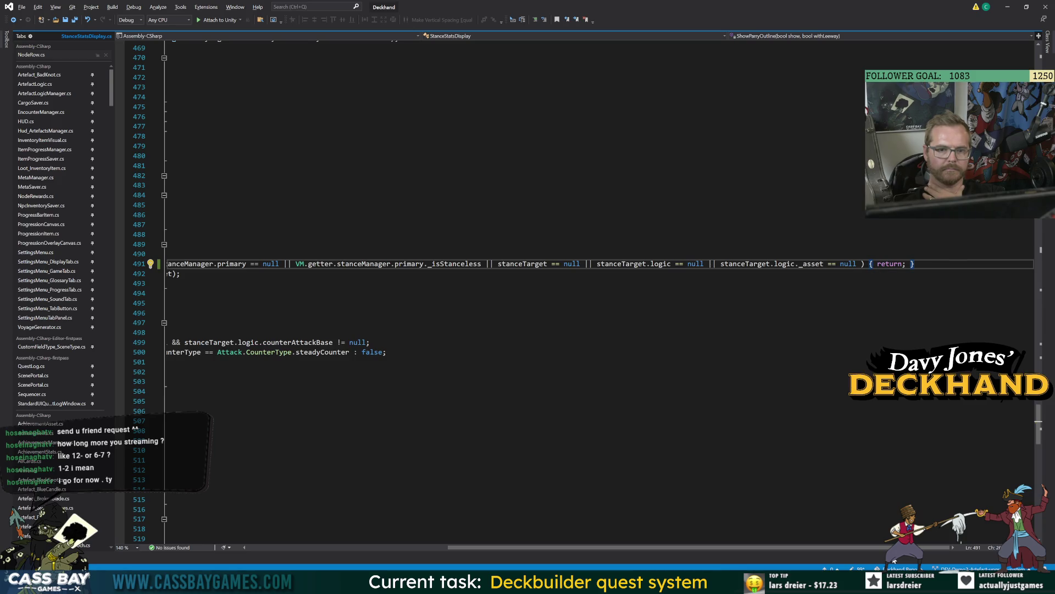
Compare the line with Unity, then go to the _asset property definition in StanceLogic.cs.
key(alt+Tab)
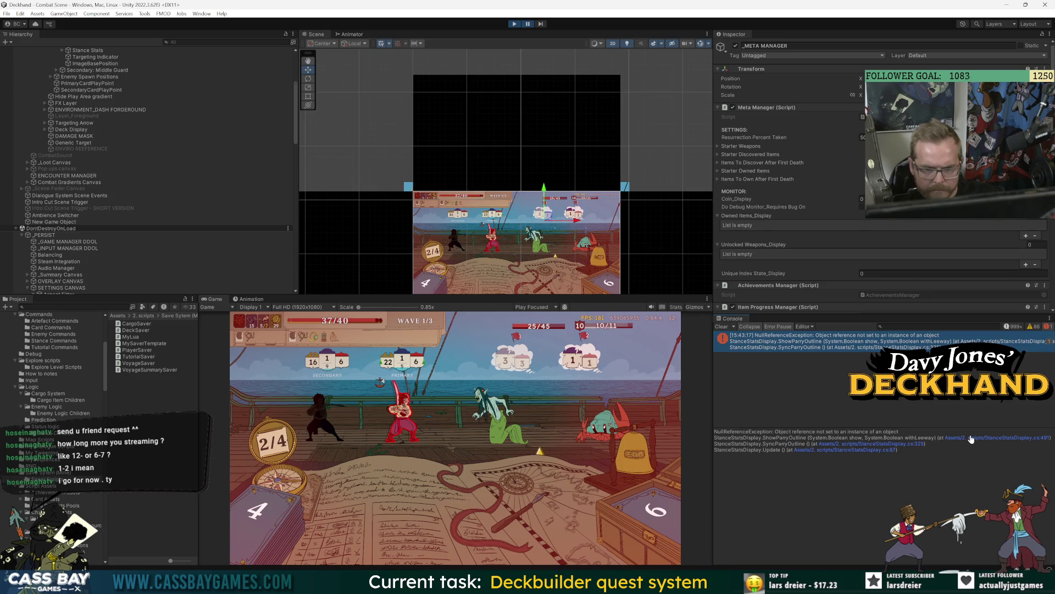
key(alt+Tab)
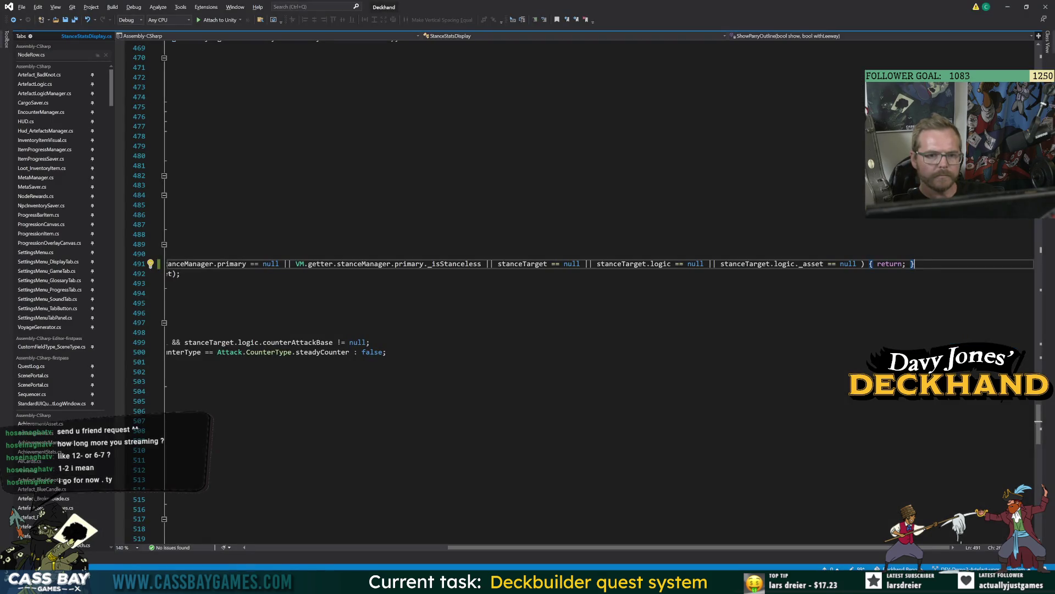
key(alt+Tab)
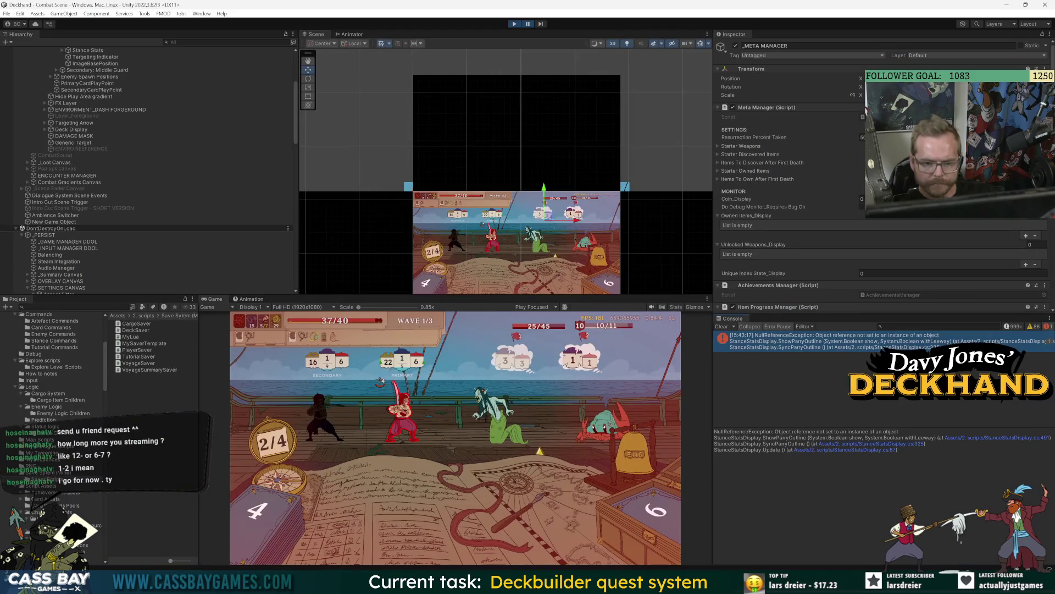
key(alt+Tab)
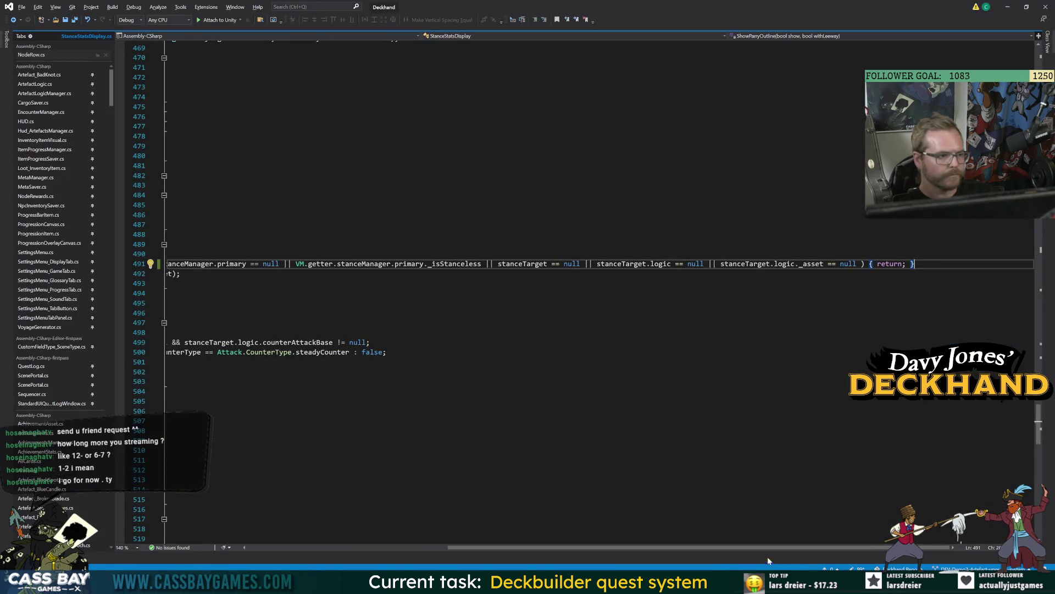
ctrl+click(811, 264)
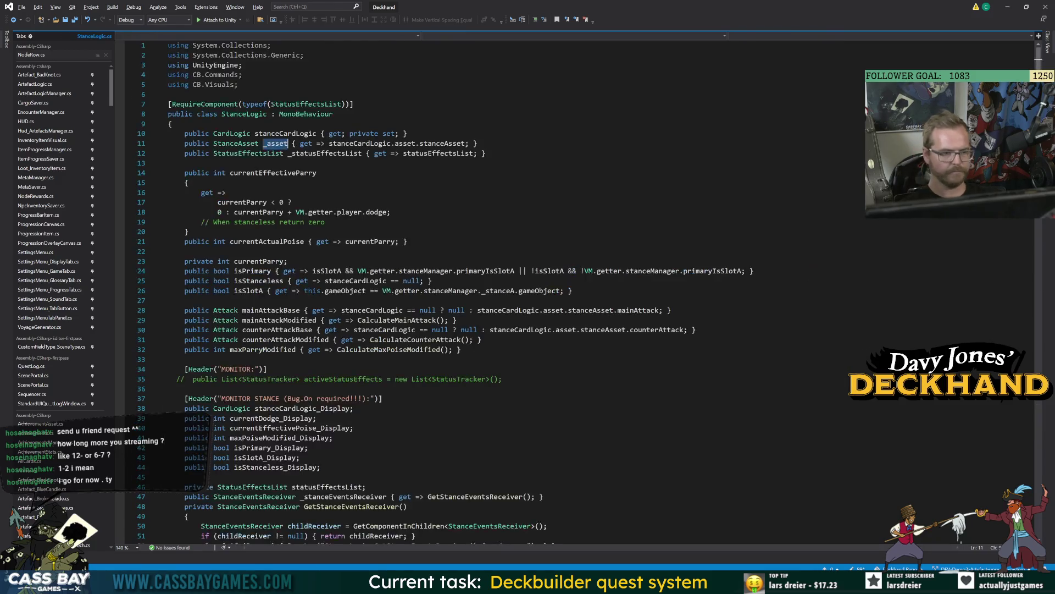
Extend the _asset getter on line 11 with a 'stanceCardLogic.asset == null ? null :' check.
click(329, 143)
text(stanceCardL)
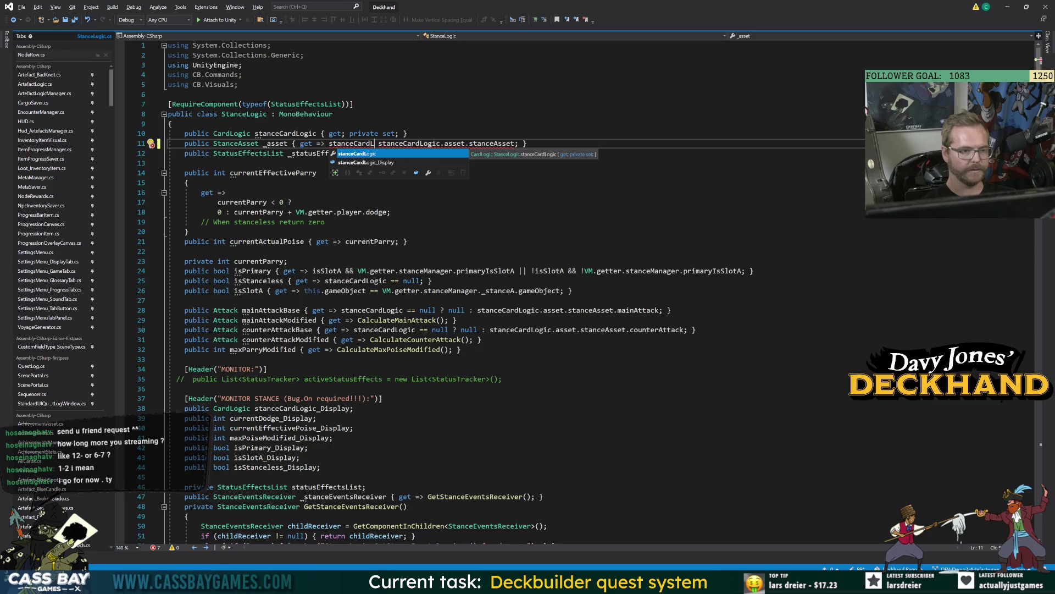
key(Tab)
text(ull ||)
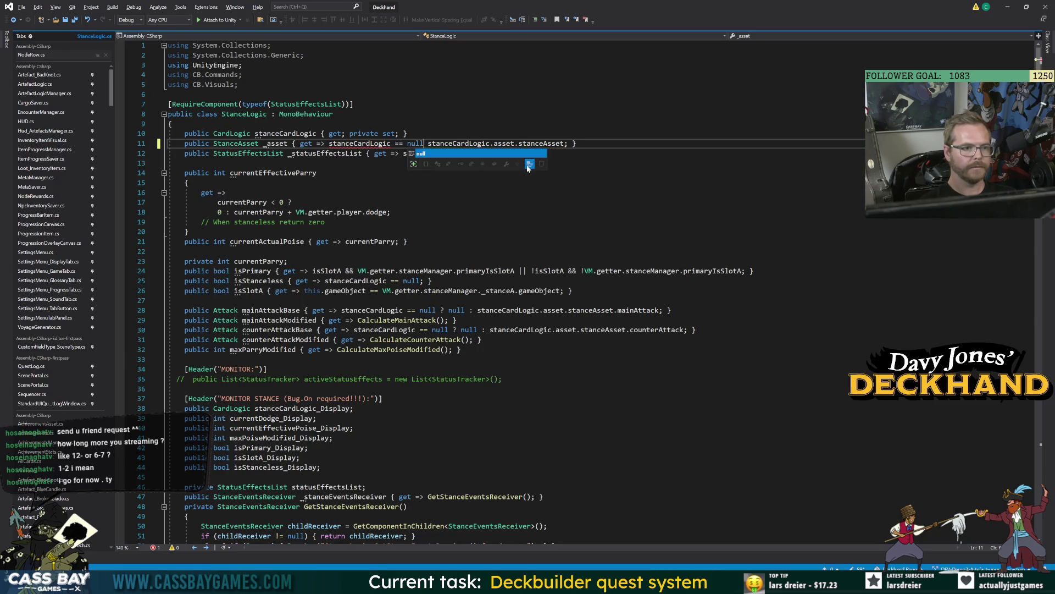
text( stanceC)
key(Tab)
text(.)
key(Tab)
text(ull ? n)
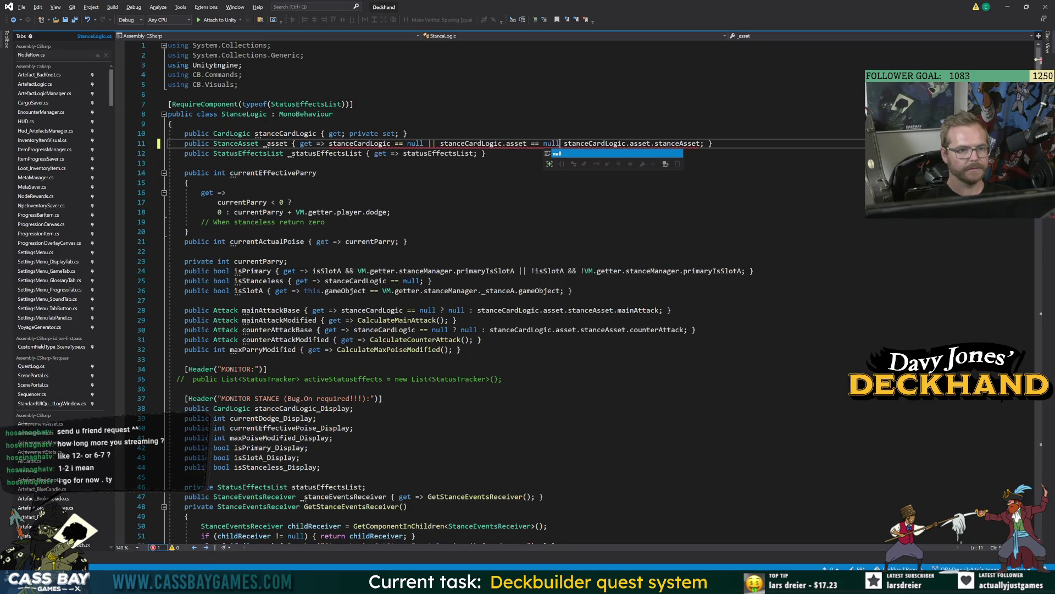
text(ull :)
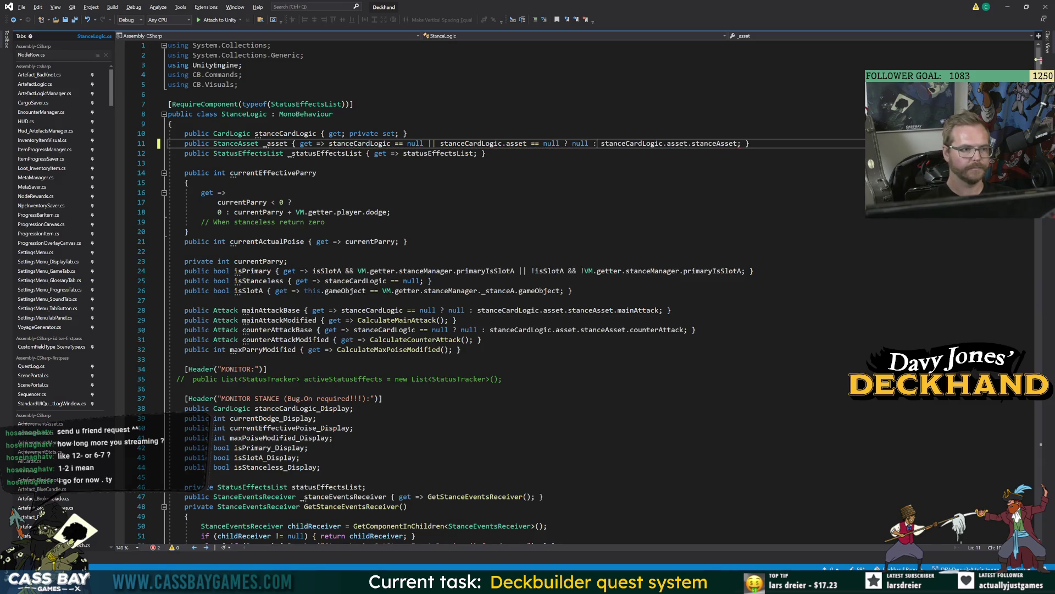
Return to Unity and stop the running game so the scripts recompile.
click(168, 94)
click(188, 231)
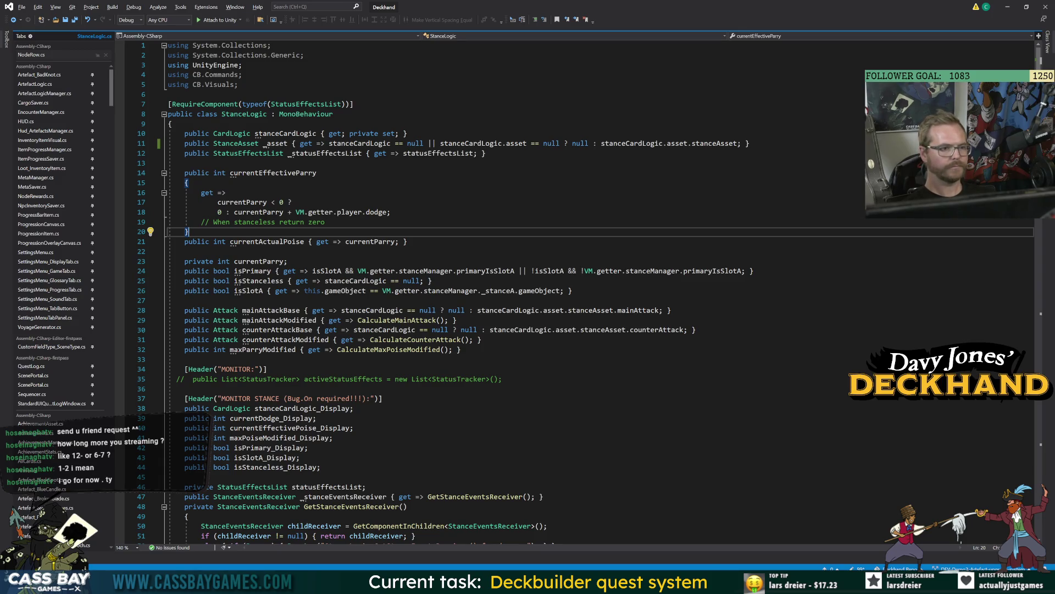
key(alt+Tab)
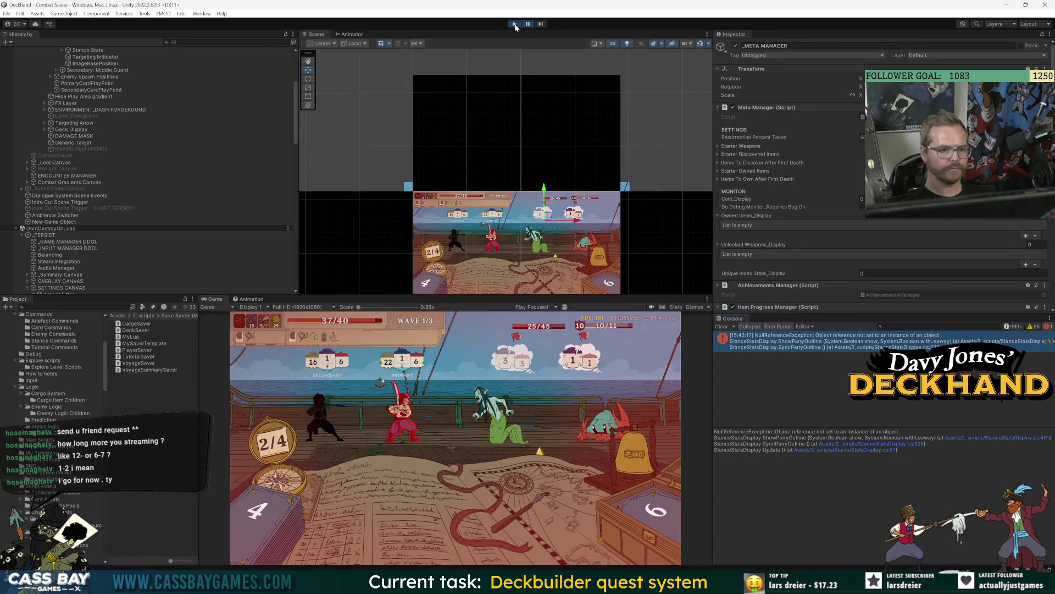
click(515, 24)
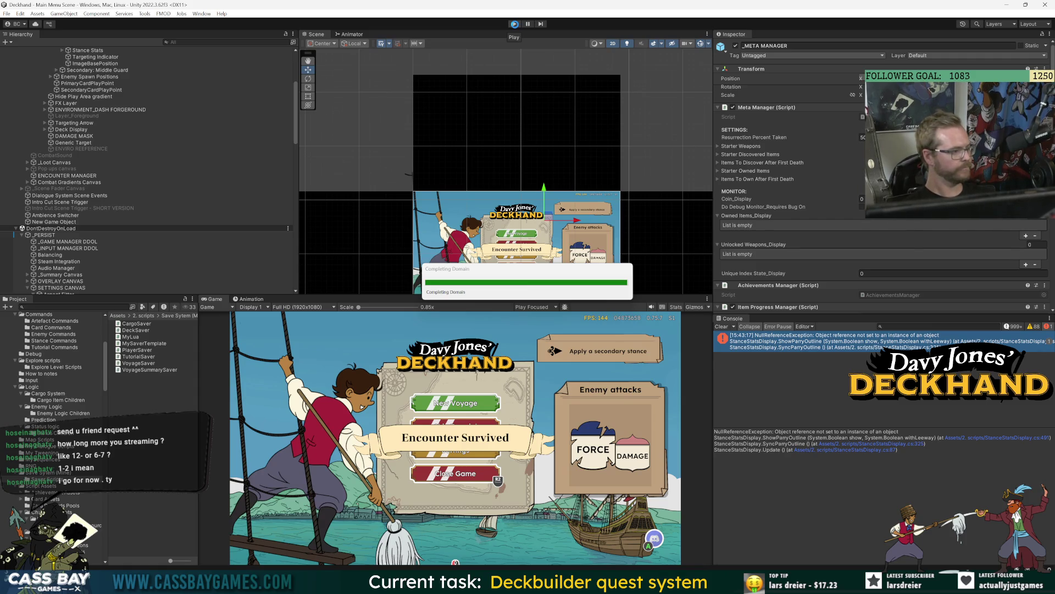
Restart Play mode, confirm Bad Knot reads 4/5 on the Progress page, play Vom Tag, and reopen settings.
click(515, 24)
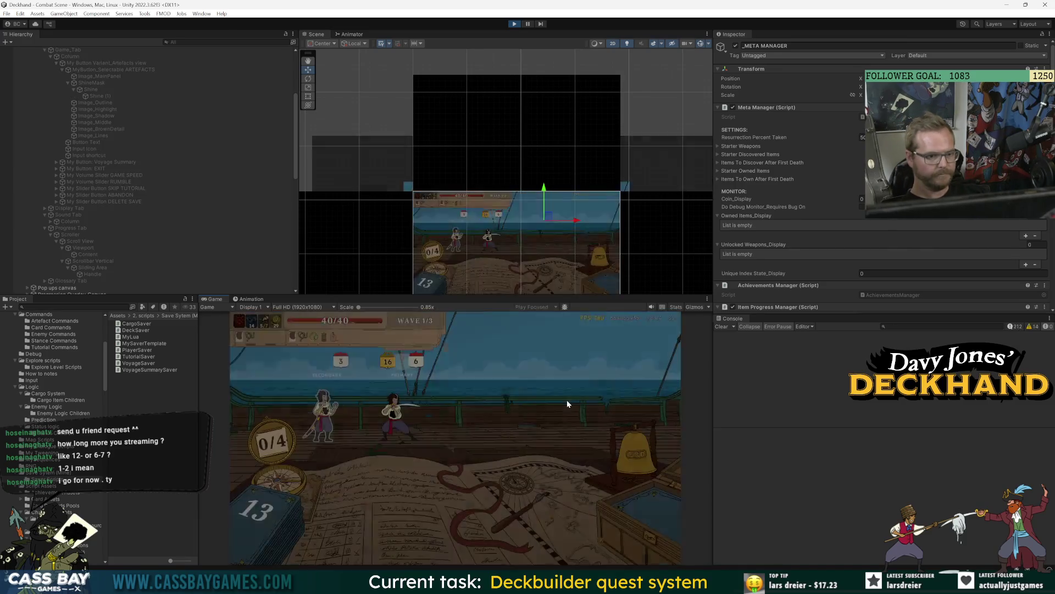
key(Escape)
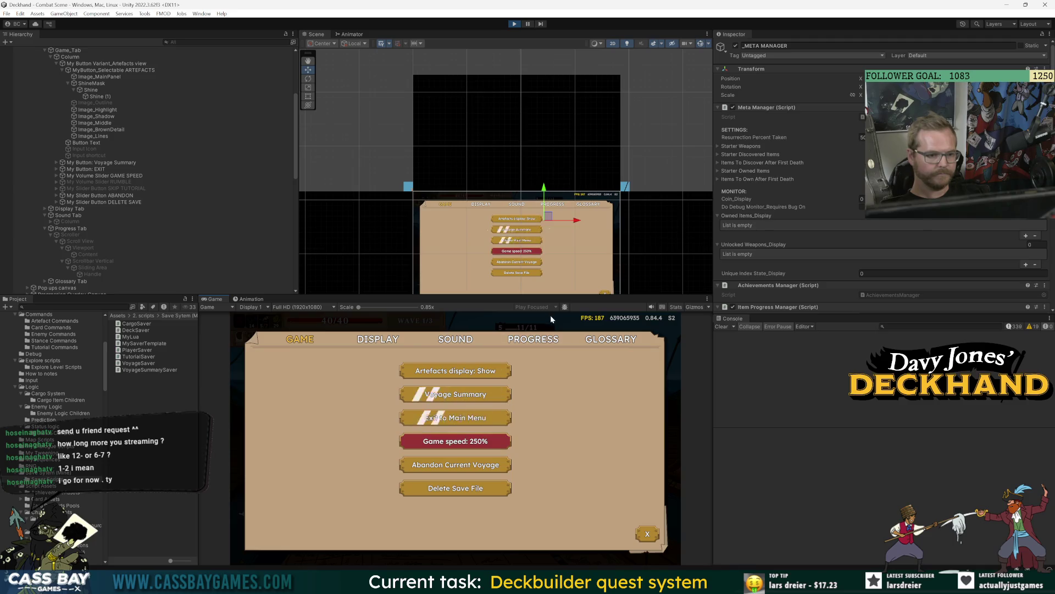
click(541, 339)
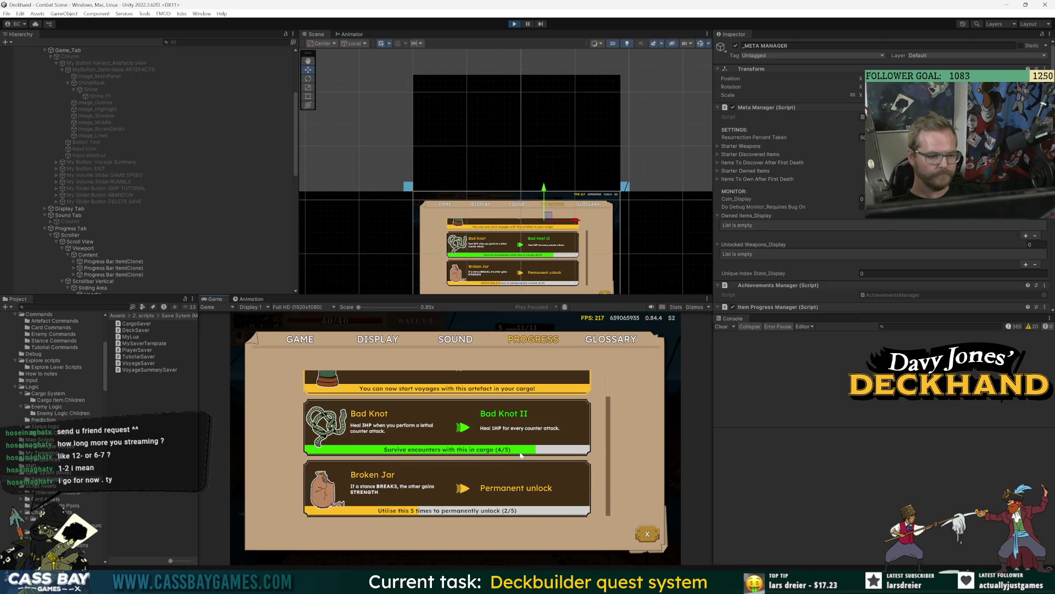
key(Escape)
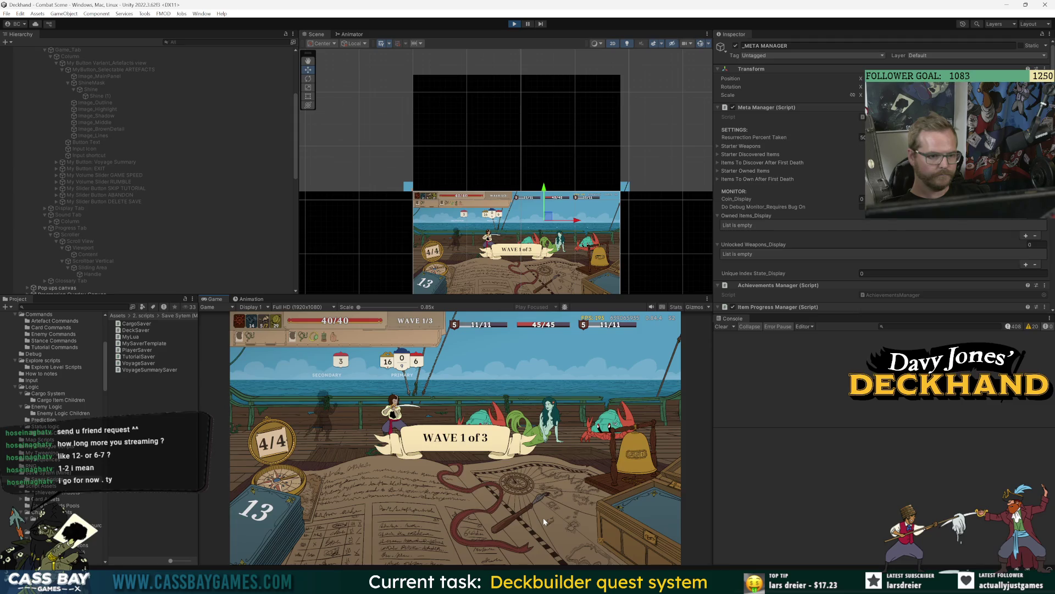
key(1)
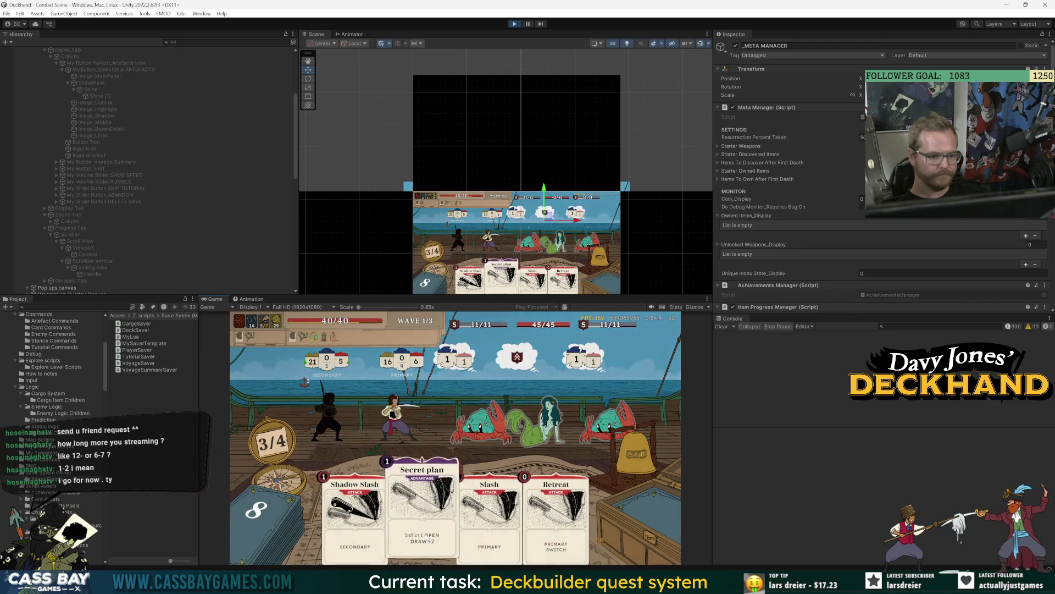
key(Escape)
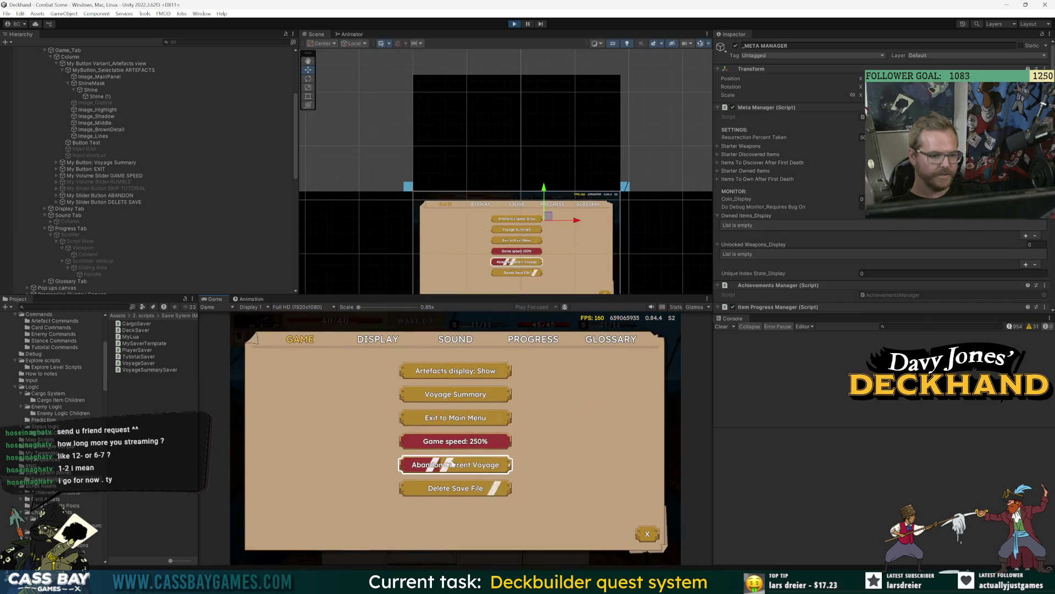
Abandon the voyage, skip the cutscene, and set sail carrying Green Candle and Bad Knot.
click(453, 463)
key(Escape)
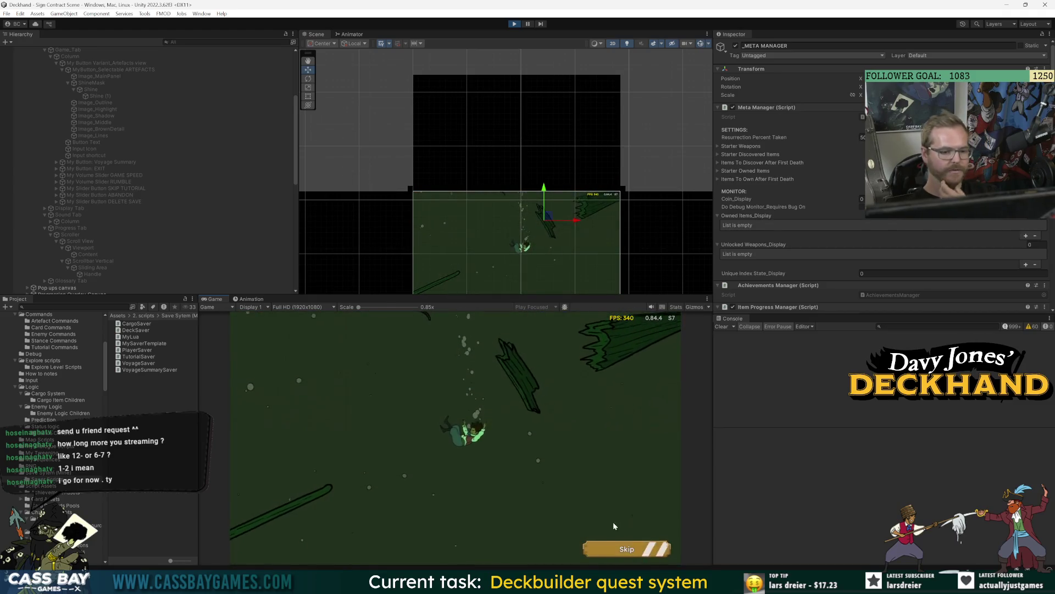
click(618, 543)
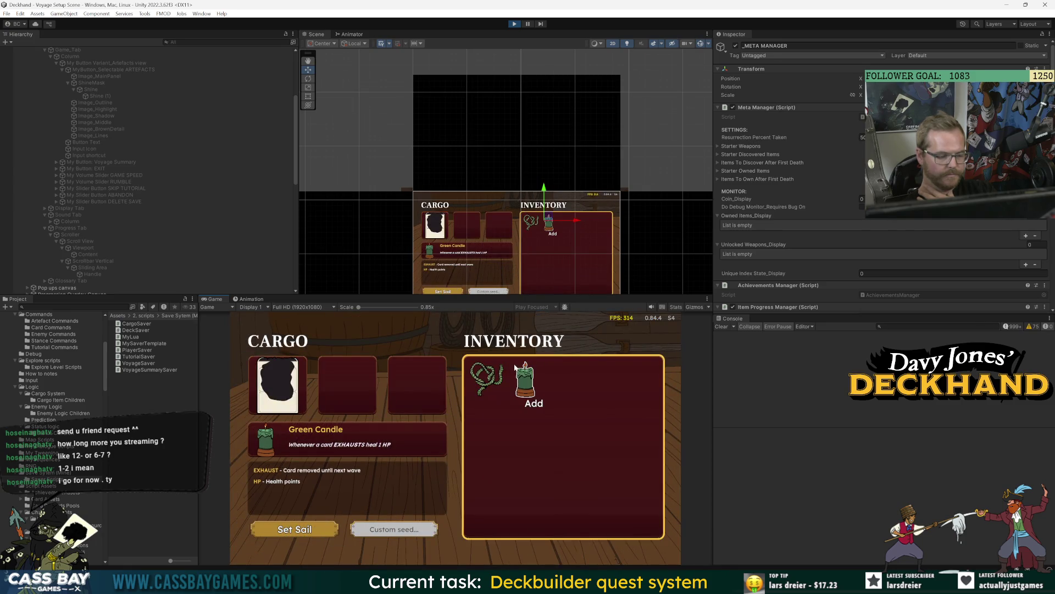
click(525, 379)
click(486, 379)
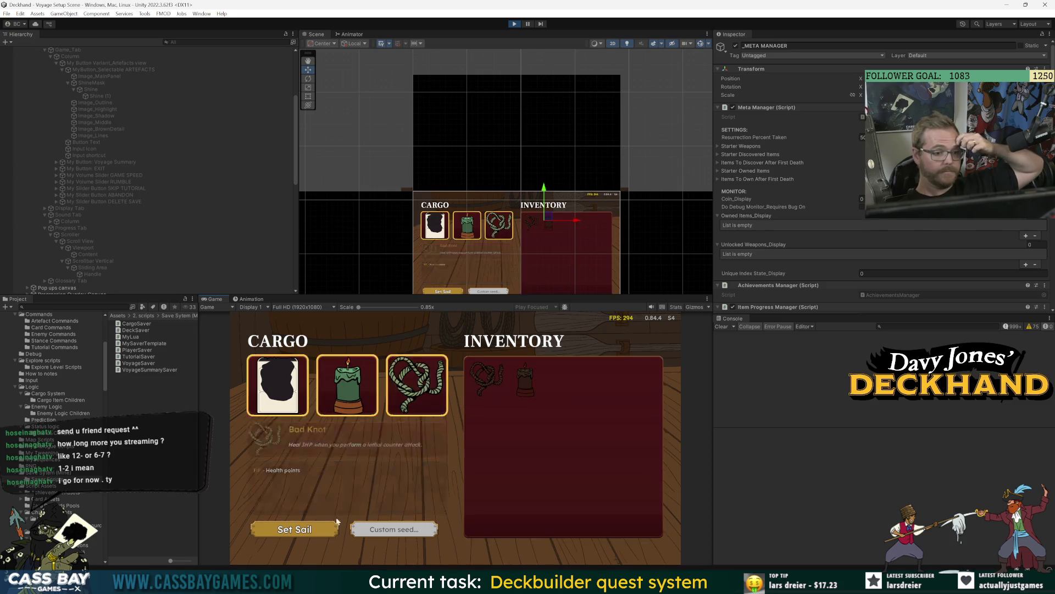
click(309, 530)
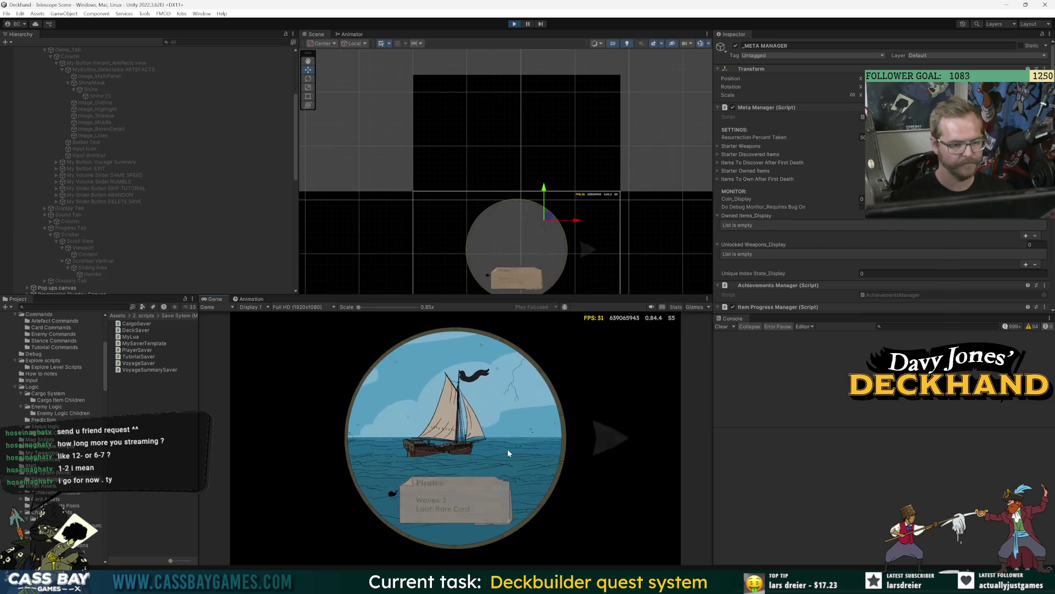
Win the pirate fight with the 'all' cheat, take the anchor artefact, enter Pirates (Elite), and check progress.
click(511, 453)
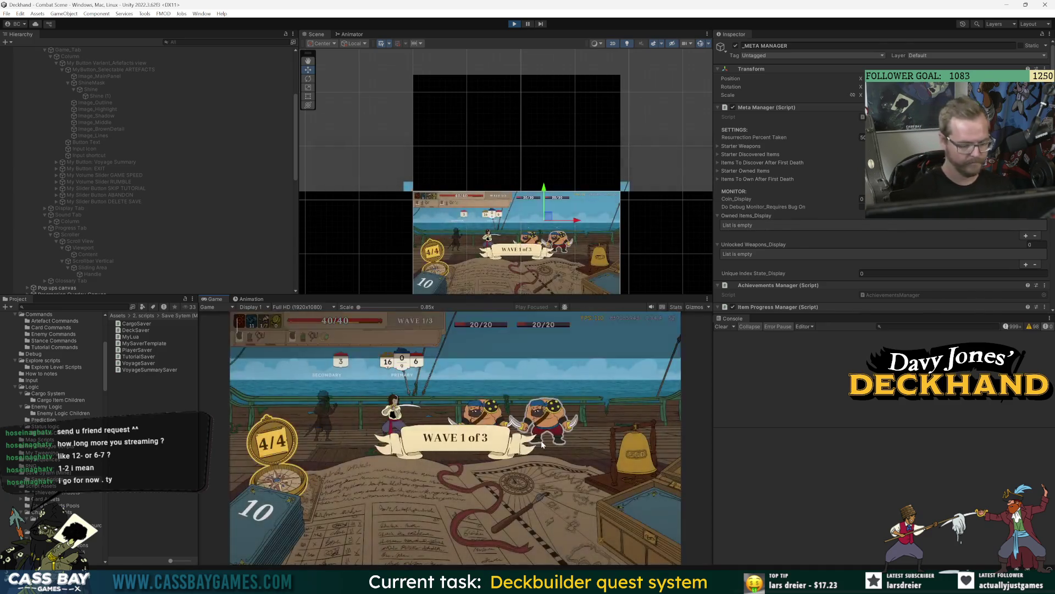
text(winall)
key(Return)
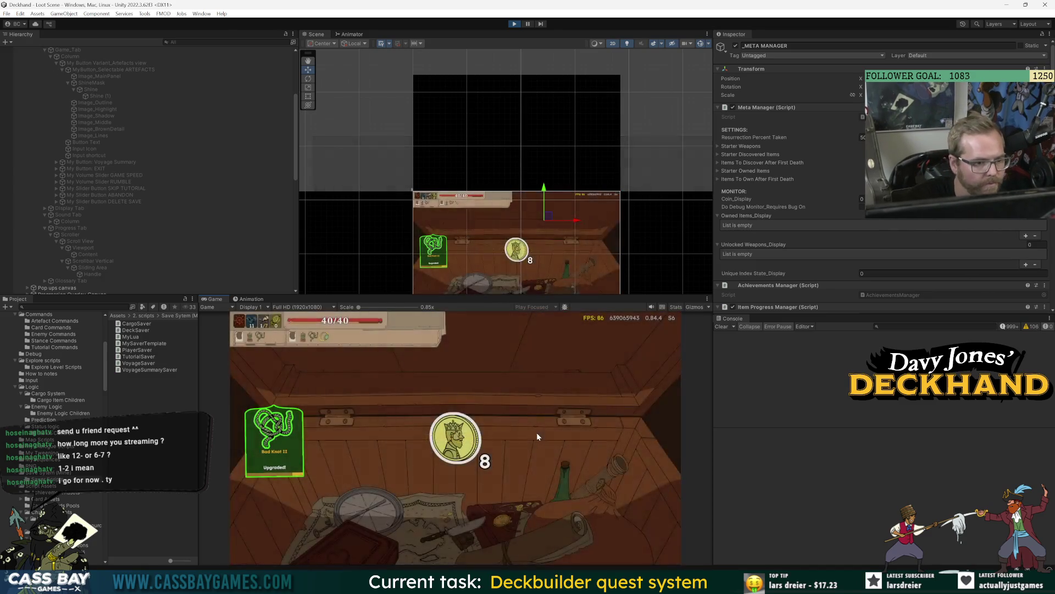
click(450, 443)
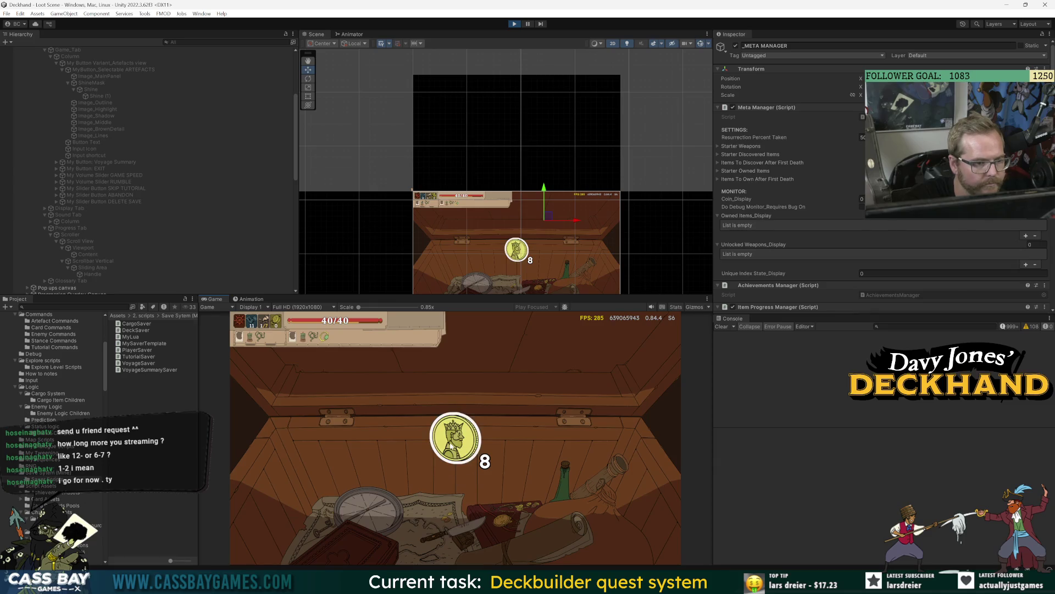
click(411, 436)
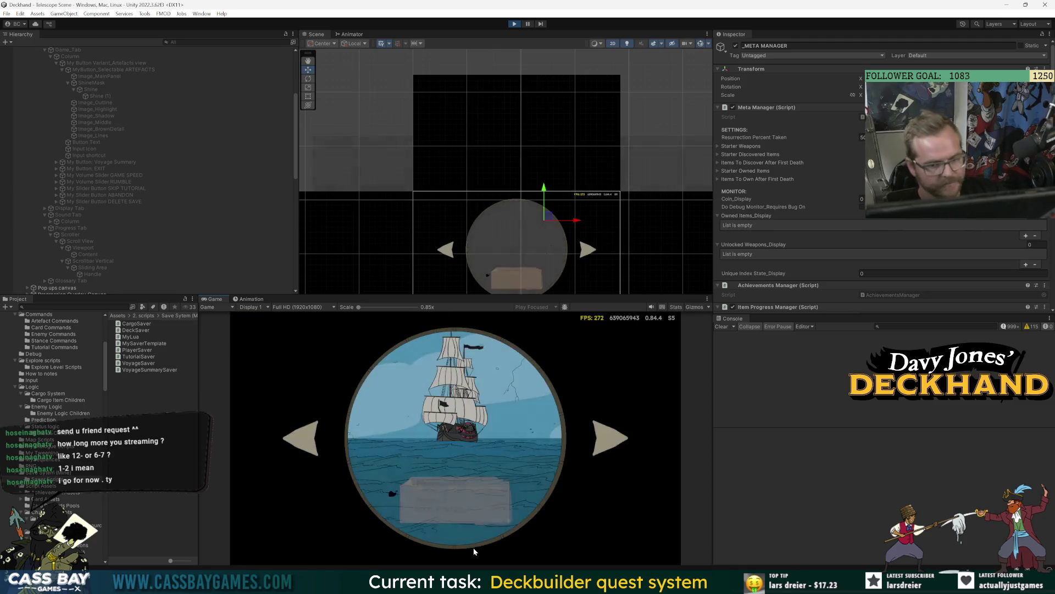
click(523, 471)
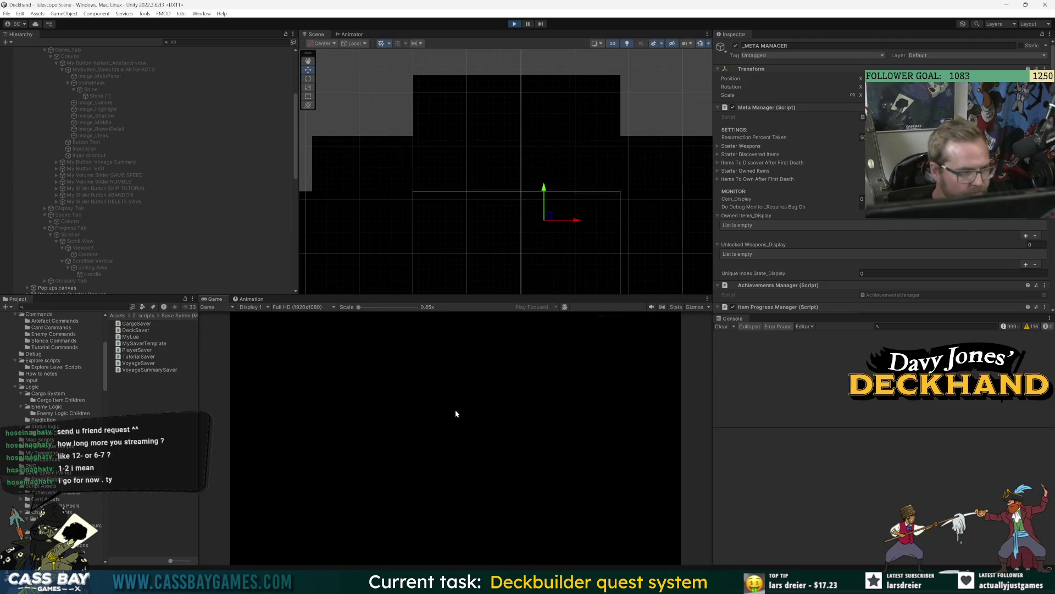
key(Escape)
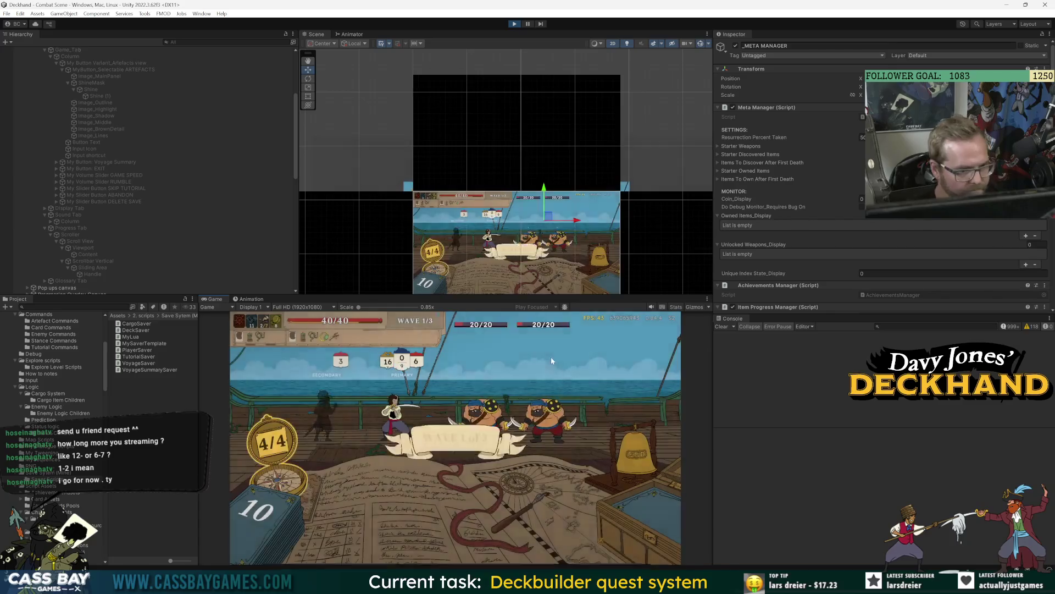
click(447, 388)
Scroll through the artefact progress list, then close the settings to return to combat.
scroll(506, 455, down, 1)
scroll(507, 454, up, 1)
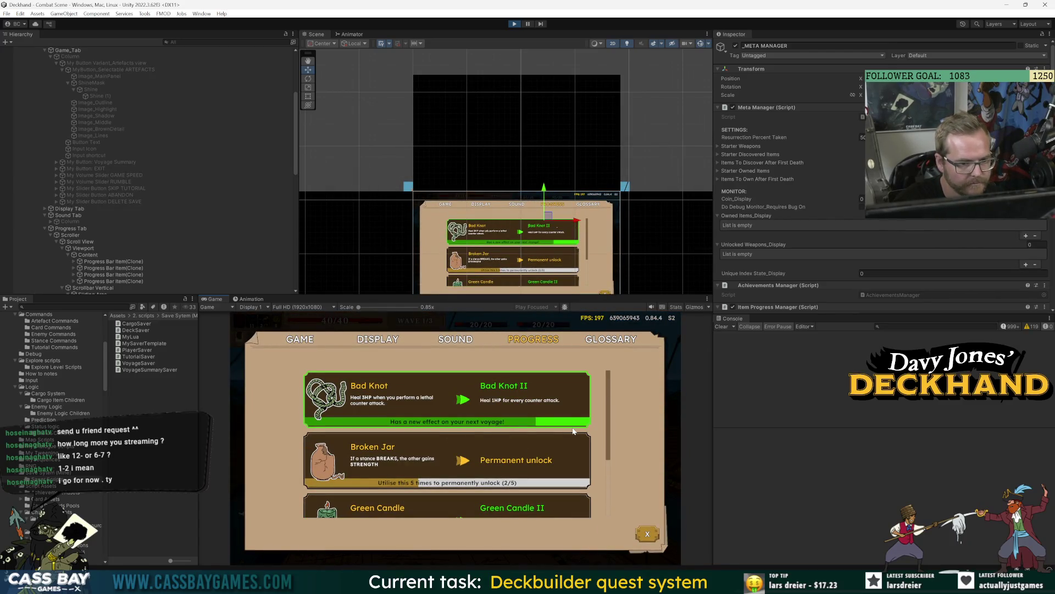
scroll(552, 426, down, 3)
scroll(537, 427, up, 1)
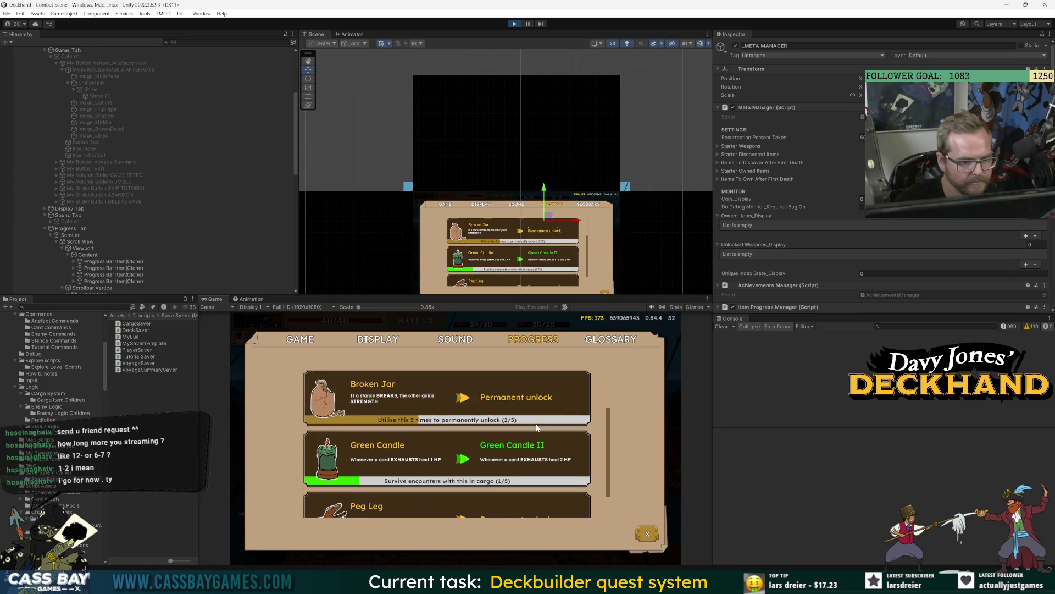
scroll(538, 424, up, 2)
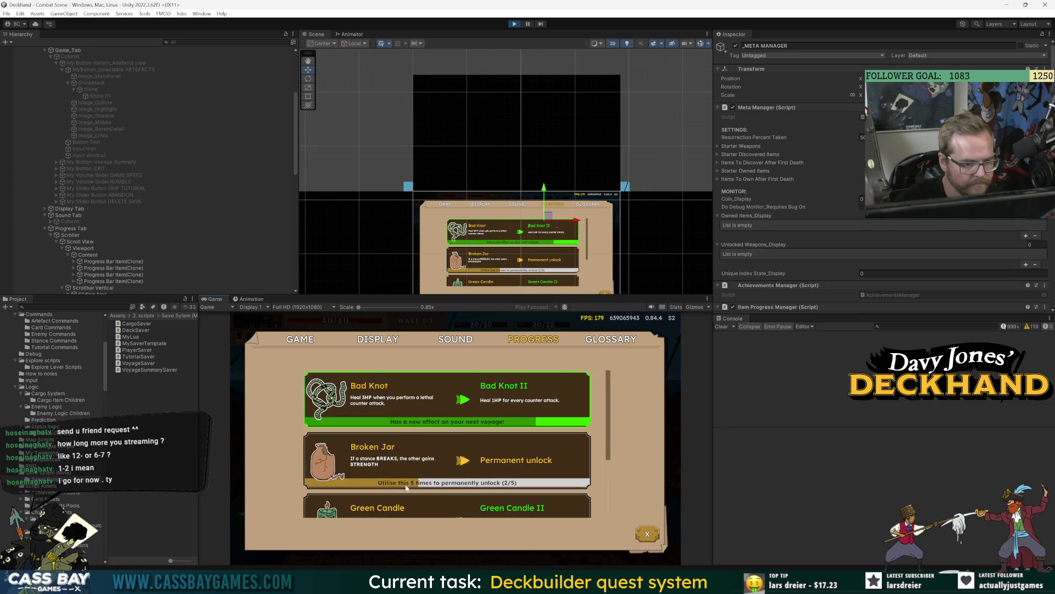
scroll(478, 485, down, 3)
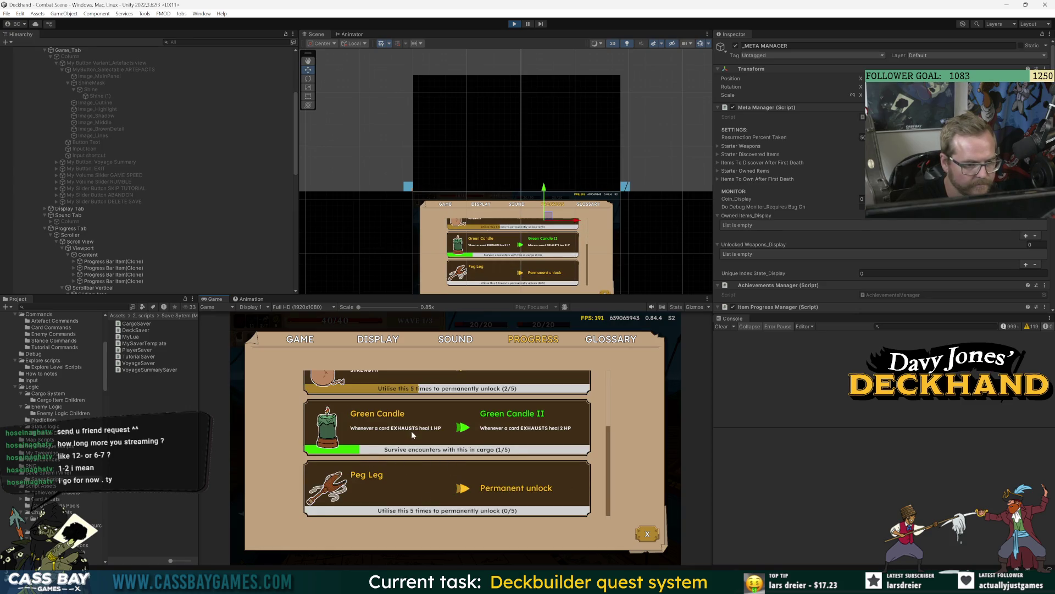
scroll(524, 494, up, 4)
key(Escape)
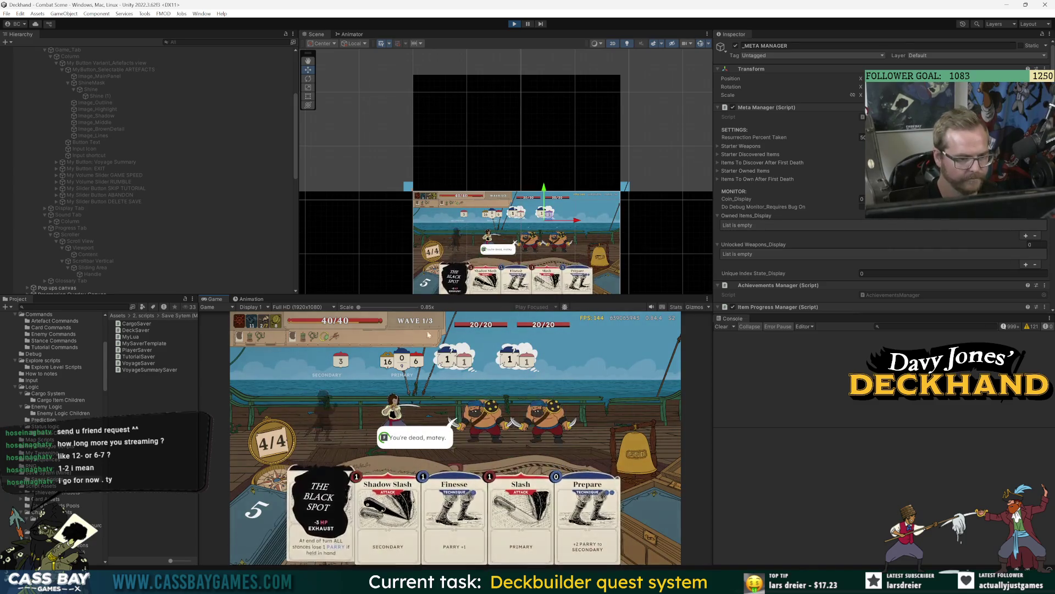
Play Finesse, Slash on the left enemy, Middle Guard and Vom Tag, then end the turn.
drag(455, 517, 431, 374)
drag(497, 520, 533, 416)
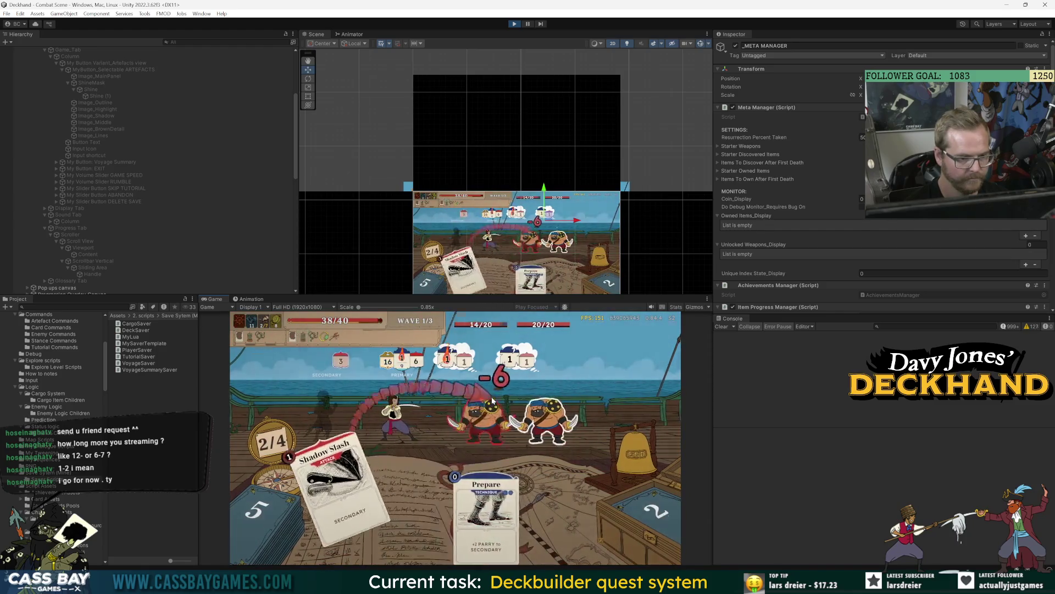
drag(363, 522, 484, 428)
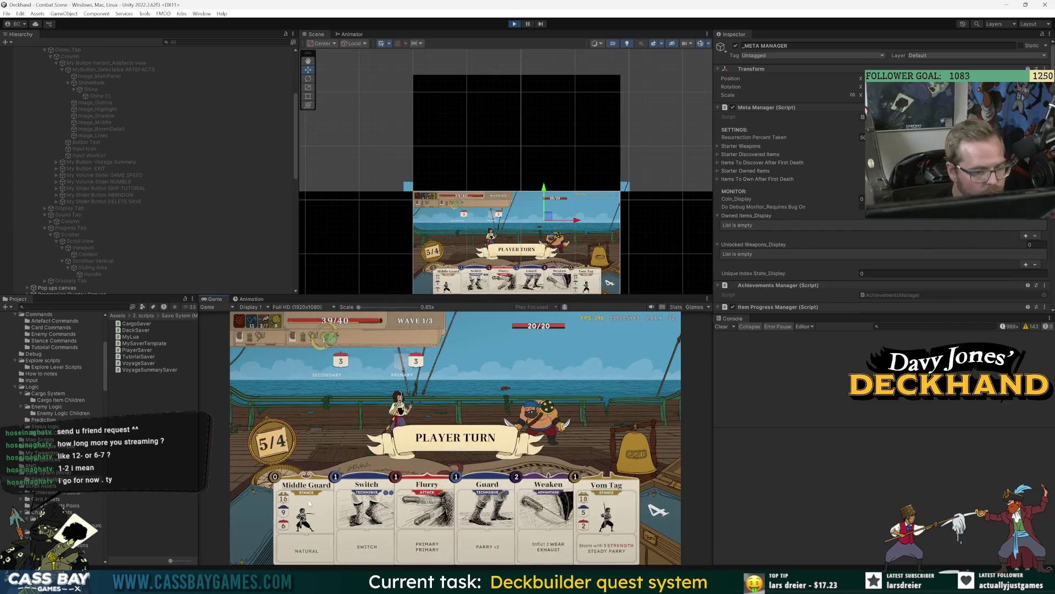
click(302, 506)
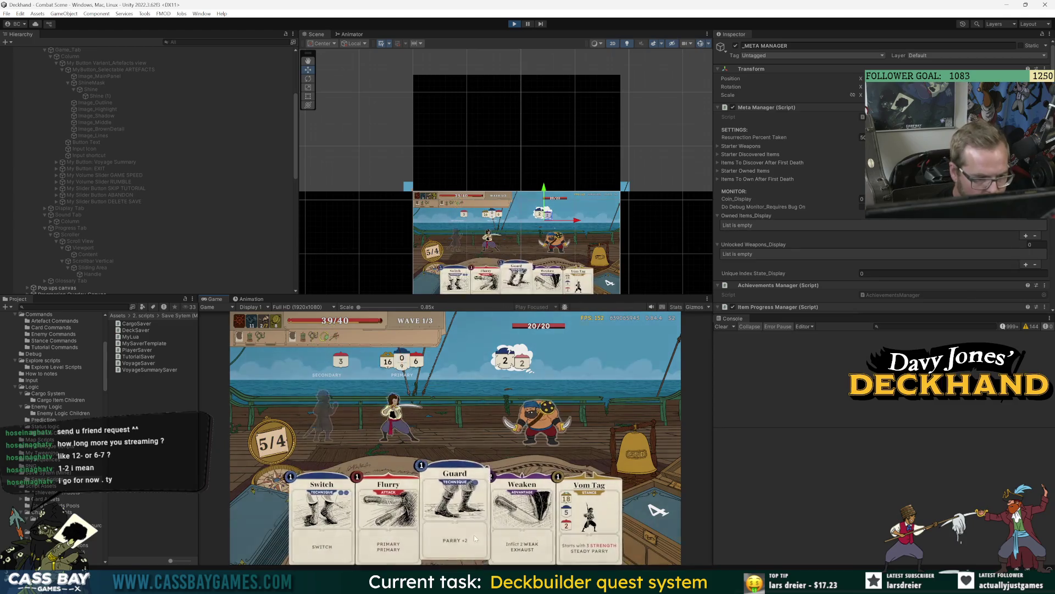
click(552, 524)
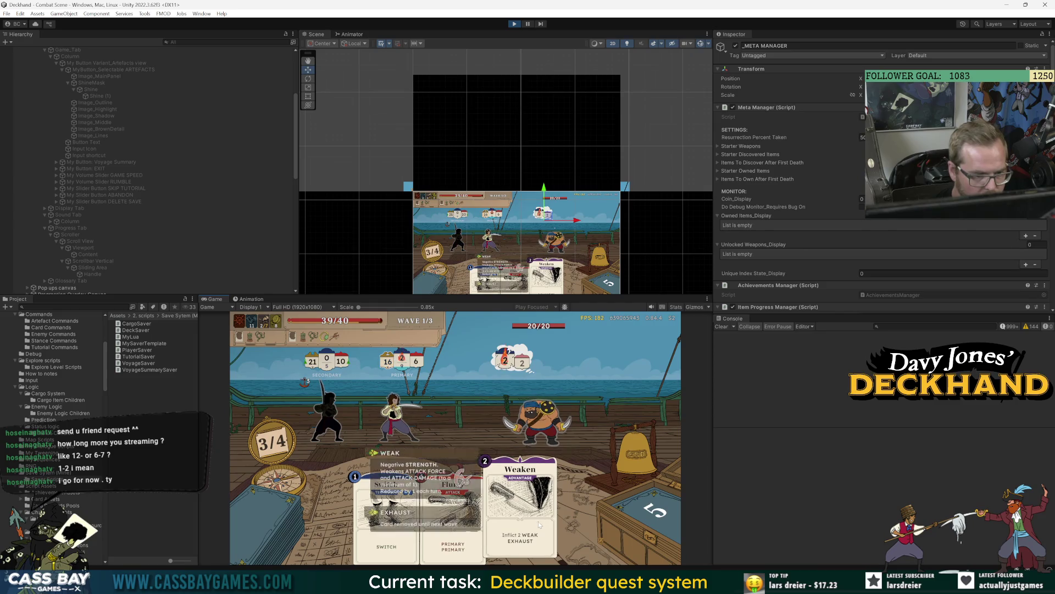
click(604, 434)
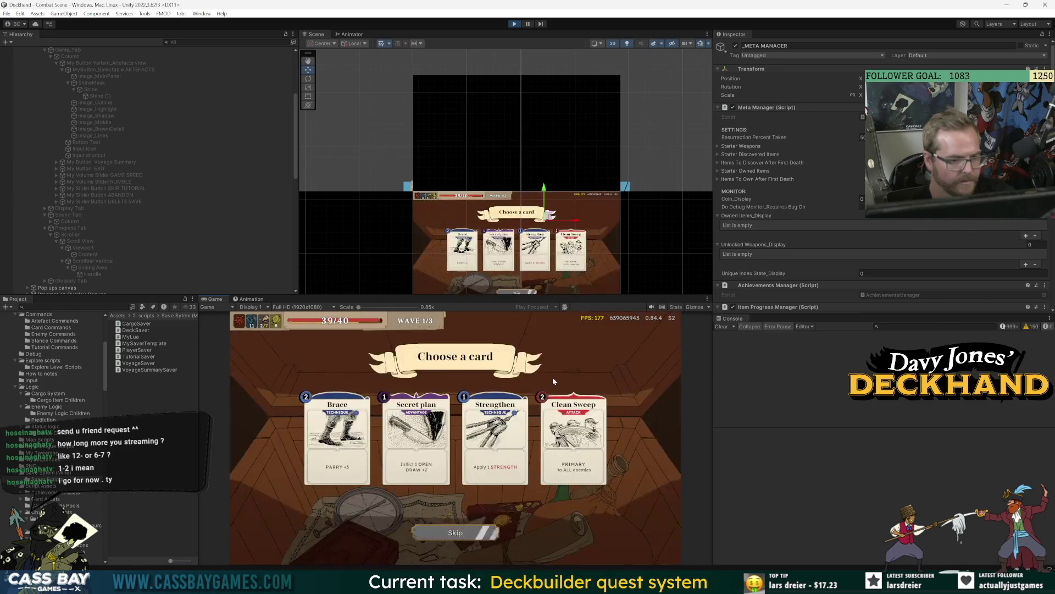
Review the artefact progress list in the in-game settings, then close it.
key(Escape)
click(540, 345)
scroll(476, 431, down, 3)
scroll(475, 427, up, 2)
key(Escape)
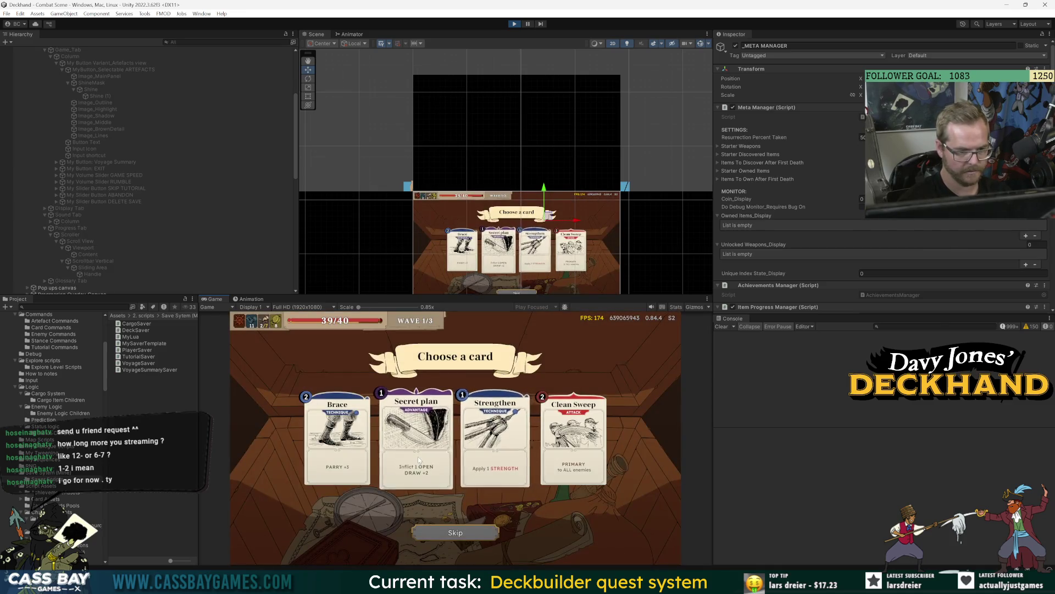
Take the Secret plan card and reopen the progress page in wave 2 of 3.
click(423, 440)
click(460, 533)
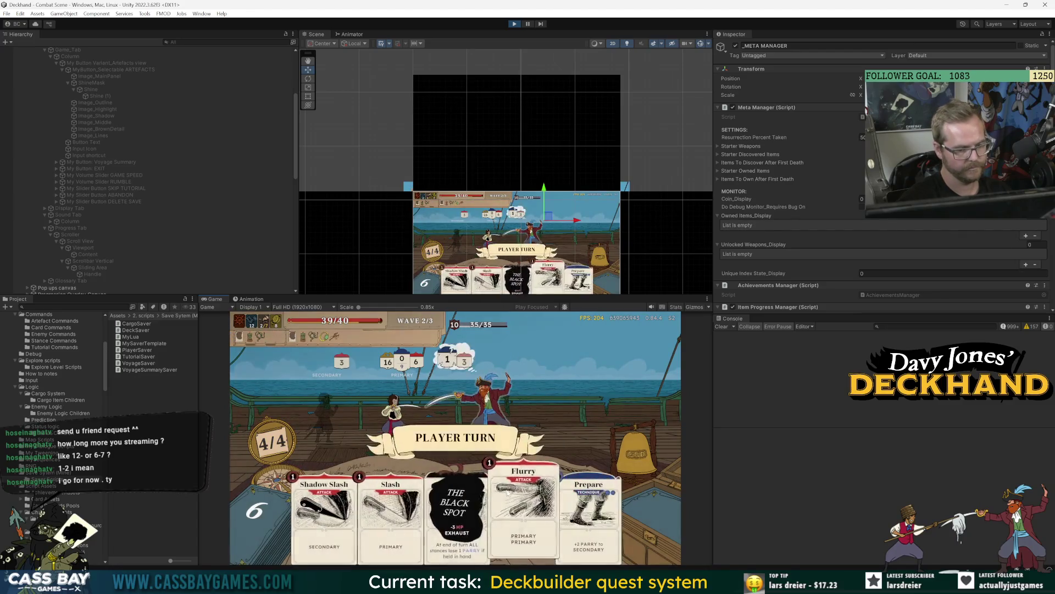
key(Escape)
key(Escape)
key(Escape)
click(532, 347)
Scroll the progress list to check Bad Knot and Green Candle, then stop Play mode.
scroll(582, 453, up, 1)
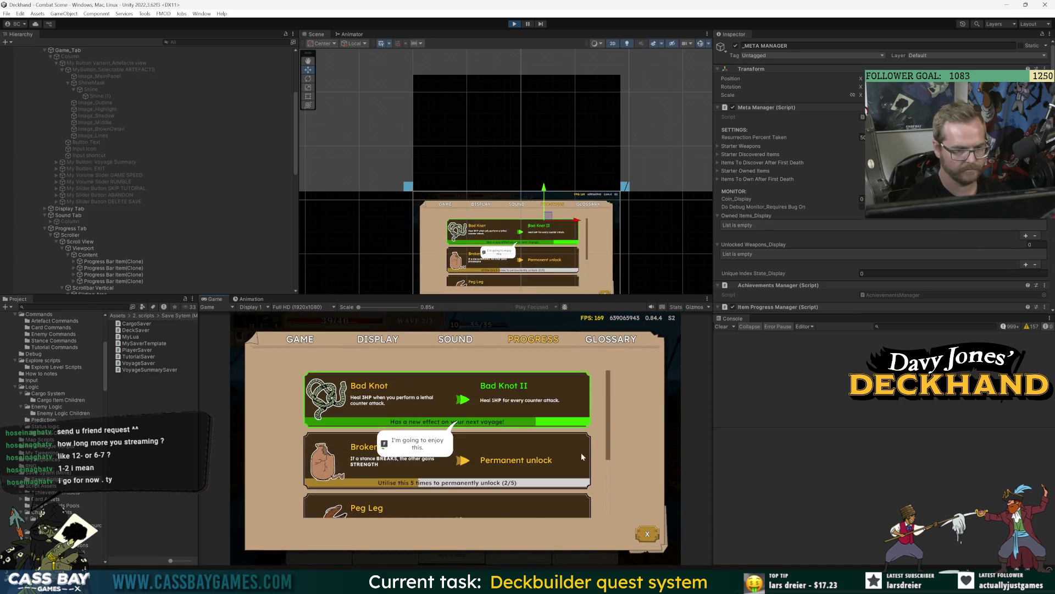
scroll(424, 492, down, 2)
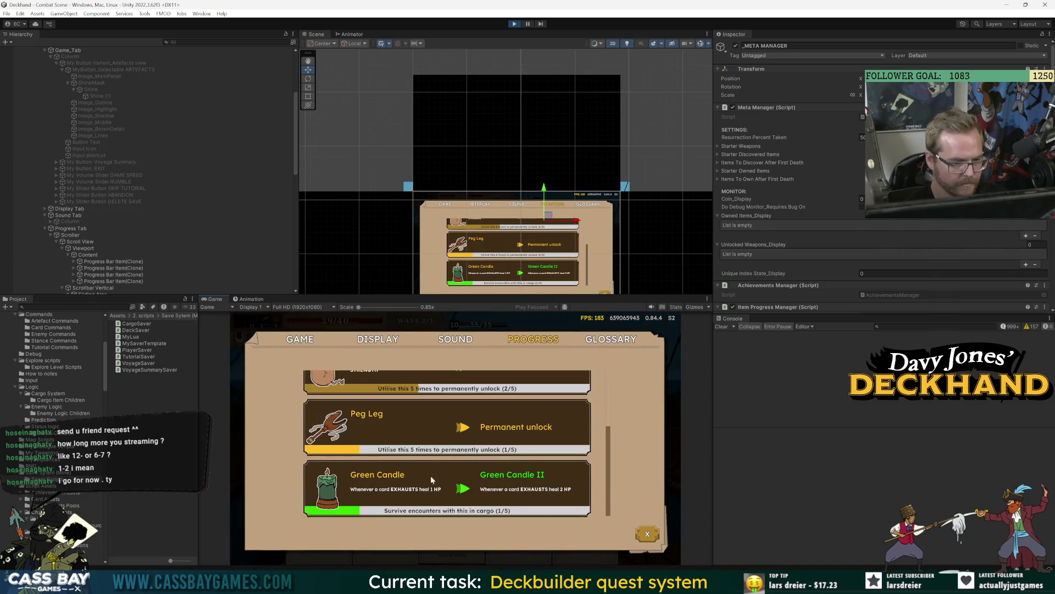
scroll(424, 476, up, 2)
scroll(404, 464, down, 2)
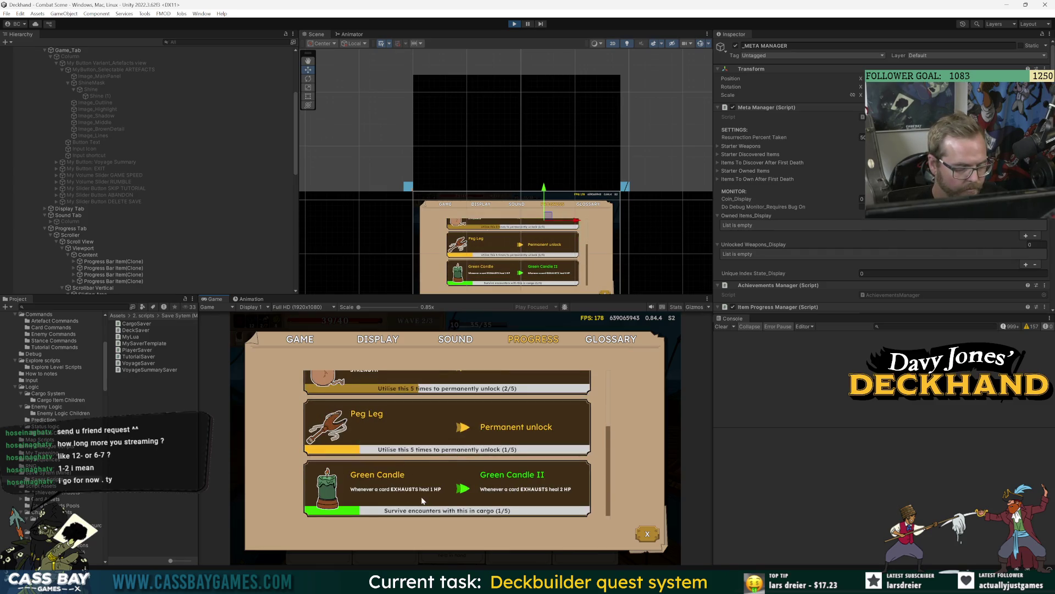
scroll(422, 500, up, 3)
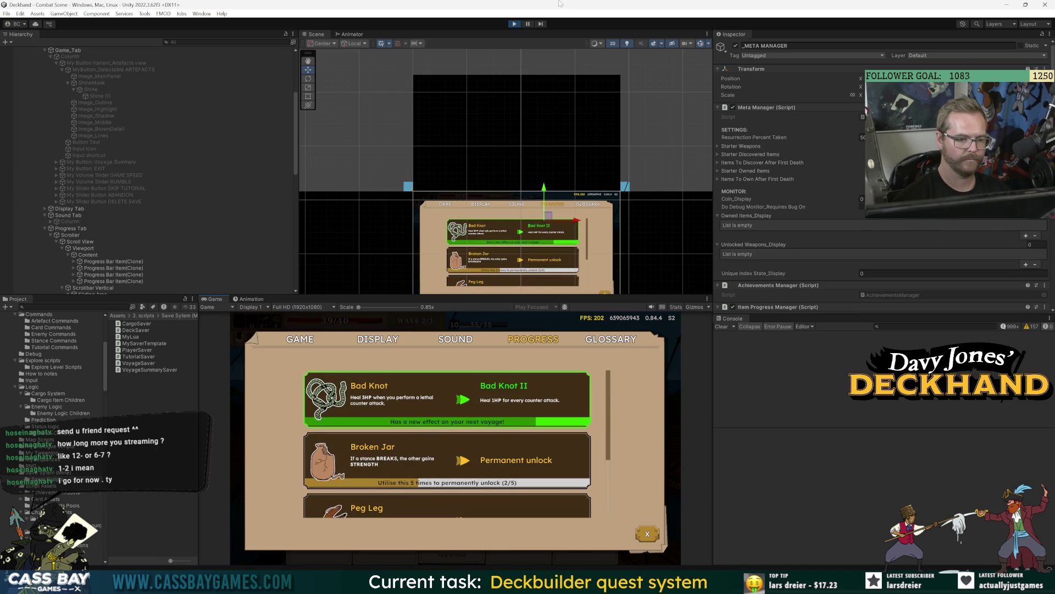
scroll(478, 380, down, 2)
scroll(502, 414, up, 3)
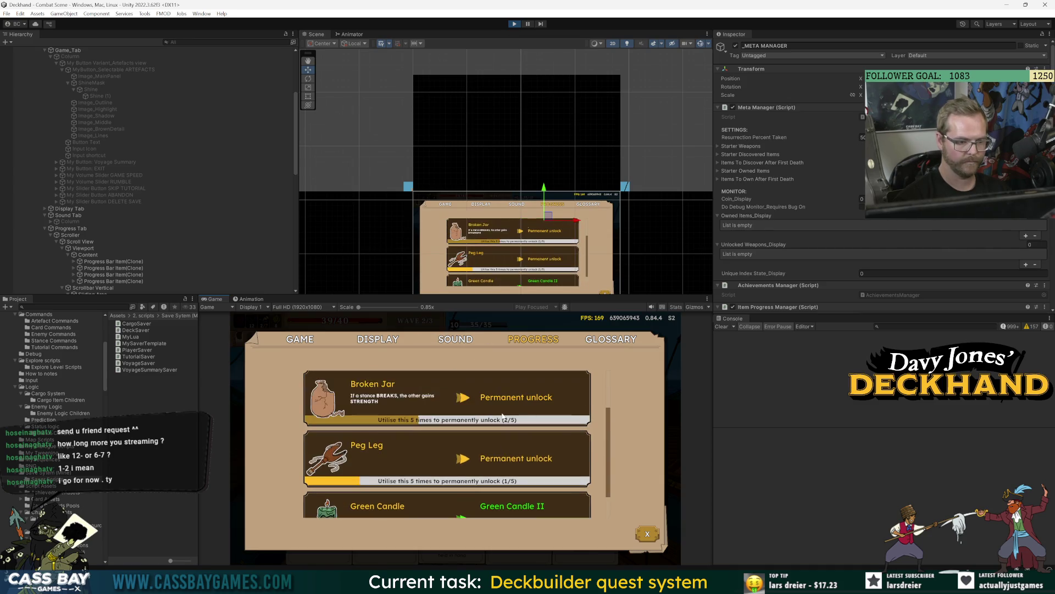
click(513, 24)
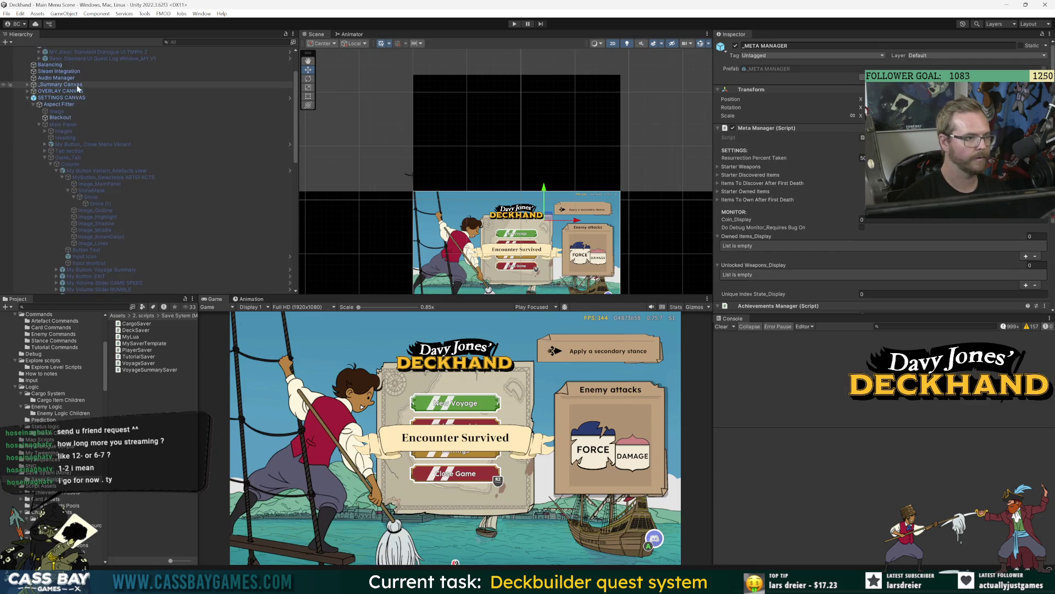
Briefly open the SETTINGS MENU CANVAS and _Combat Canvas prefabs, returning to the Main Menu Scene each time.
click(289, 98)
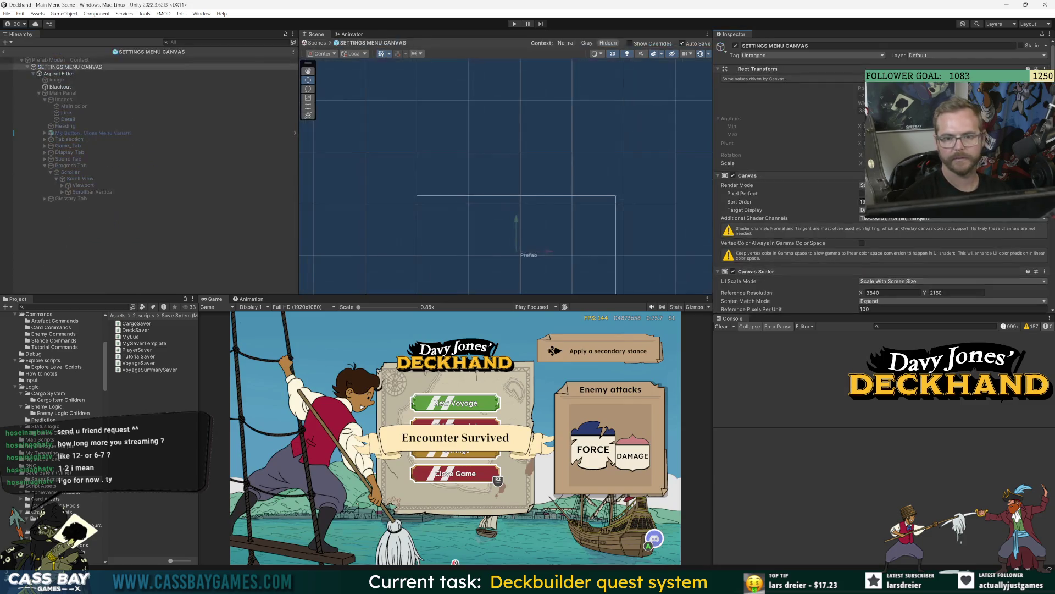
click(5, 52)
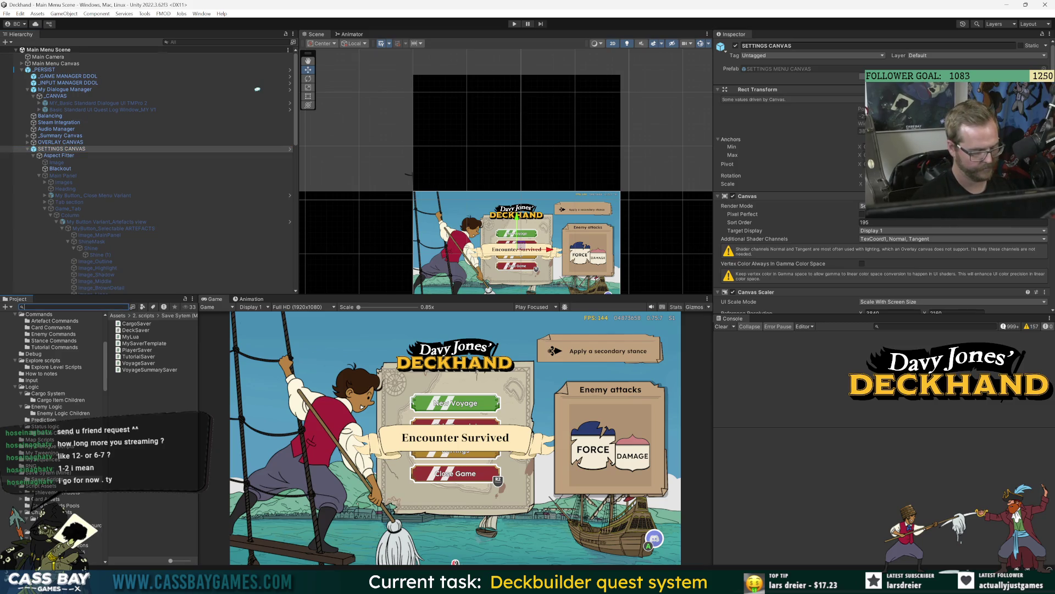
text(combat canv)
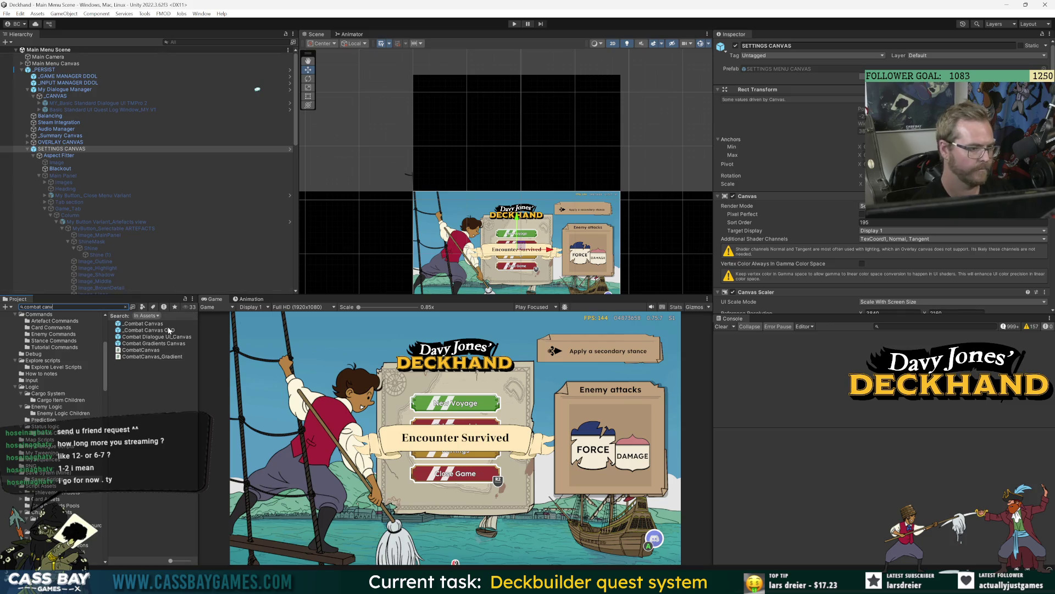
click(167, 326)
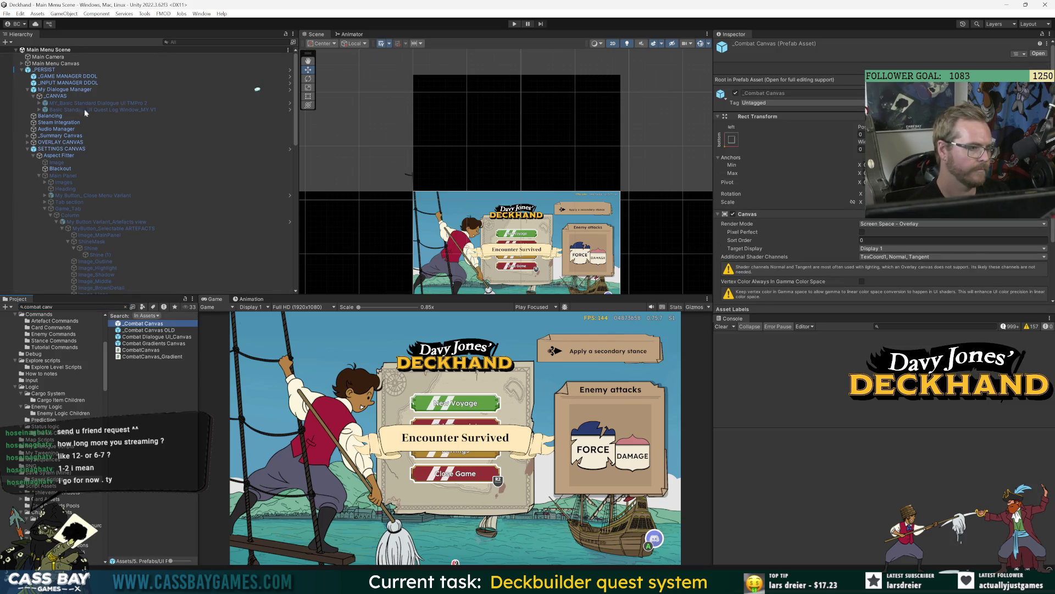
key(Return)
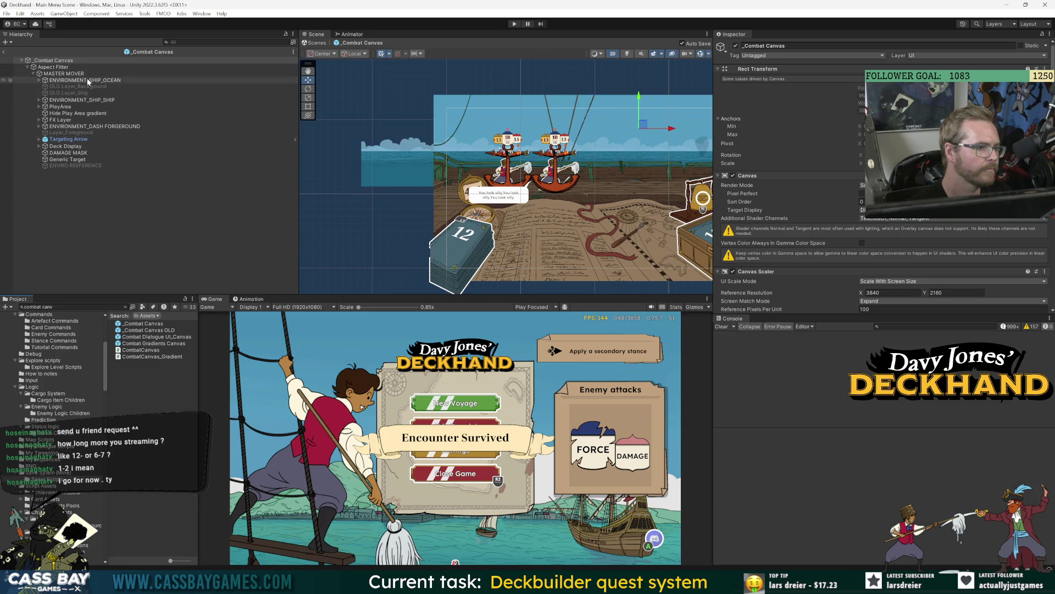
click(2, 52)
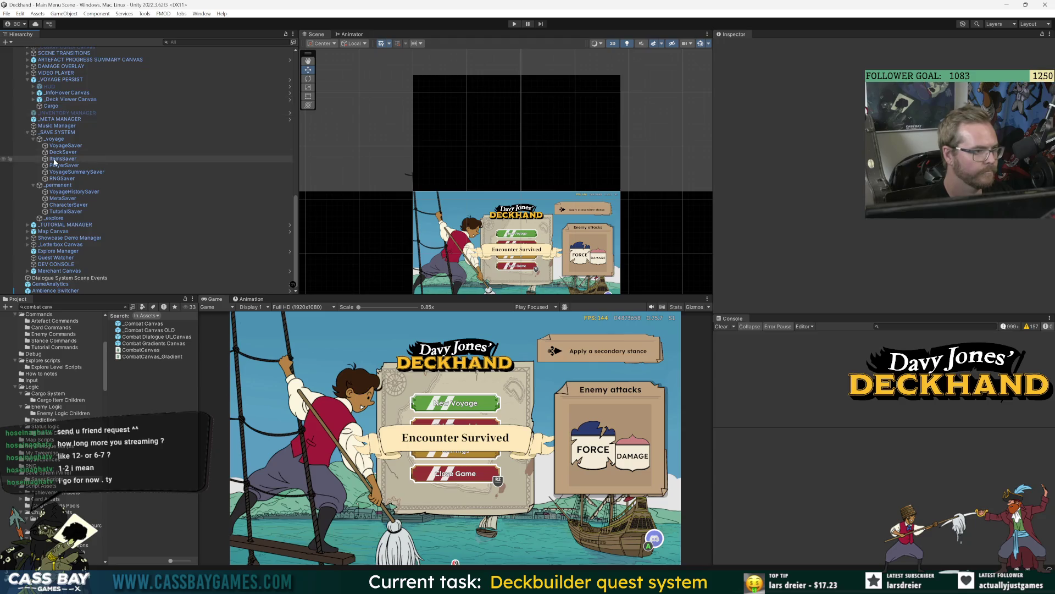
Inspect _PERSIST's children: _CANVAS, the dialogue UI, My Dialogue Manager and its Comic Panels component.
scroll(70, 214, up, 10)
scroll(68, 165, up, 5)
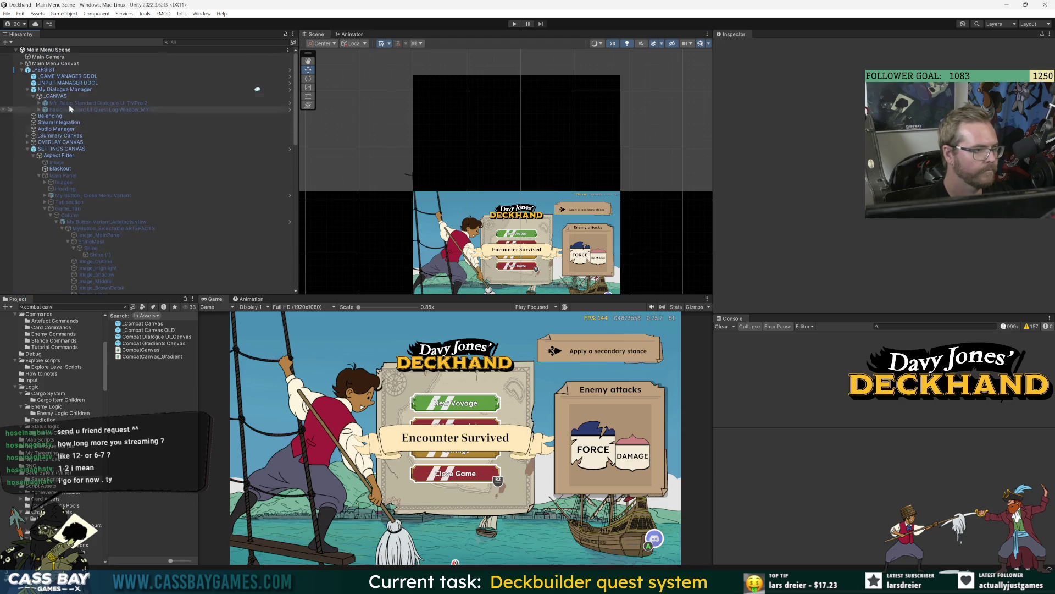
click(64, 96)
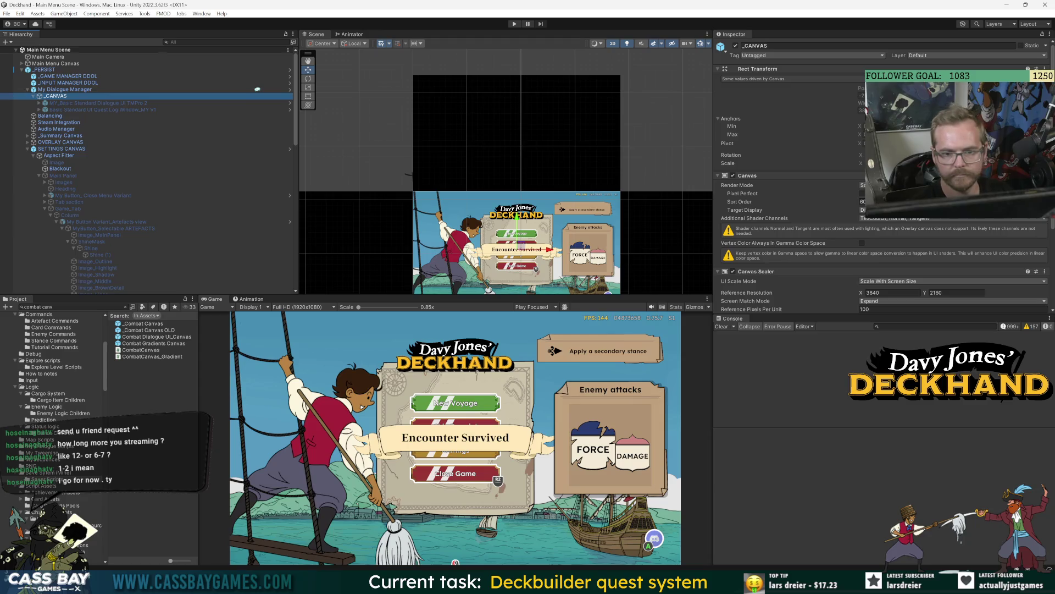
click(95, 102)
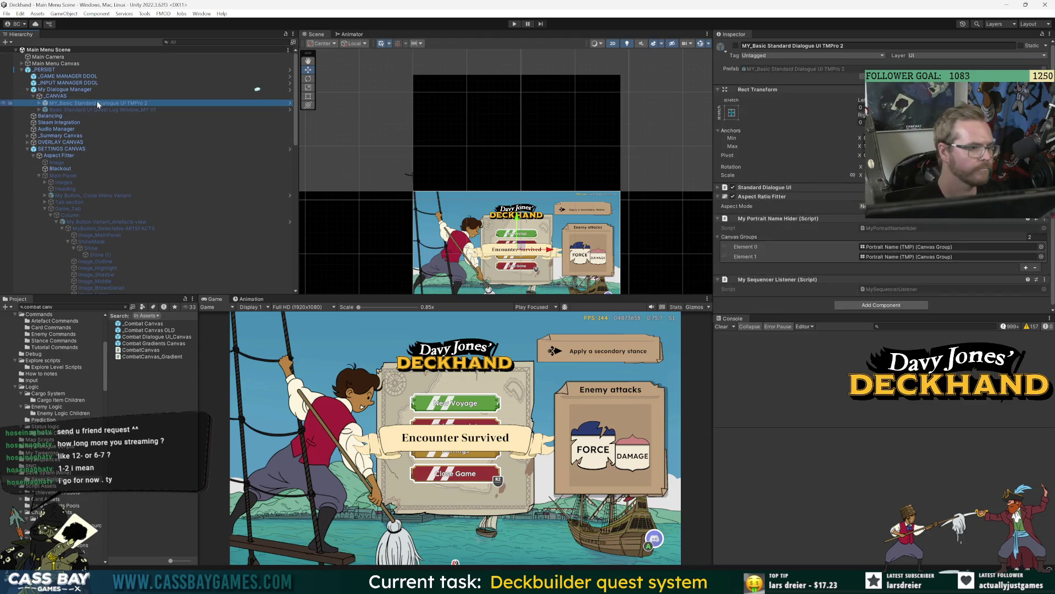
key(Up)
key(Up)
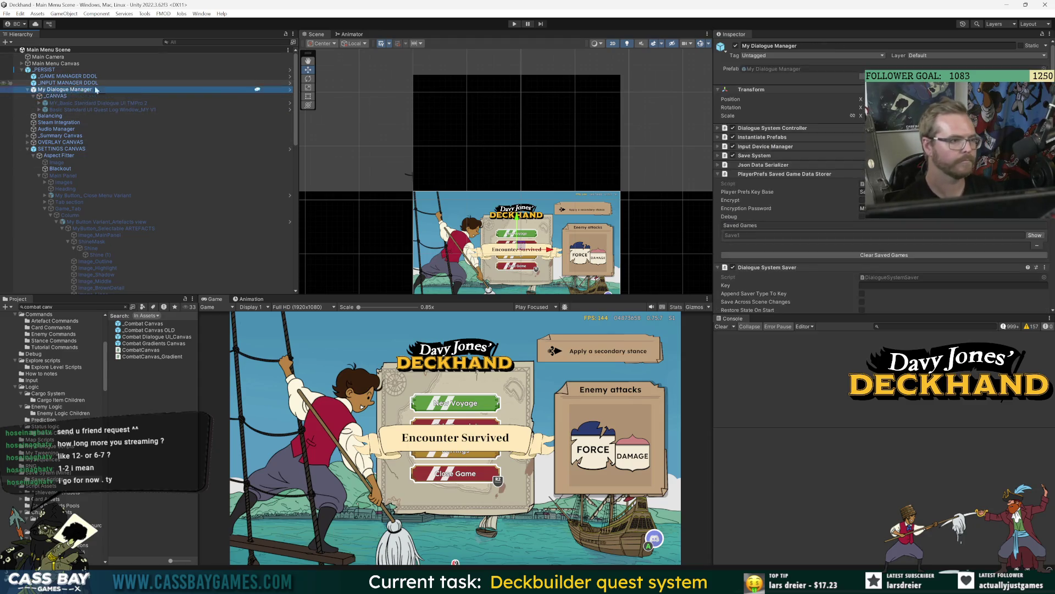
key(Down)
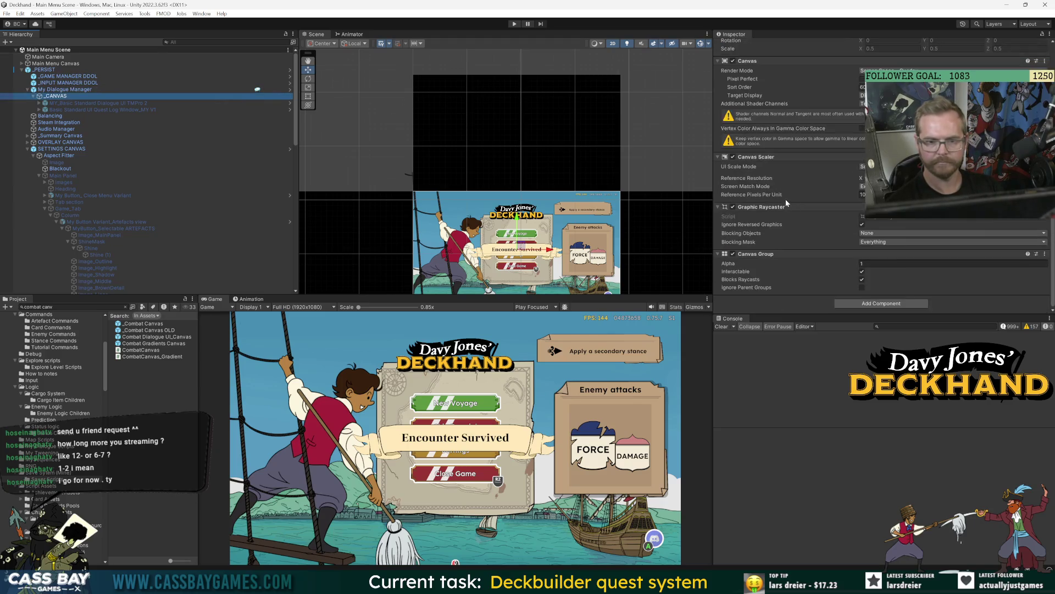
key(Up)
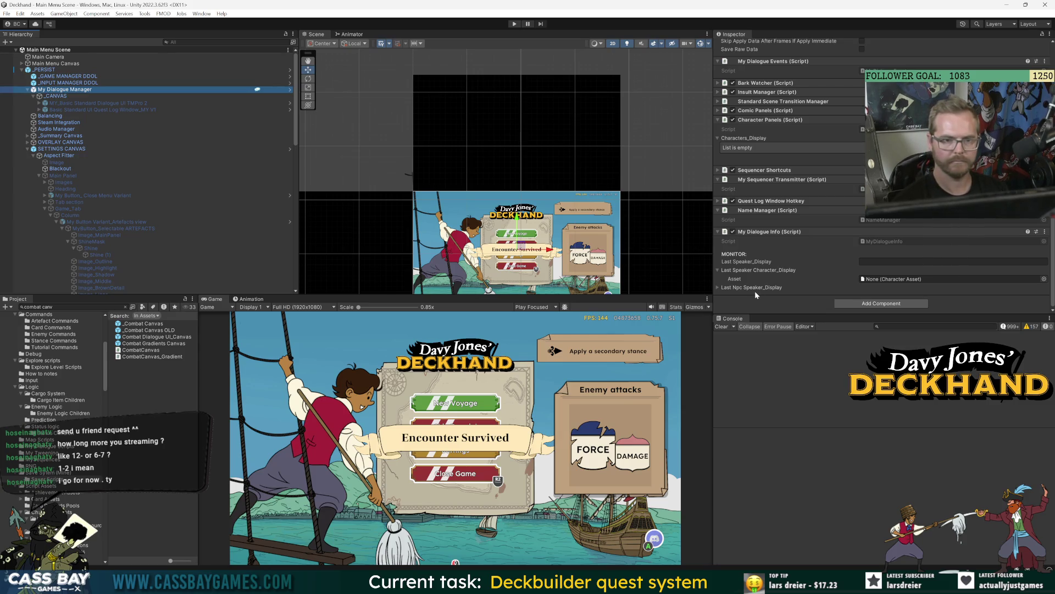
click(767, 110)
click(767, 110)
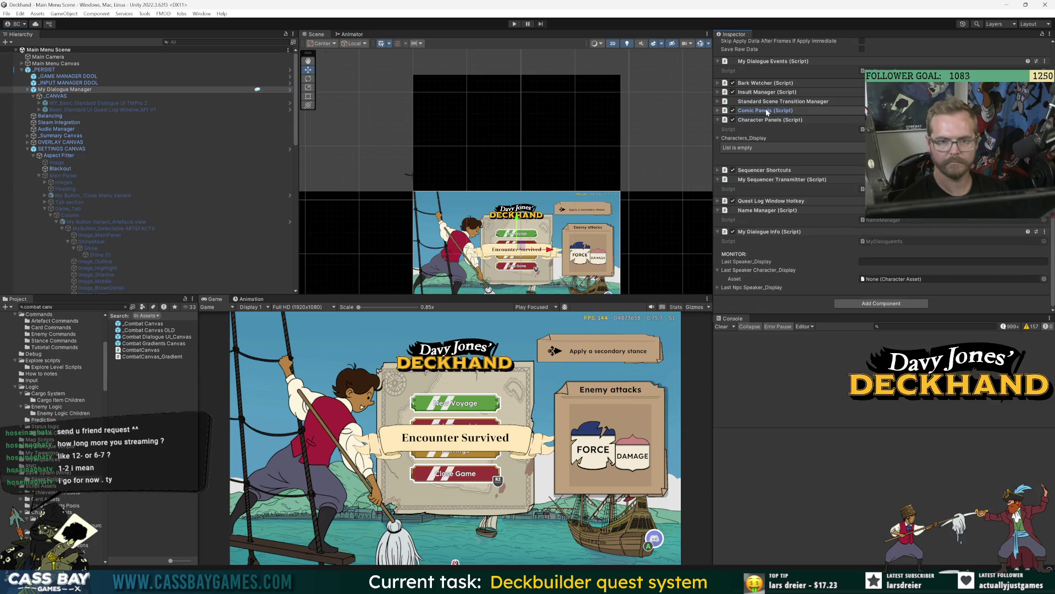
scroll(766, 116, up, 3)
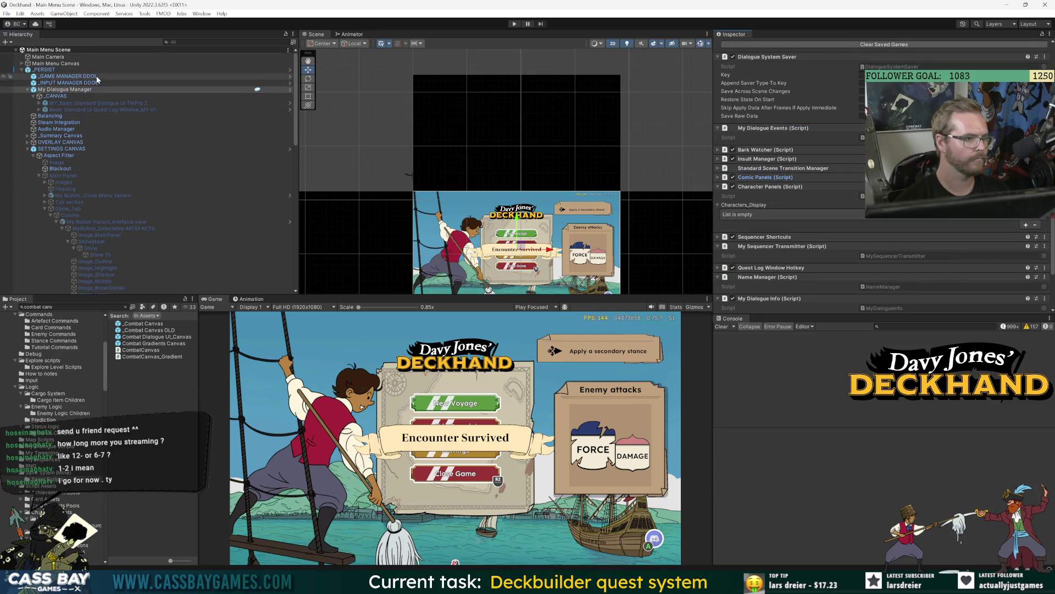
Check SETTINGS CANVAS and Progression Overlay Canvas, including inside the _PERSIST prefab, then start a new playtest.
click(61, 149)
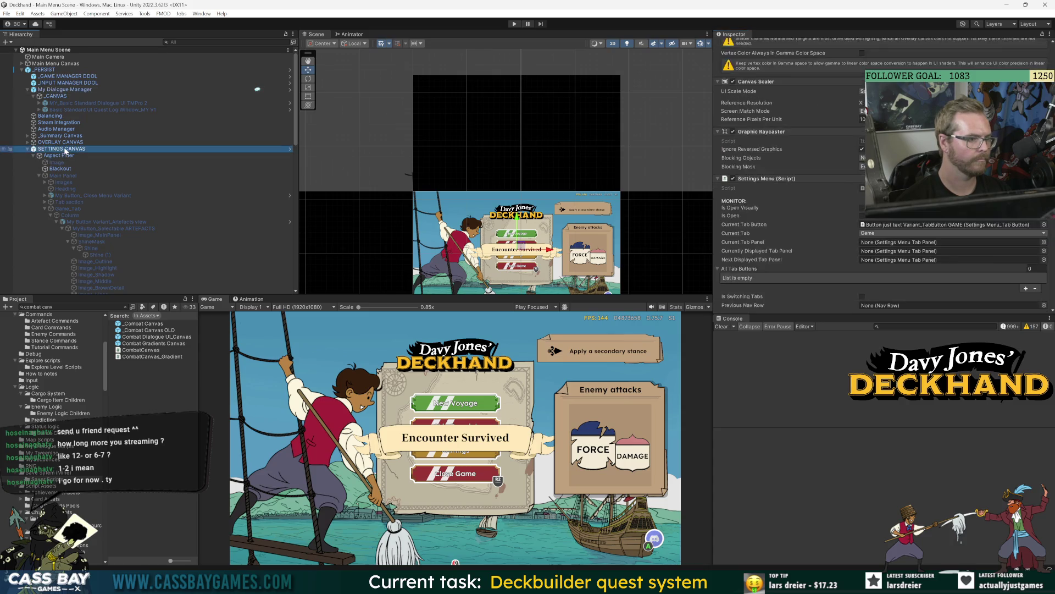
scroll(125, 278, down, 10)
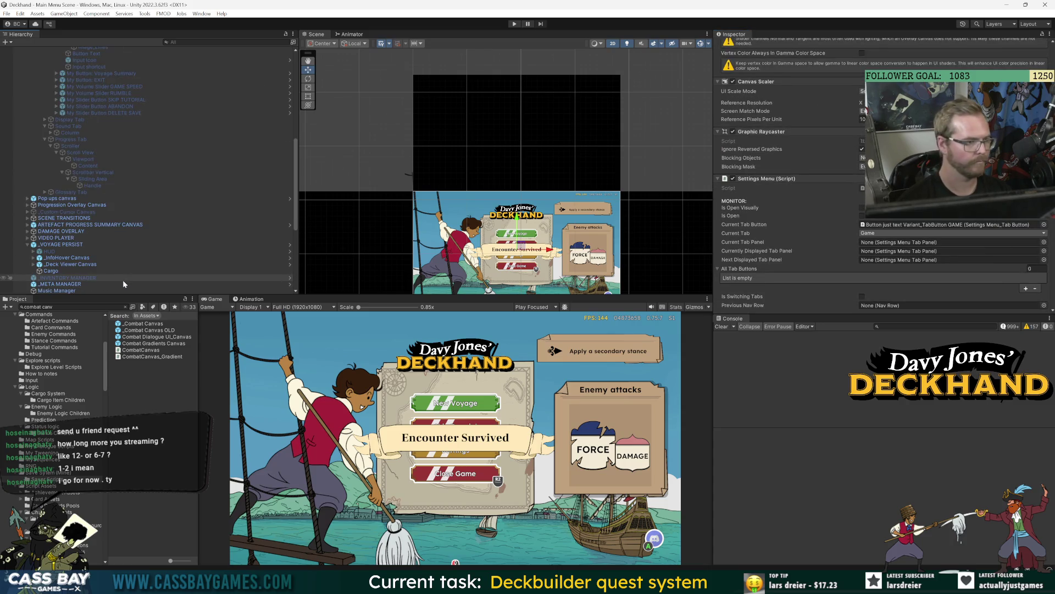
click(73, 205)
key(Left)
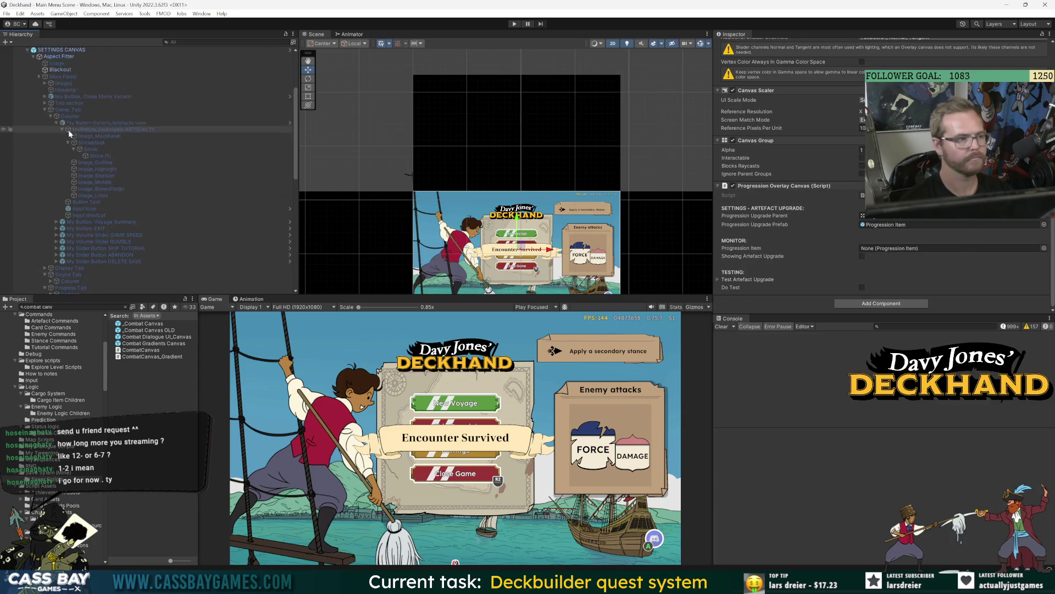
click(777, 78)
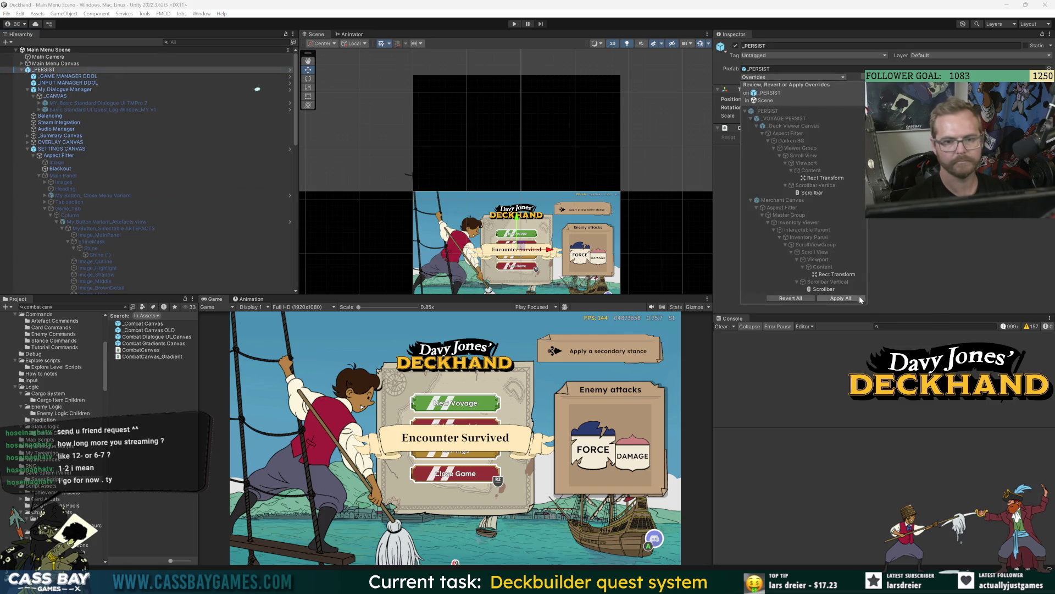
click(290, 70)
click(290, 70)
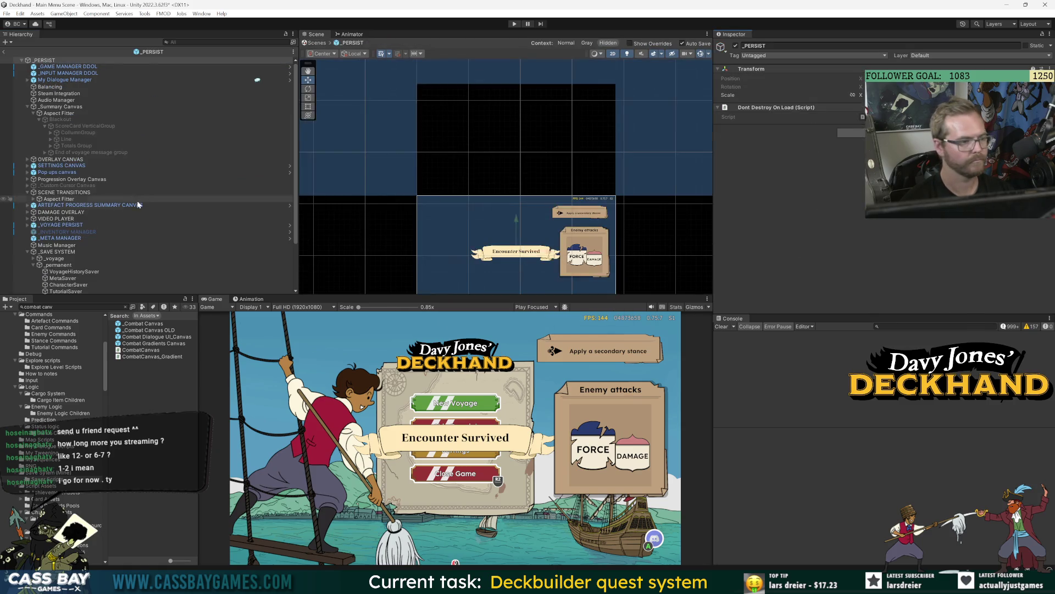
click(61, 180)
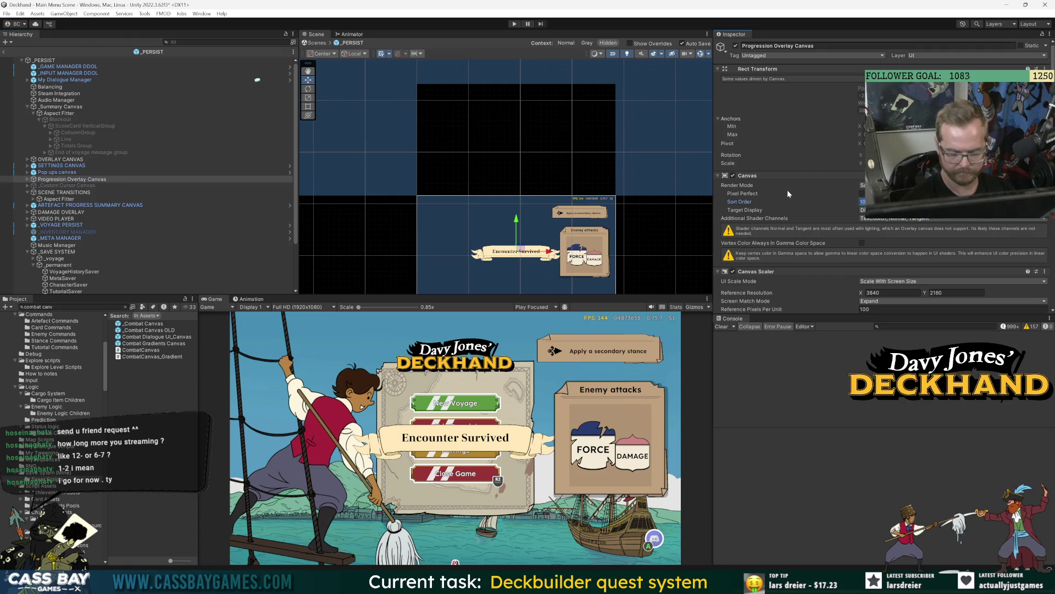
click(4, 52)
click(518, 25)
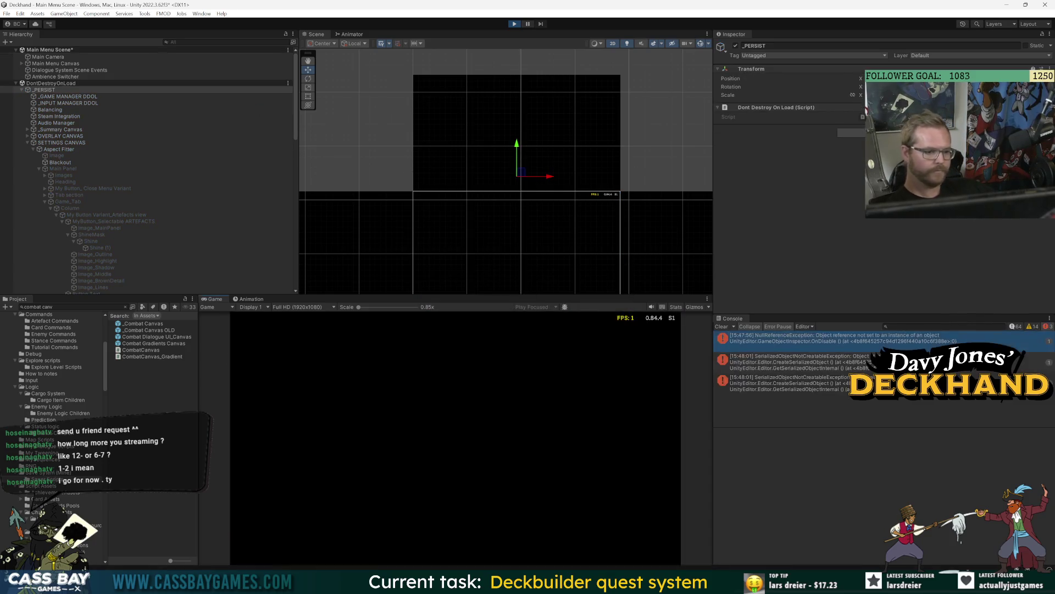
Play Vom Tag and Guard, end the turn, then play Shadow Slash on the enemy.
click(472, 420)
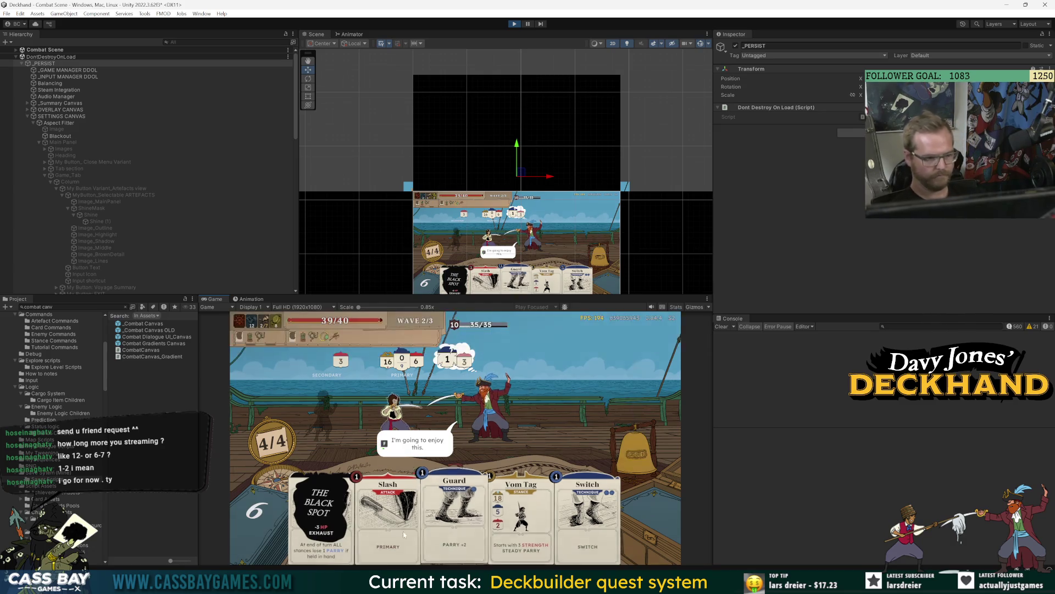
click(521, 516)
click(506, 521)
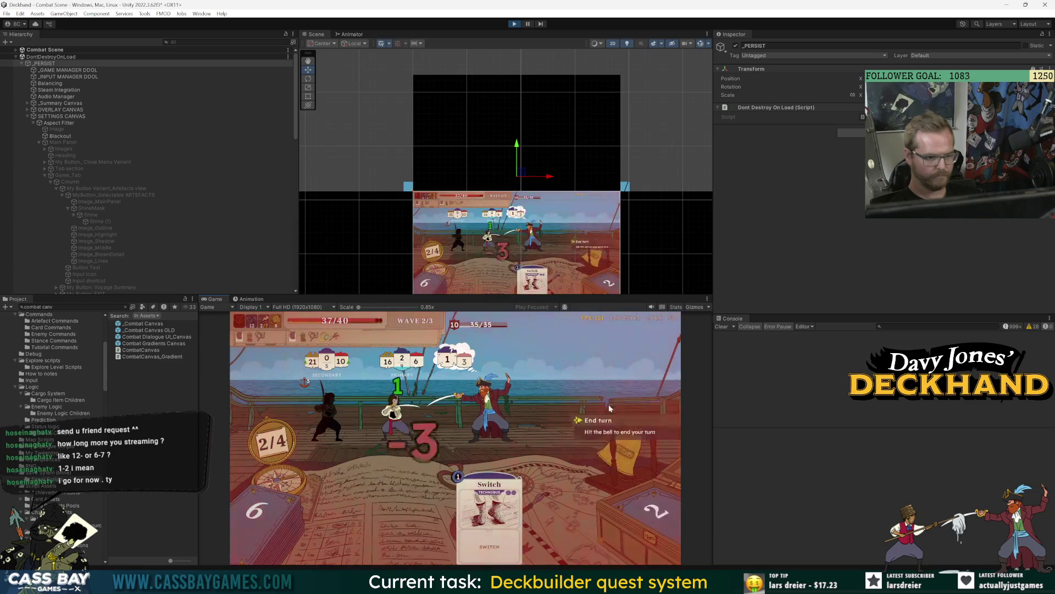
click(615, 414)
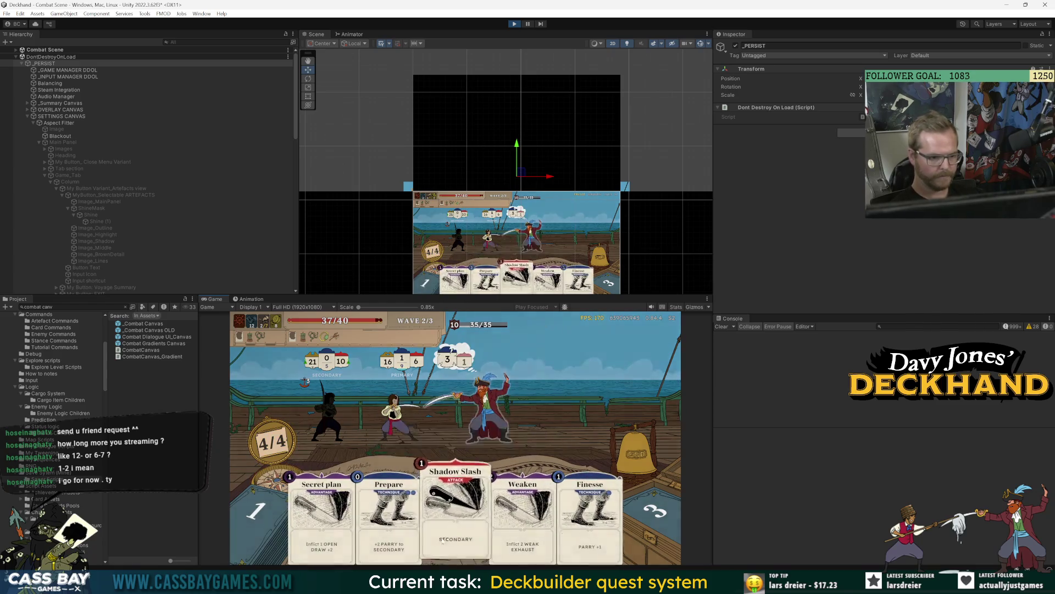
click(442, 541)
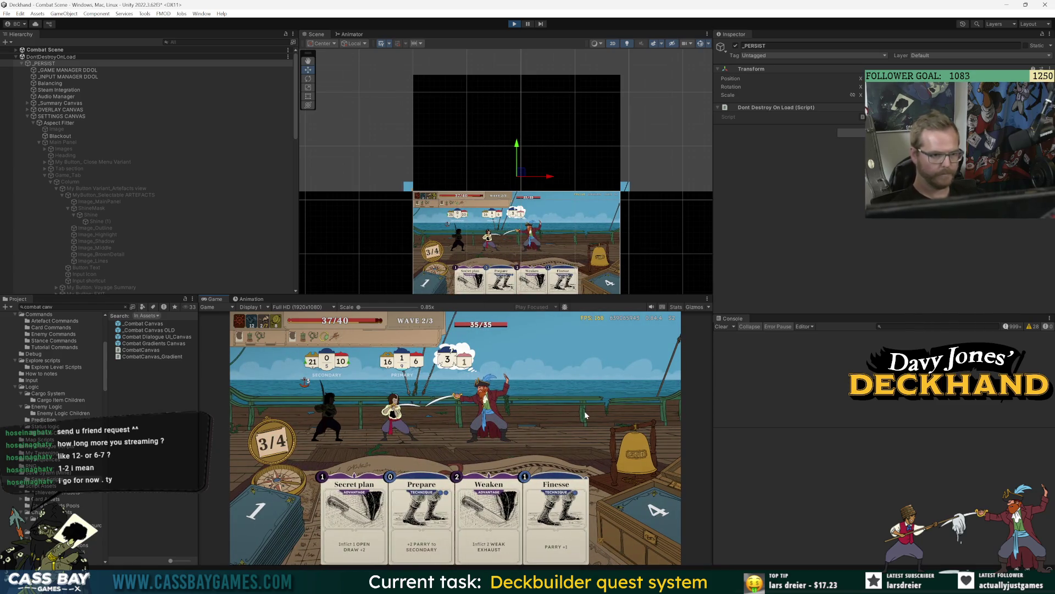
text(win all)
Win the combat with the debug command, loot the Peg Leg artefact, and view the Progress page.
key(Return)
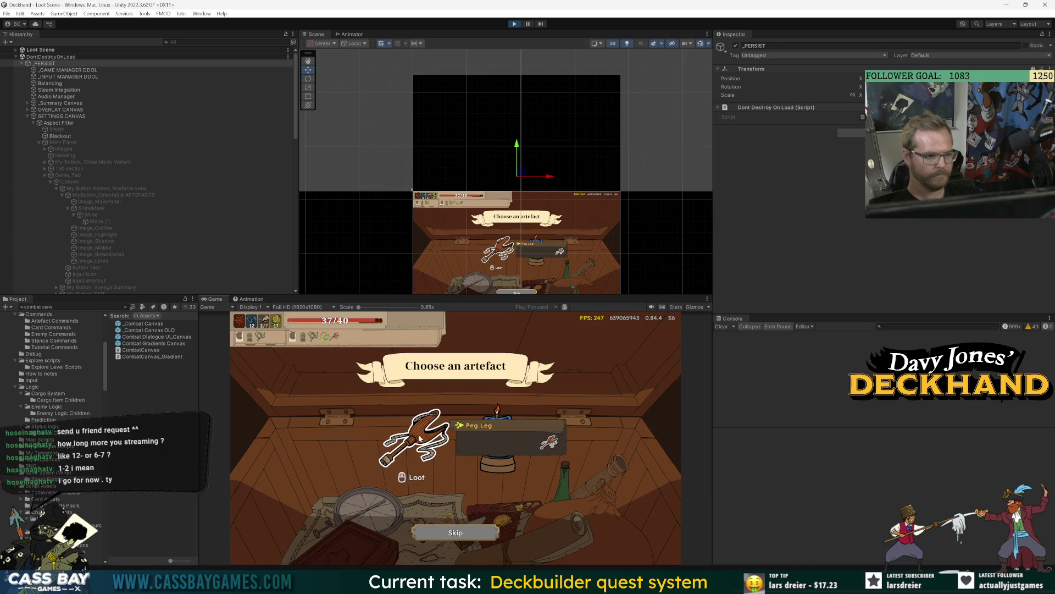
click(512, 426)
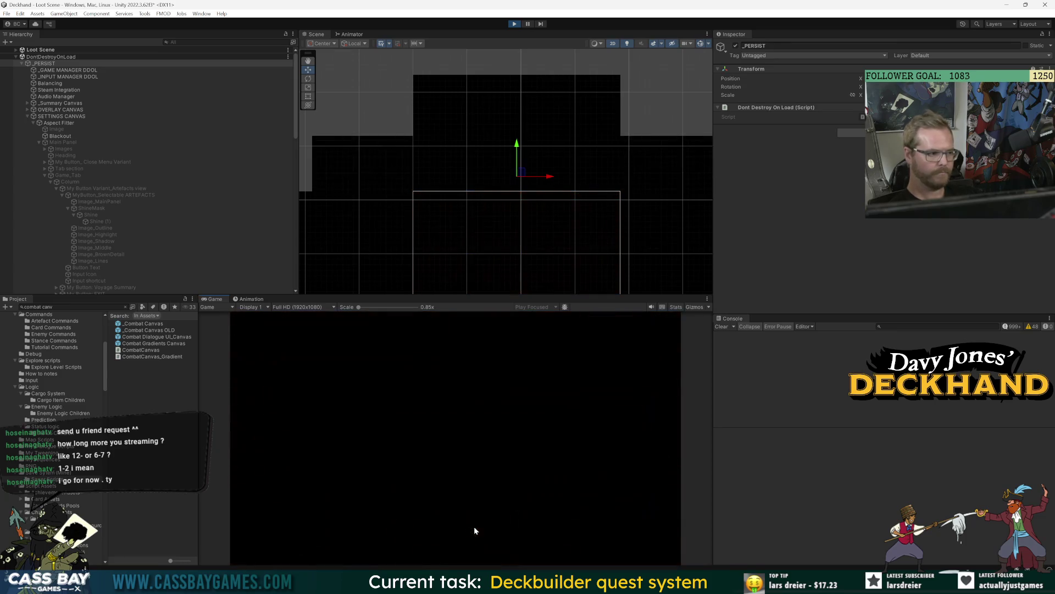
click(474, 526)
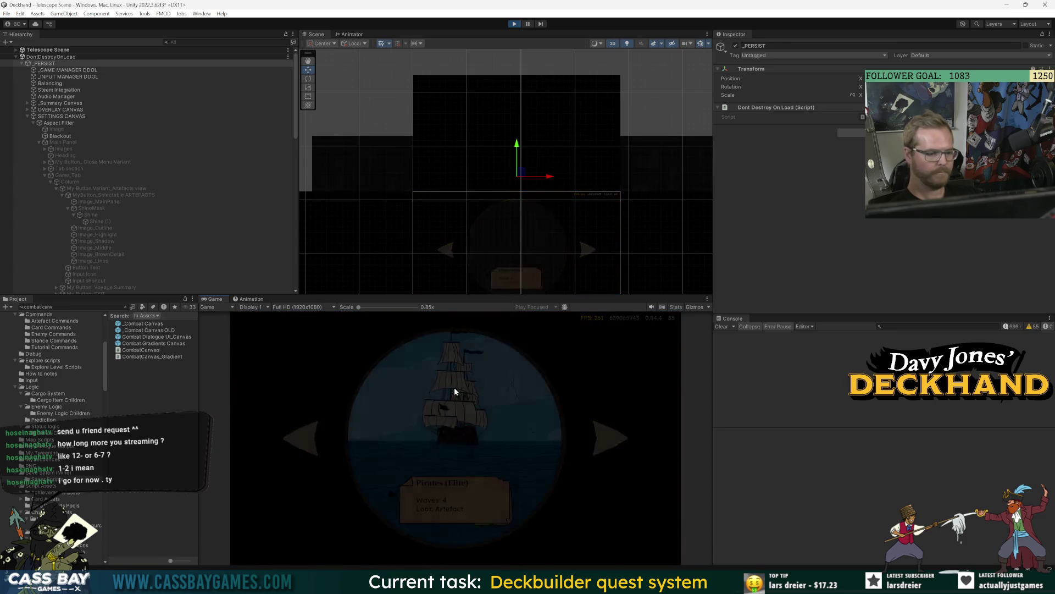
key(Escape)
click(523, 345)
scroll(482, 439, down, 2)
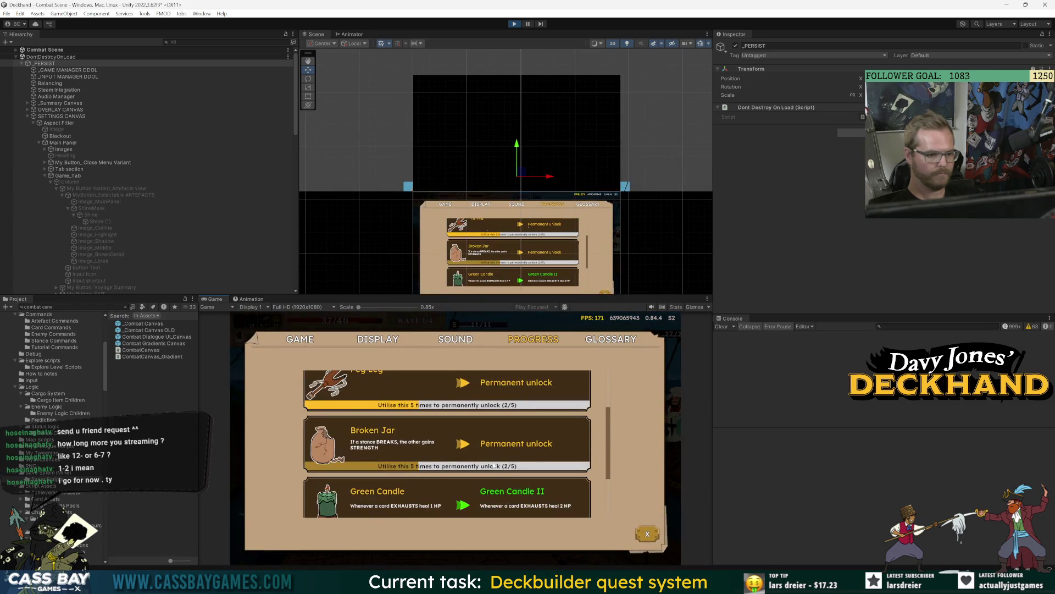
scroll(500, 474, down, 1)
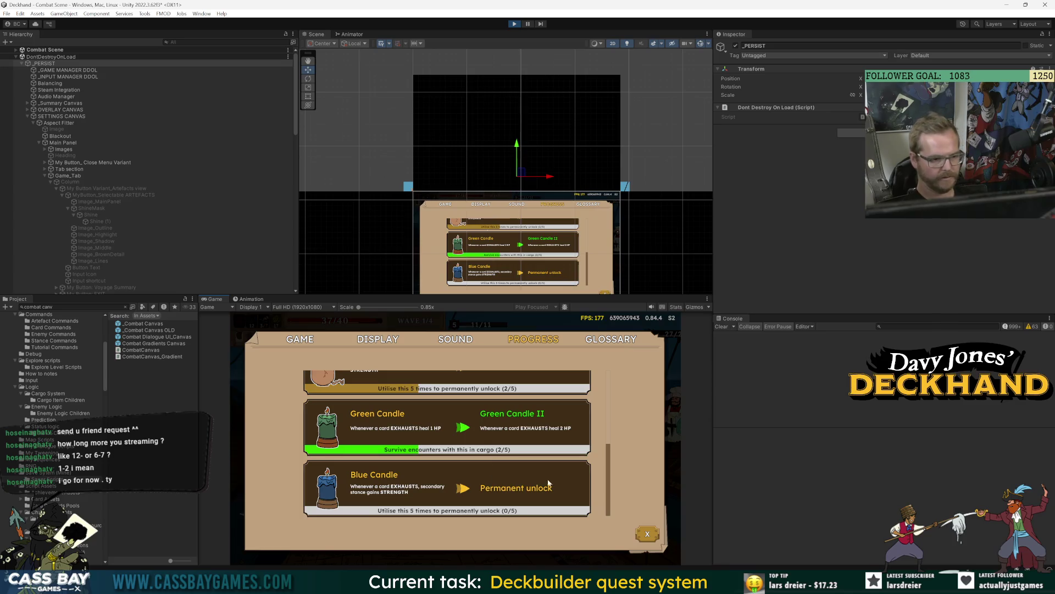
scroll(544, 488, up, 5)
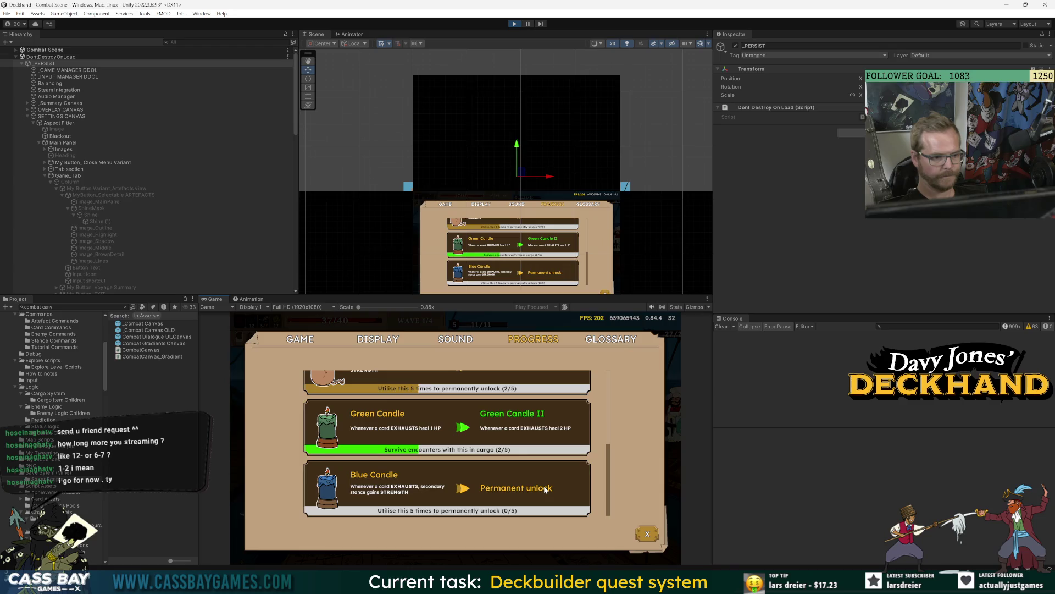
scroll(545, 489, up, 2)
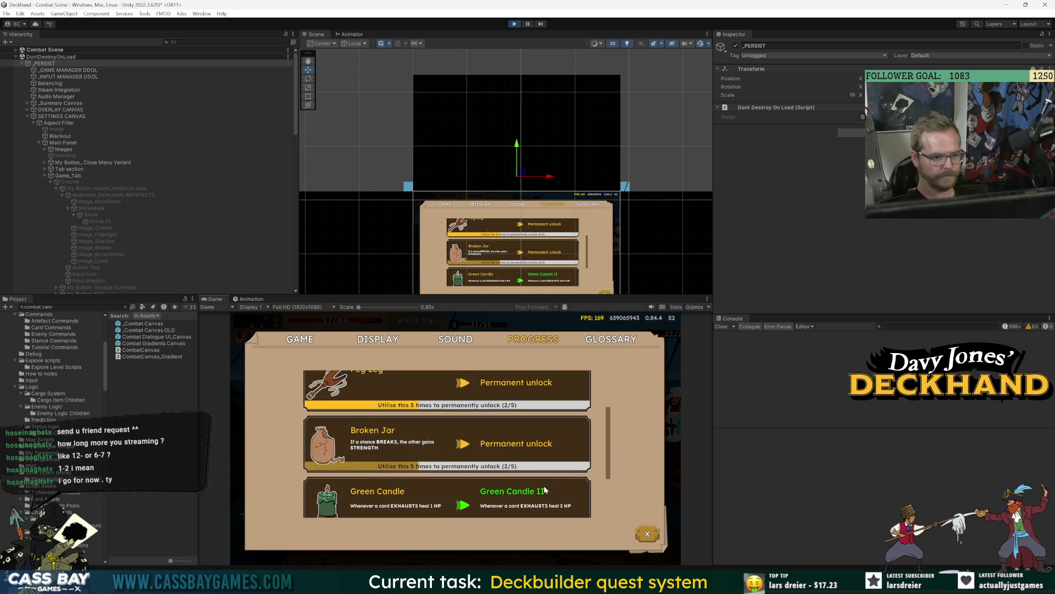
scroll(546, 488, down, 1)
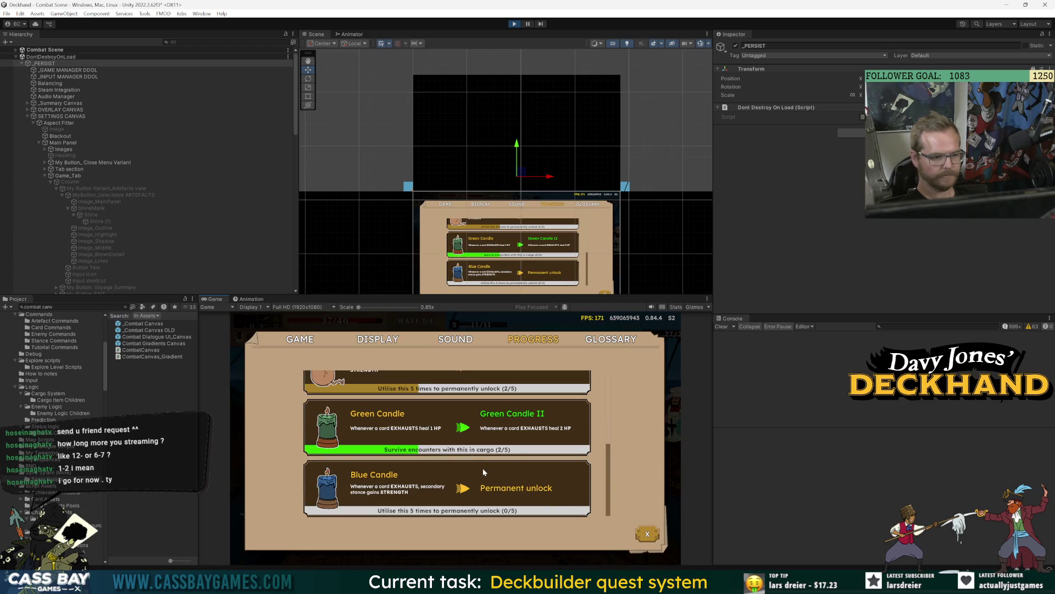
key(alt+Tab)
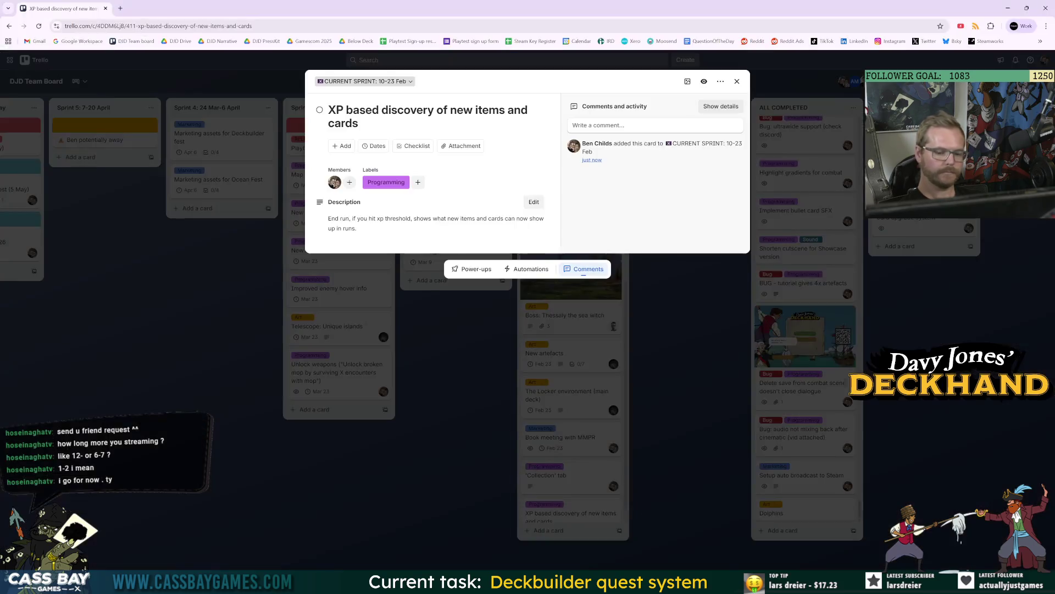
Add an 'XP increases by' bulleted list with Unlocking items (10 points) and Upgrading items (20 points).
click(367, 222)
key(Return)
key(Return)
text(XP increases by:)
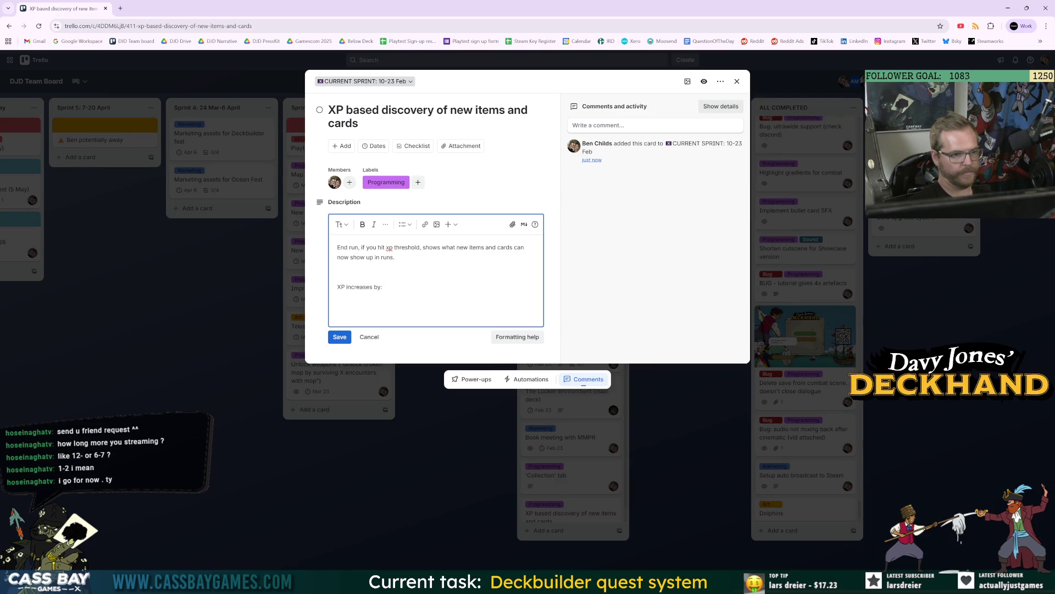
click(405, 224)
click(416, 246)
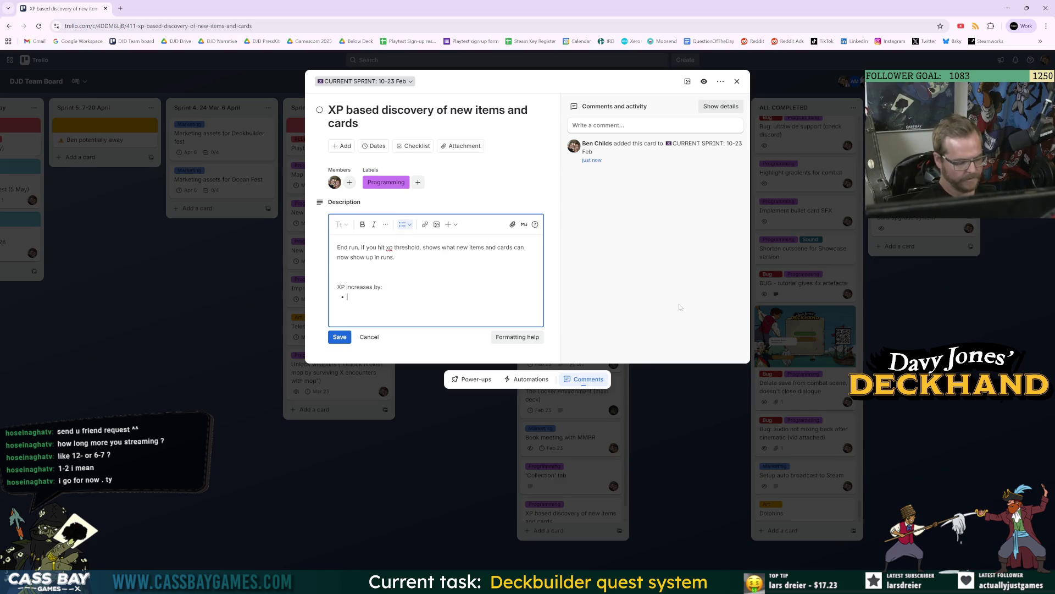
text(Unlocking )
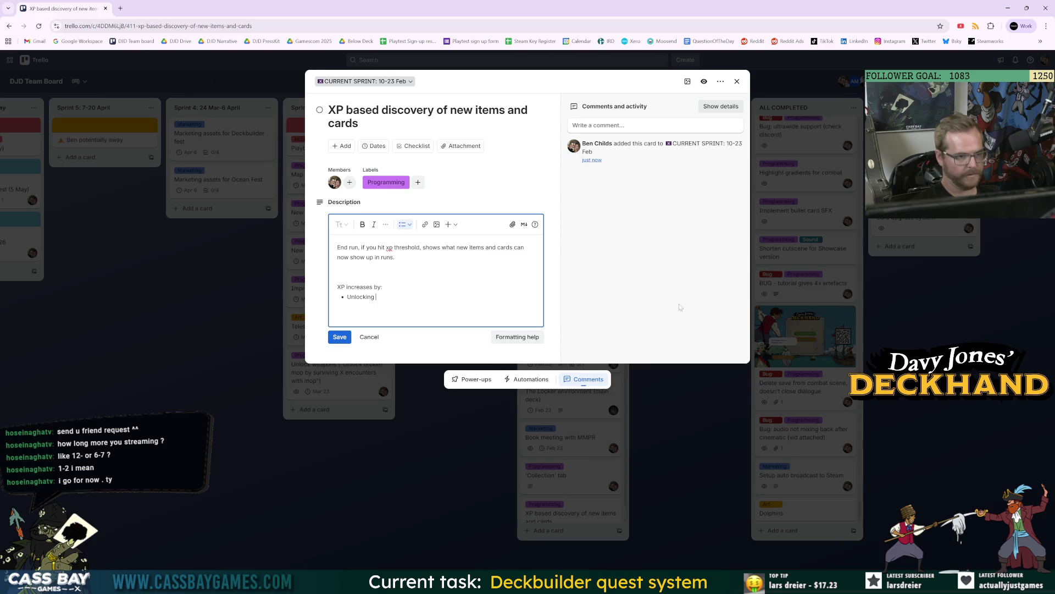
text(items (10 points)
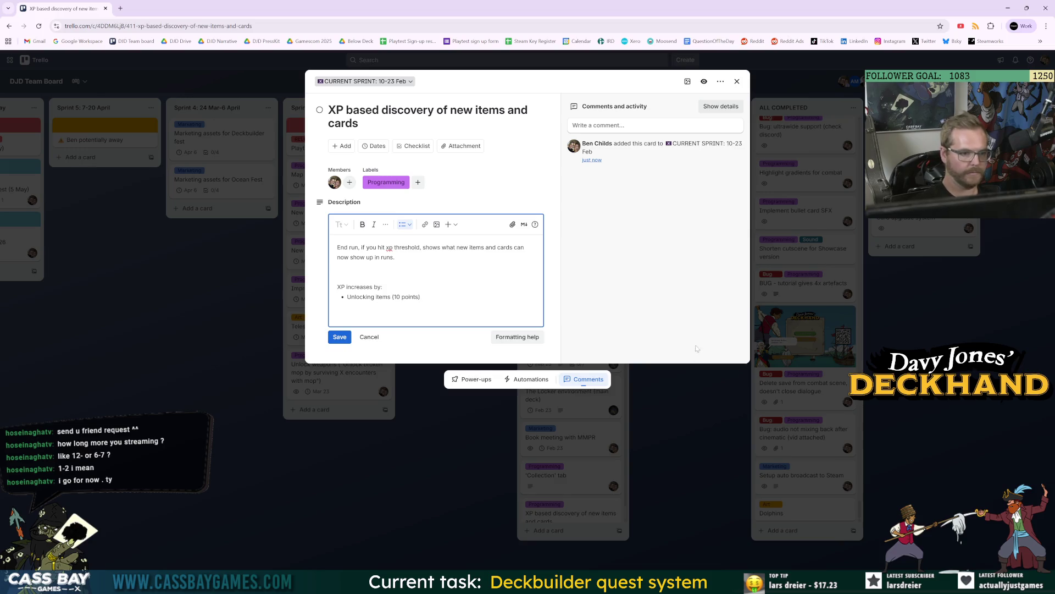
key(Return)
text(Upgrad)
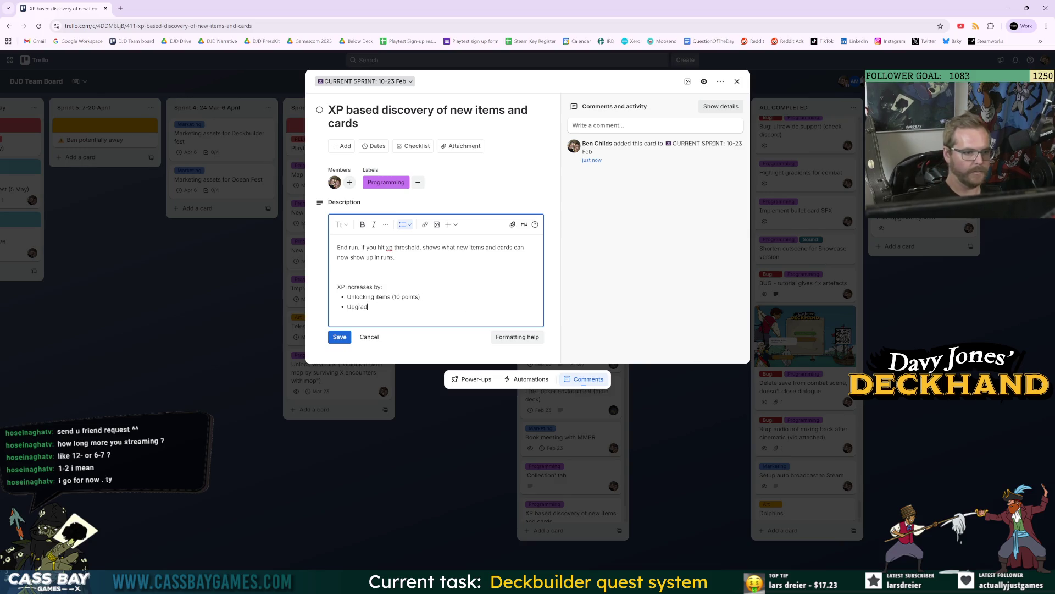
text(ing items (10 point)
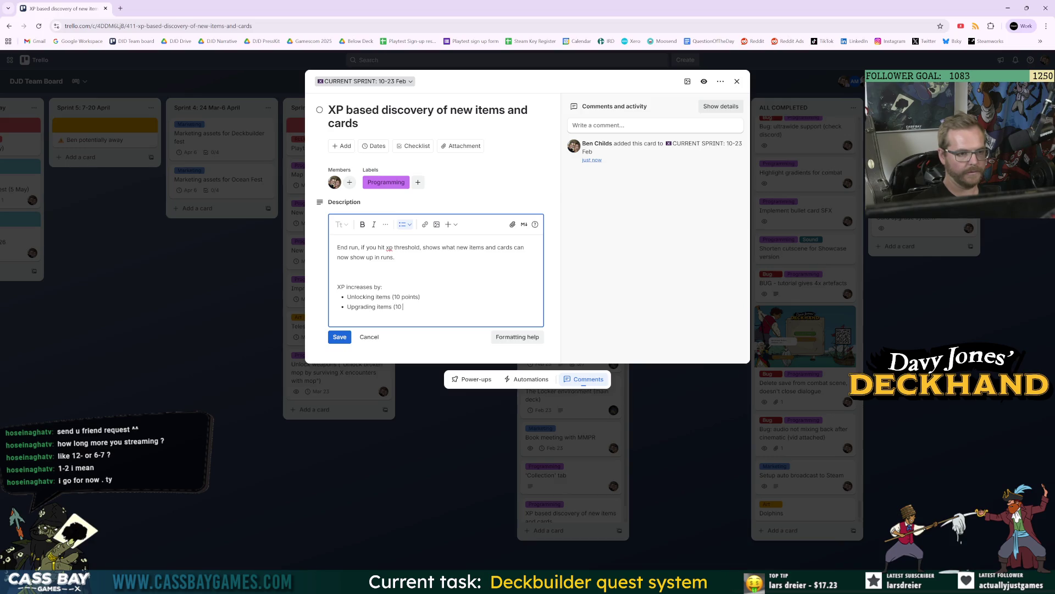
key(BackSpace)
key(BackSpace)
key(BackSpace)
text(20 points)
Insert Beating wave (1 point) and Beating encounter (5 points) bullets at the top, then save the description.
click(348, 297)
key(Return)
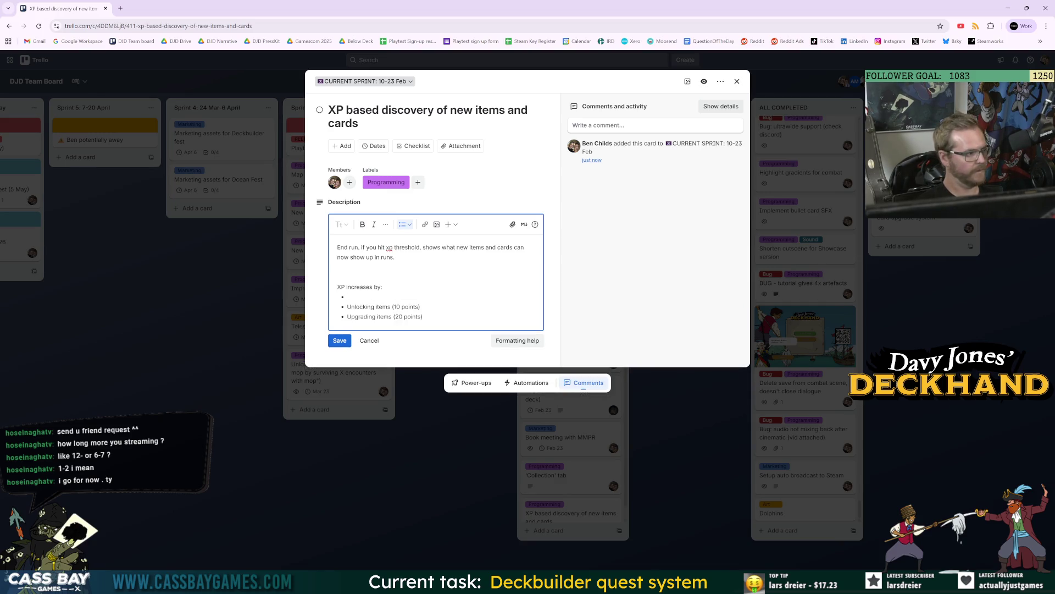
text(Beating wave ()
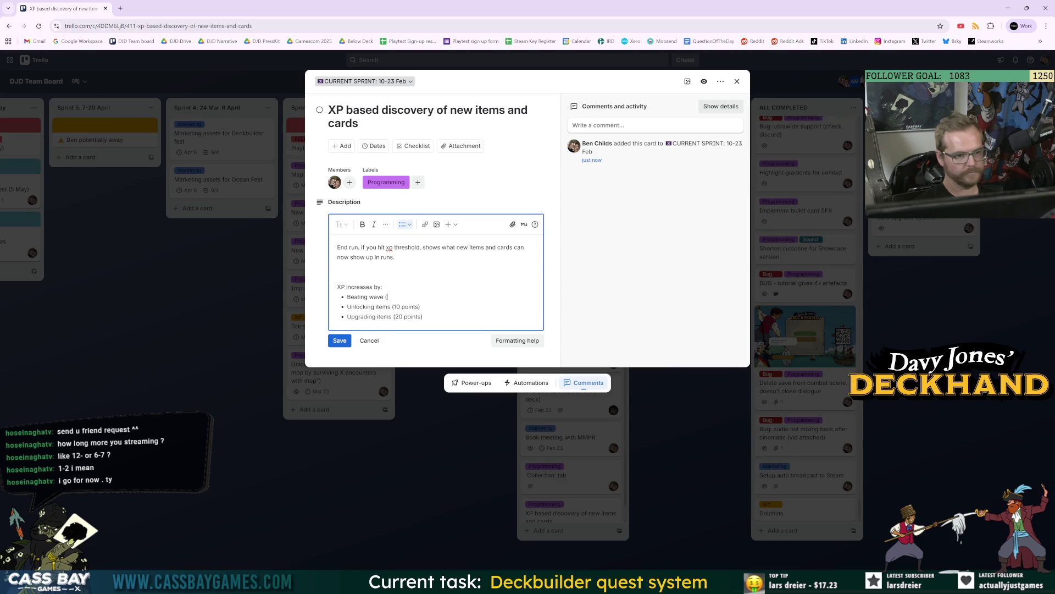
text(1 point))
key(Return)
text(Beating)
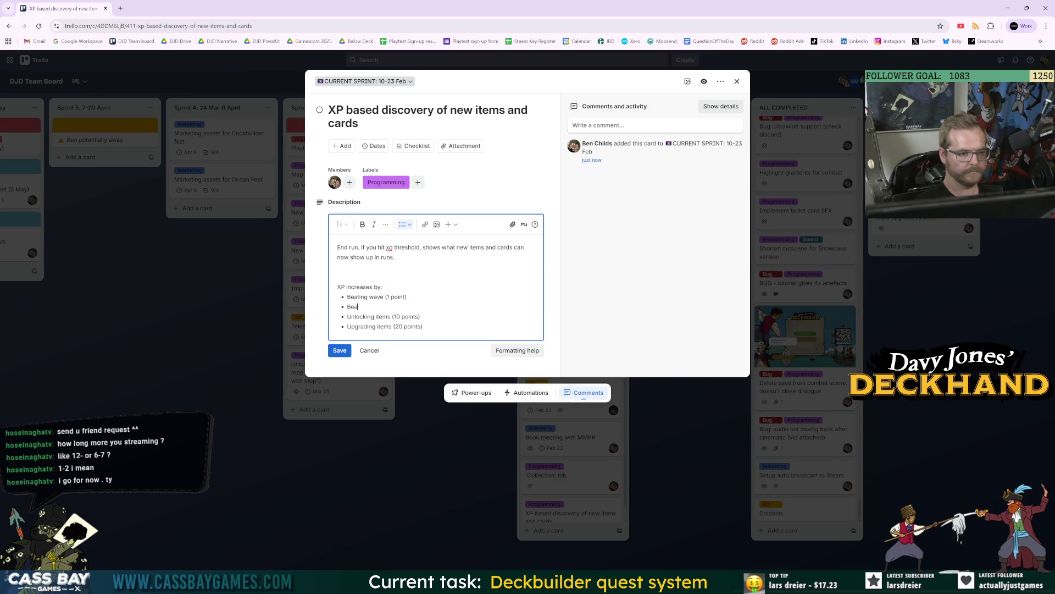
text( encounter ()
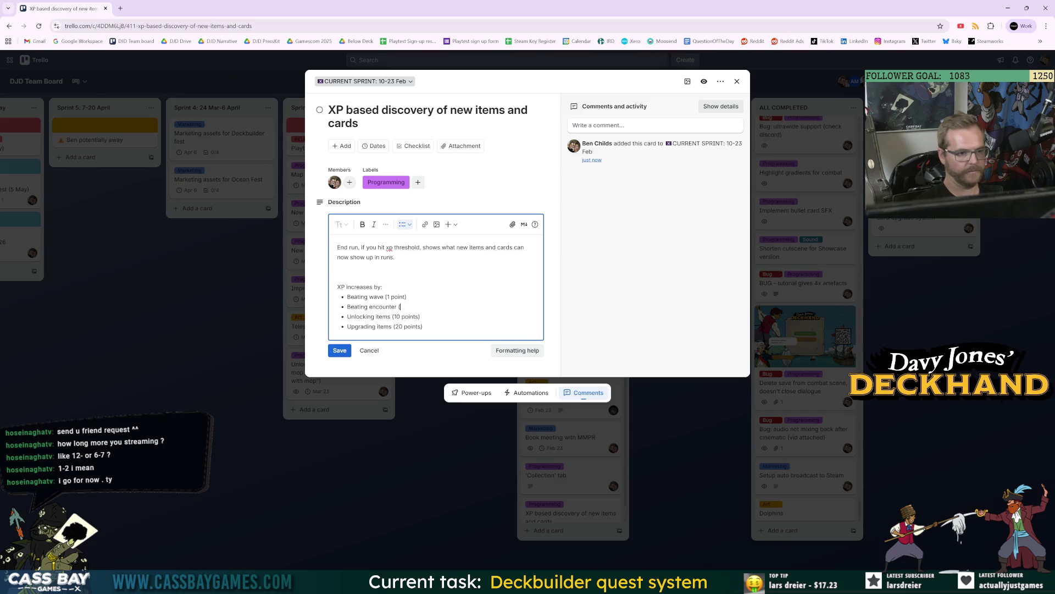
text(5 points))
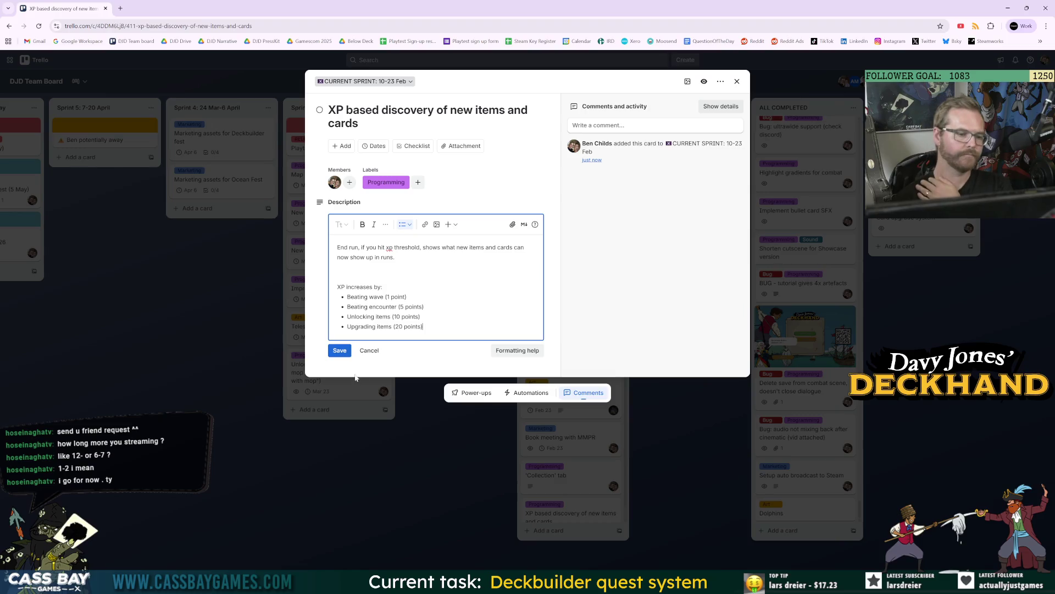
click(339, 350)
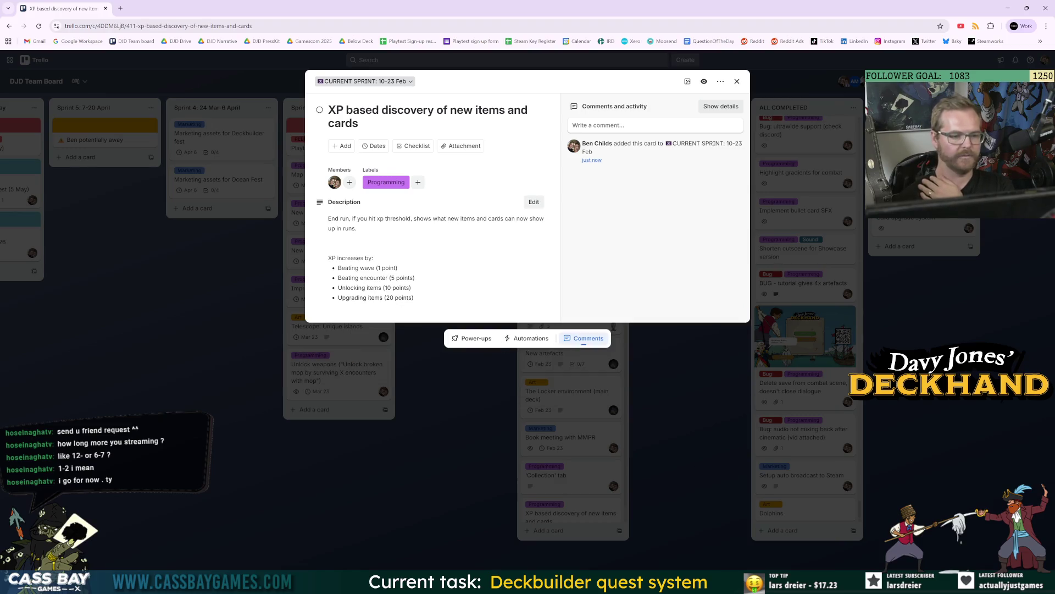
key(alt+Tab)
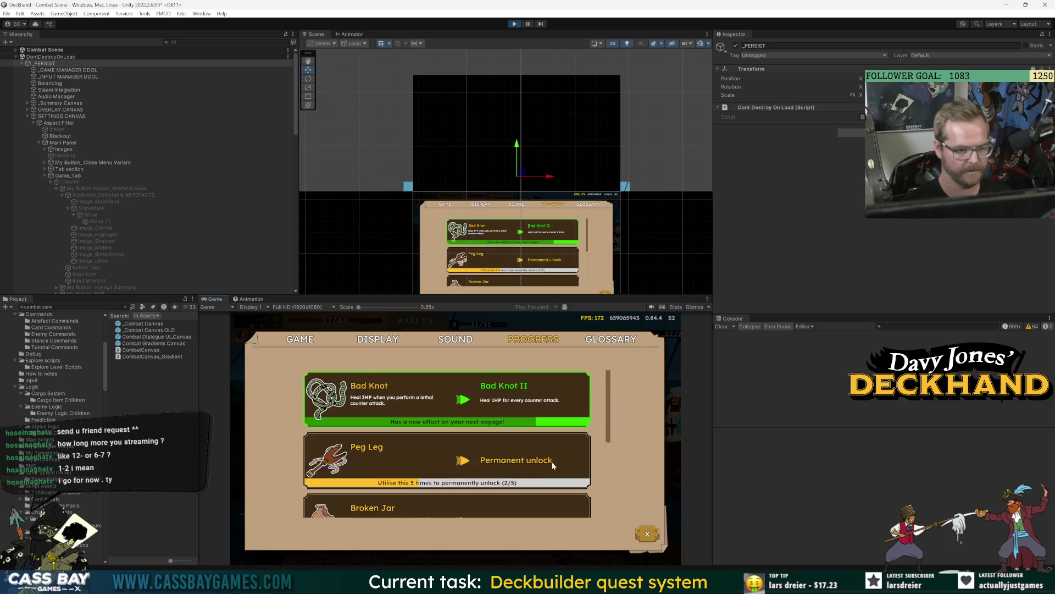
Close the Progress page and the pause menu to resume the game.
click(647, 533)
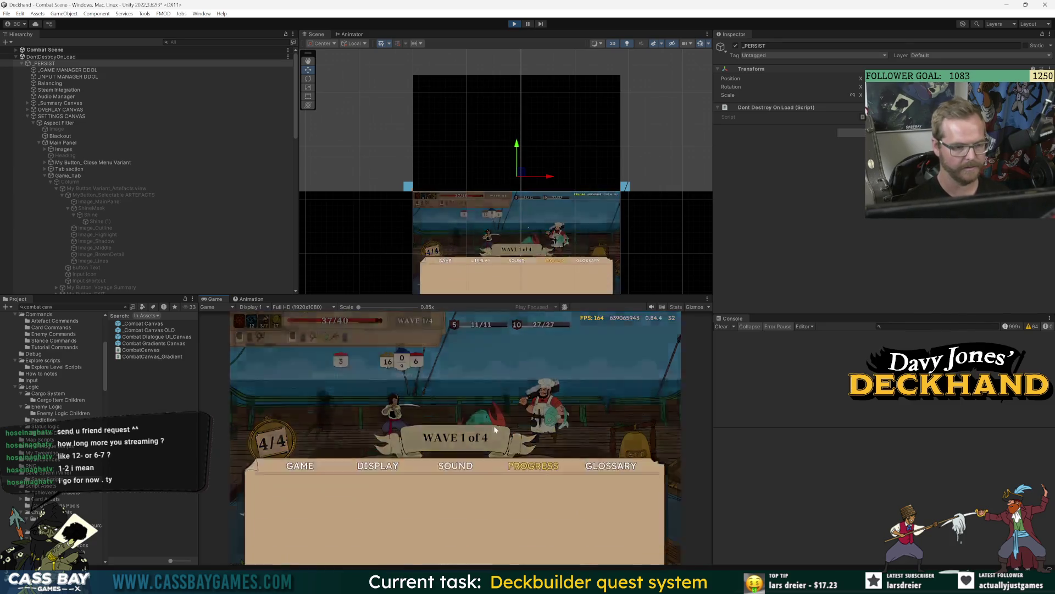
click(460, 464)
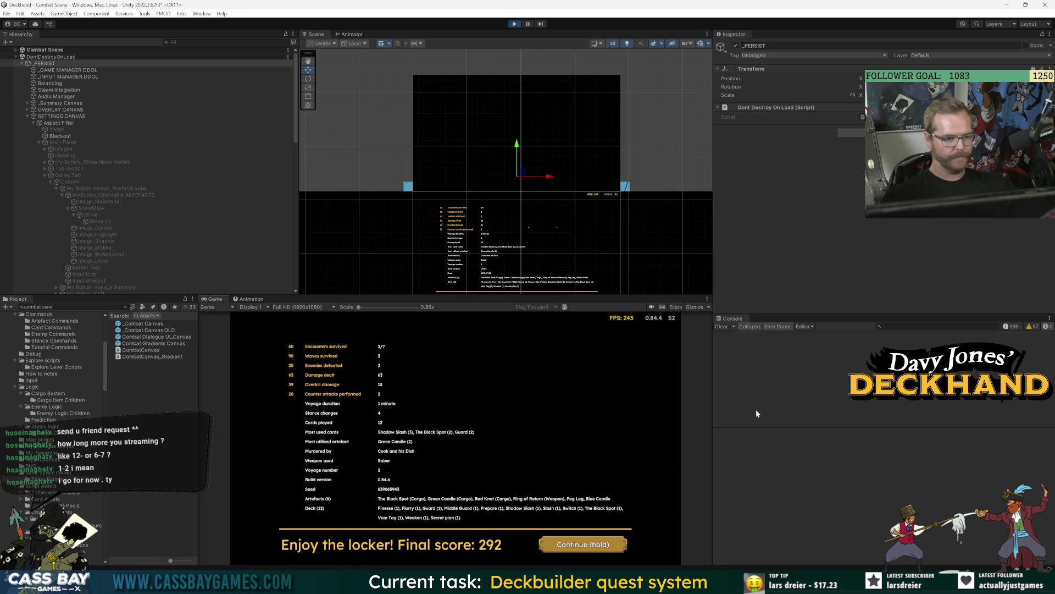
scroll(132, 209, down, 3)
Search the Project panel for 'encounter man' and open EncounterManager in Visual Studio at EndVoyage.
key(ctrl+a)
text(encoutne)
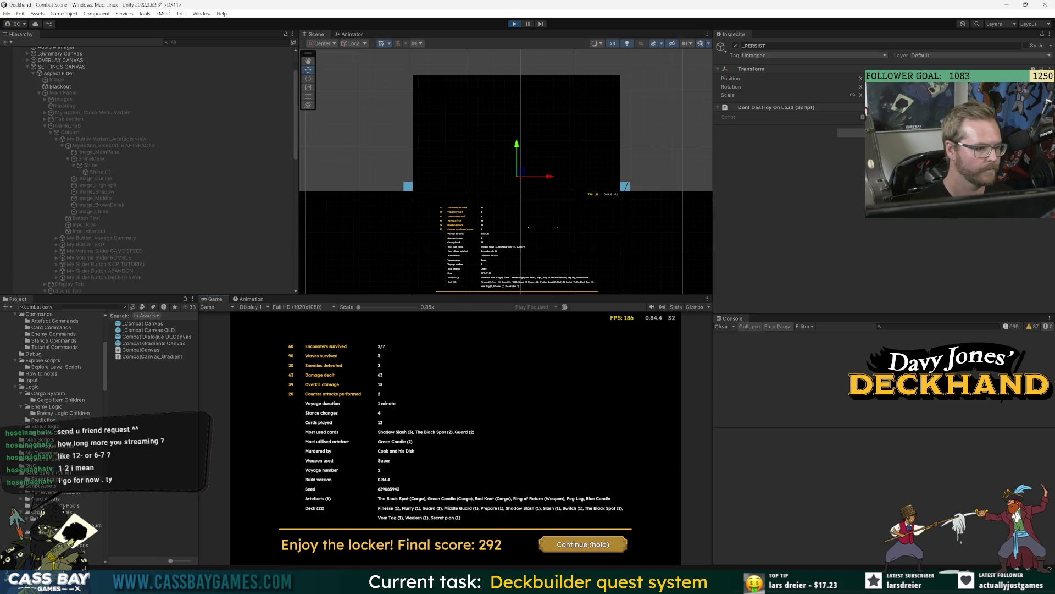
key(BackSpace)
key(BackSpace)
key(BackSpace)
text(nter ma)
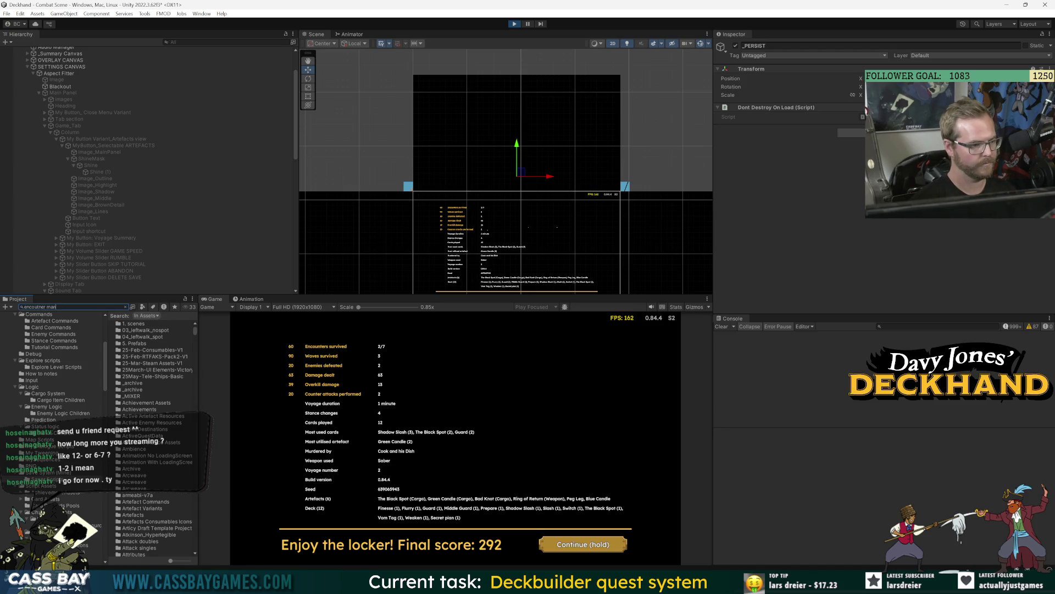
text(n)
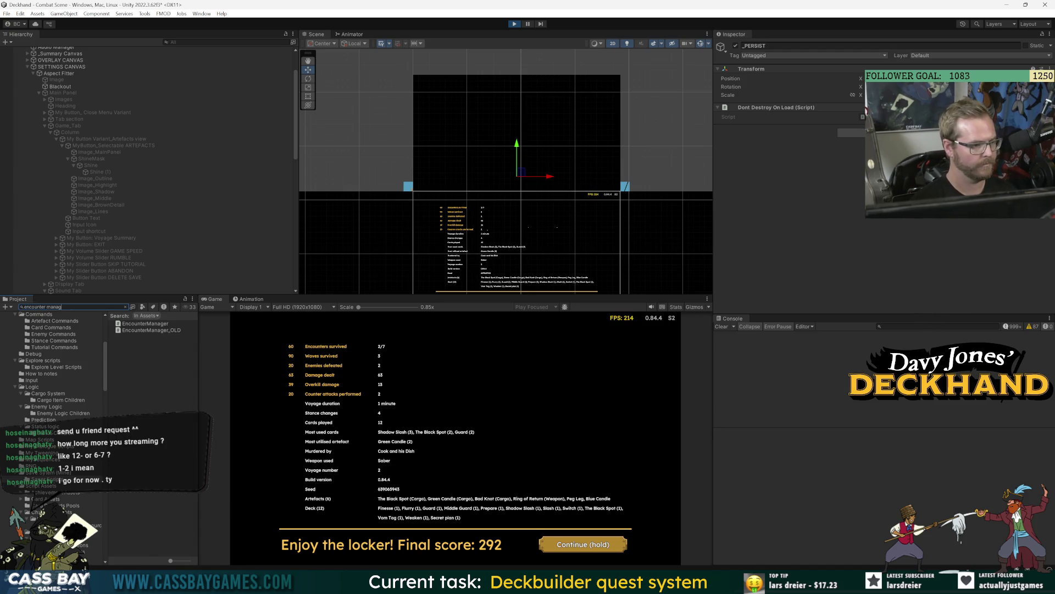
double_click(140, 324)
key(alt+Tab)
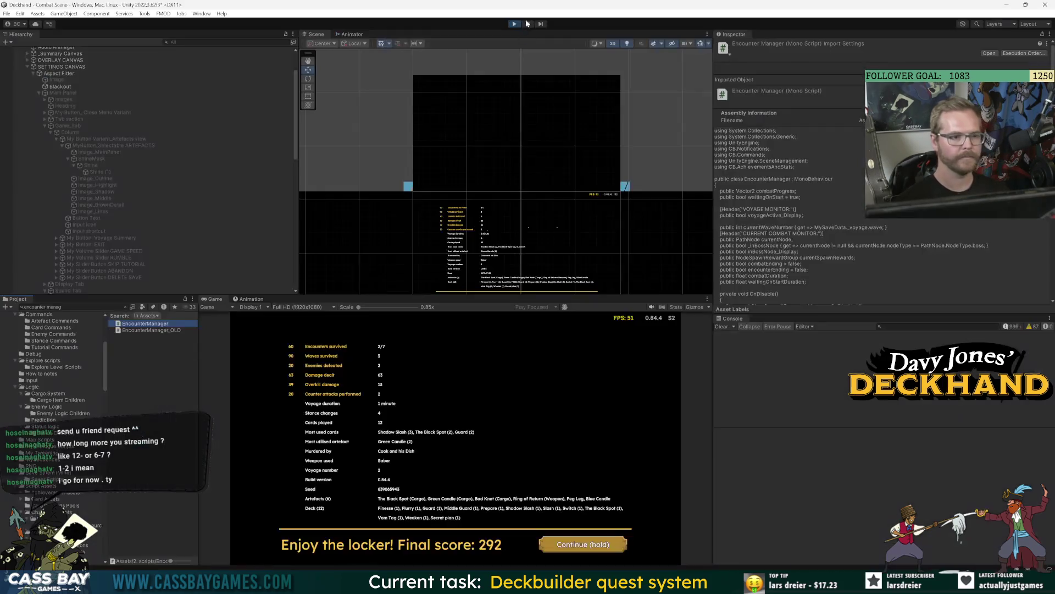
key(alt+Tab)
click(416, 218)
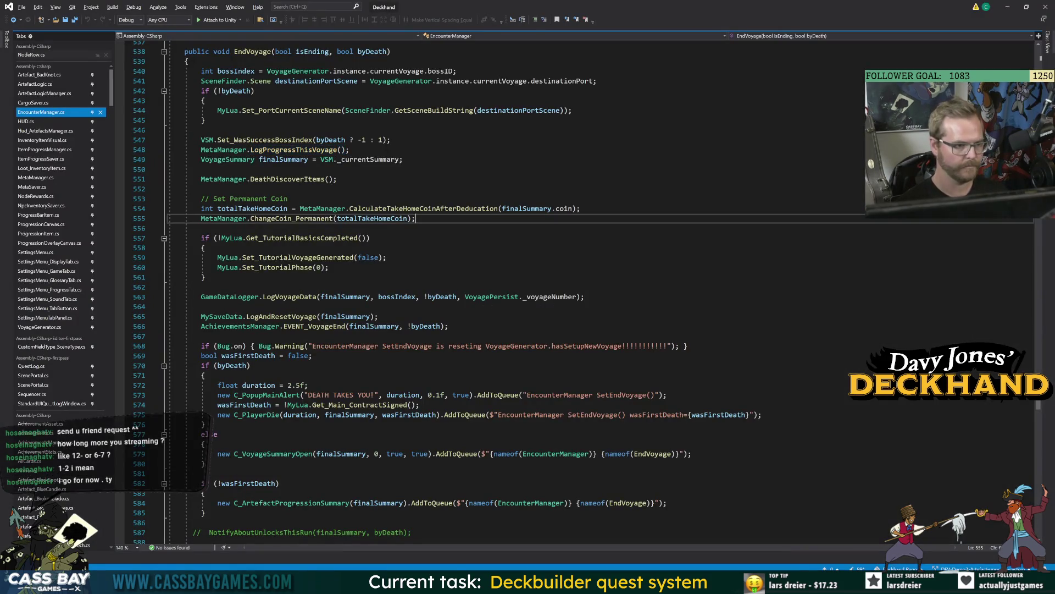
Jump from EndVoyage's LogProgressThisVoyage call to its definition in MetaManager and expand it.
click(271, 51)
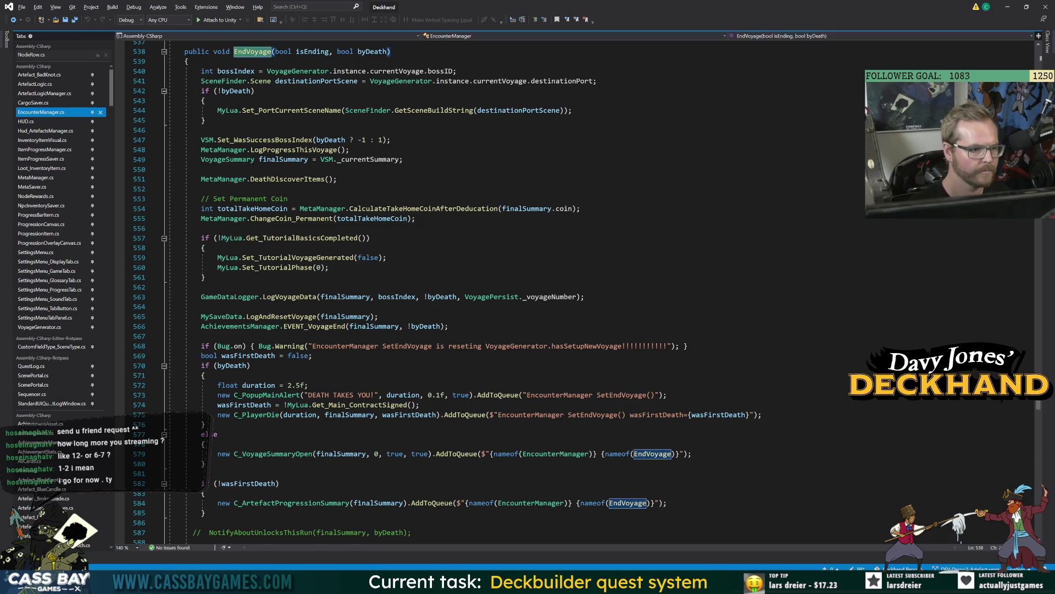
double_click(286, 150)
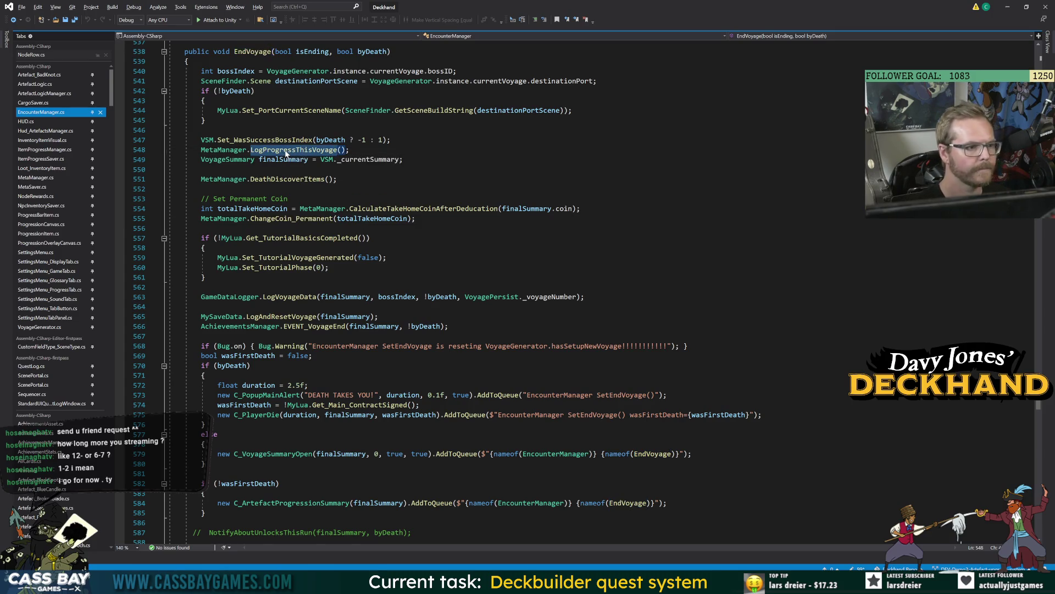
key(F12)
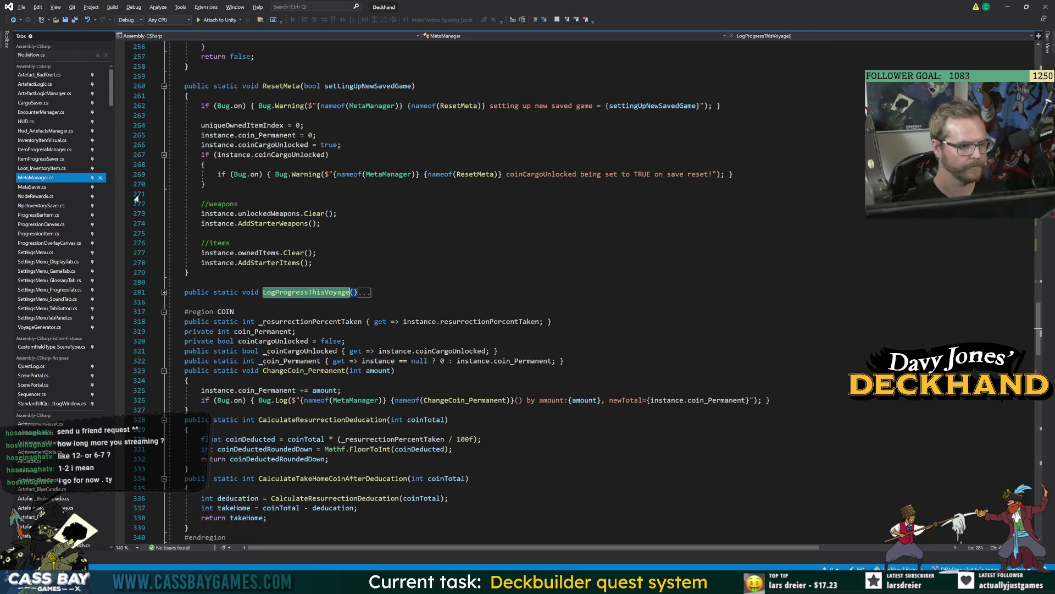
key(ctrl+m)
key(ctrl+m)
key(Up)
key(Up)
key(Up)
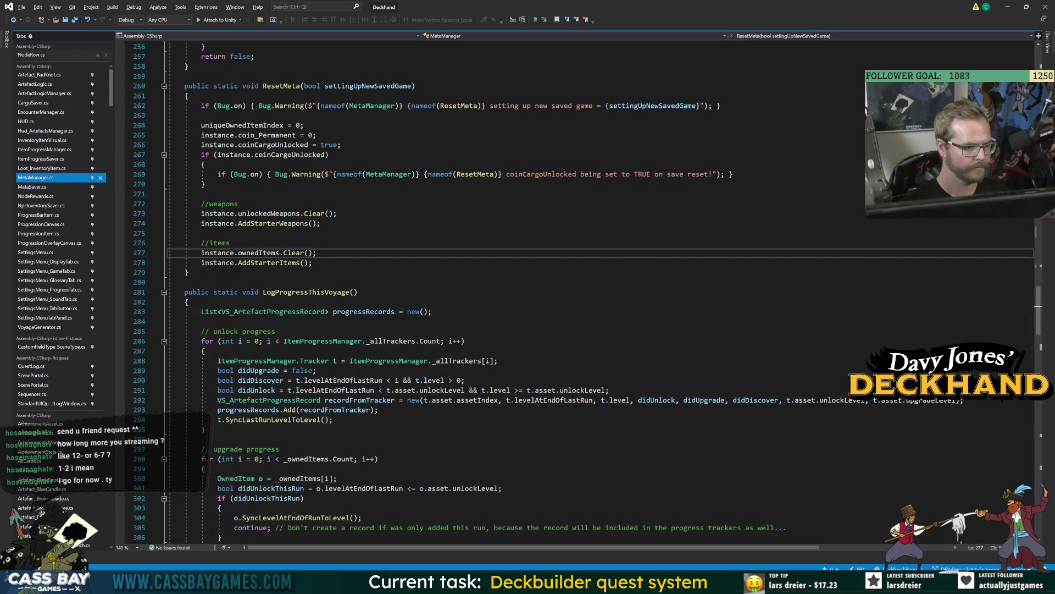
scroll(550, 291, down, 5)
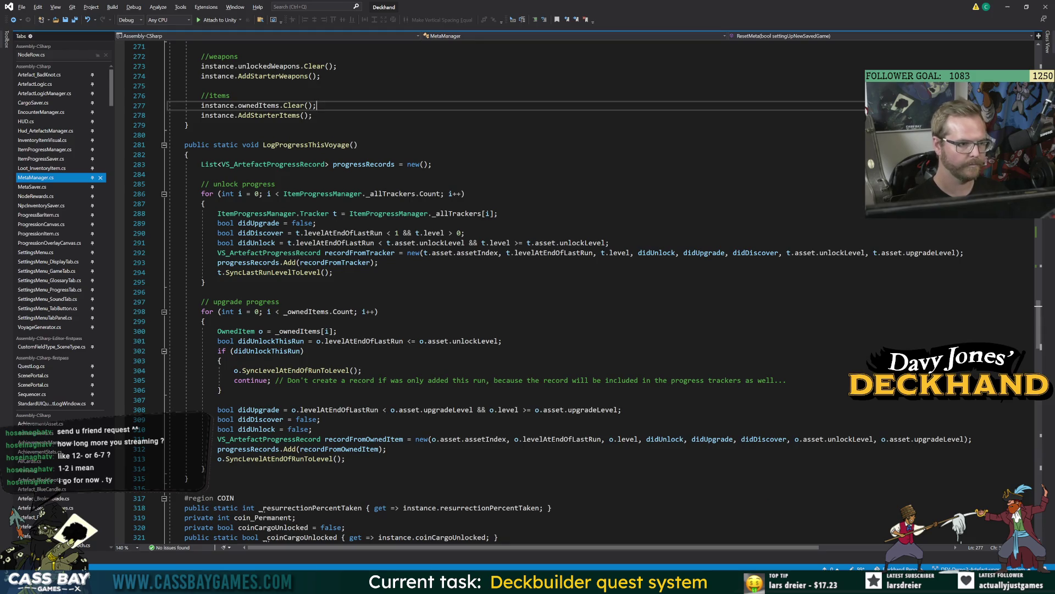
Add if (Bug.on) { Bug.Log($"{nameof(MetaManager)} {nameof(LogProgressThisVoyage)}()"); } as the method's first line.
click(190, 154)
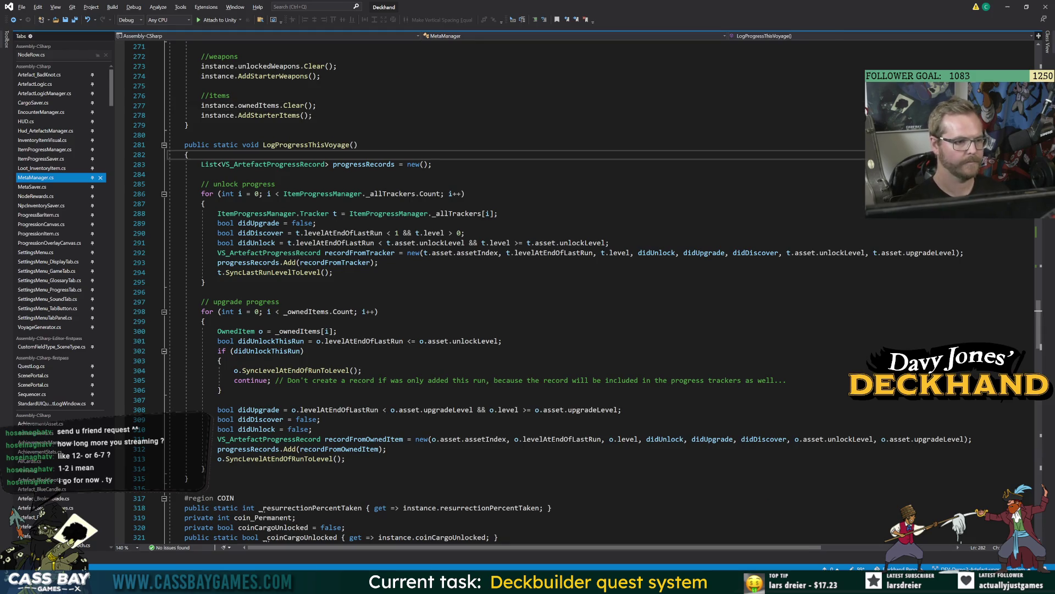
key(Return)
key(Return)
key(Up)
text(if)
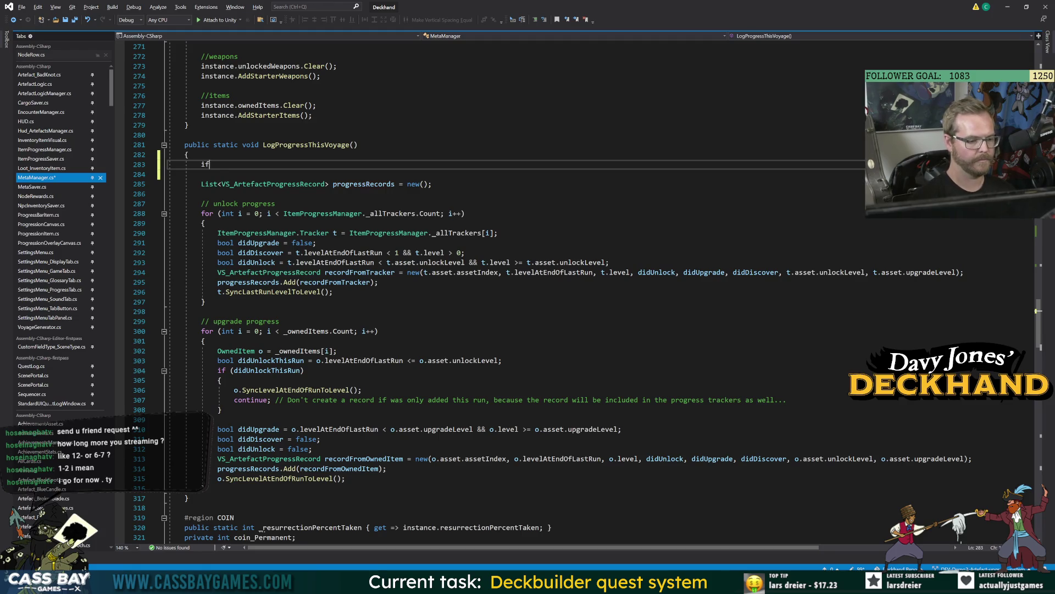
text( (Bug.on) { B)
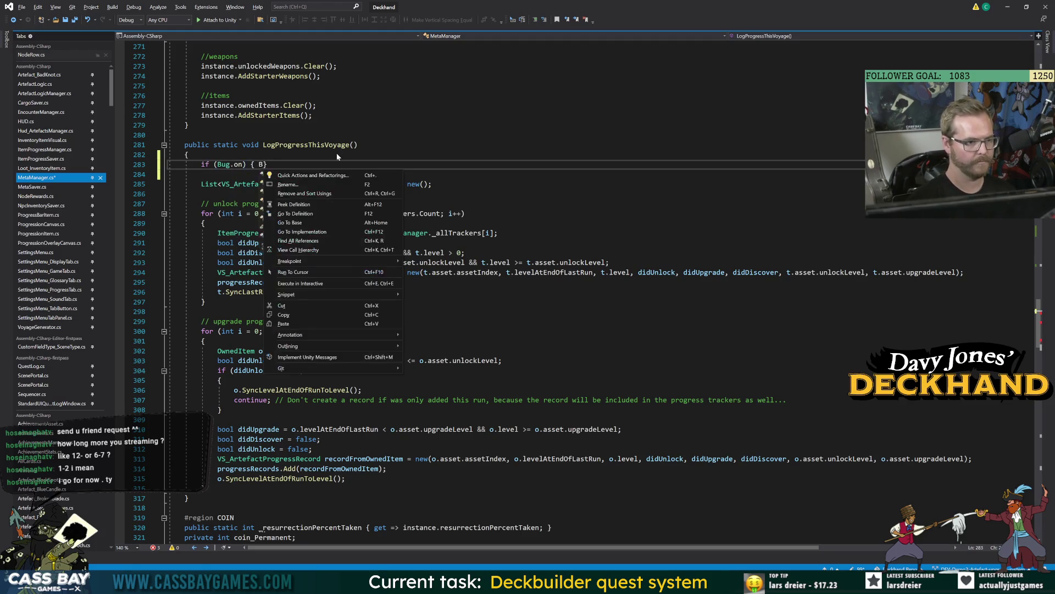
click(336, 153)
key(Down)
text(ug.lo)
text(()
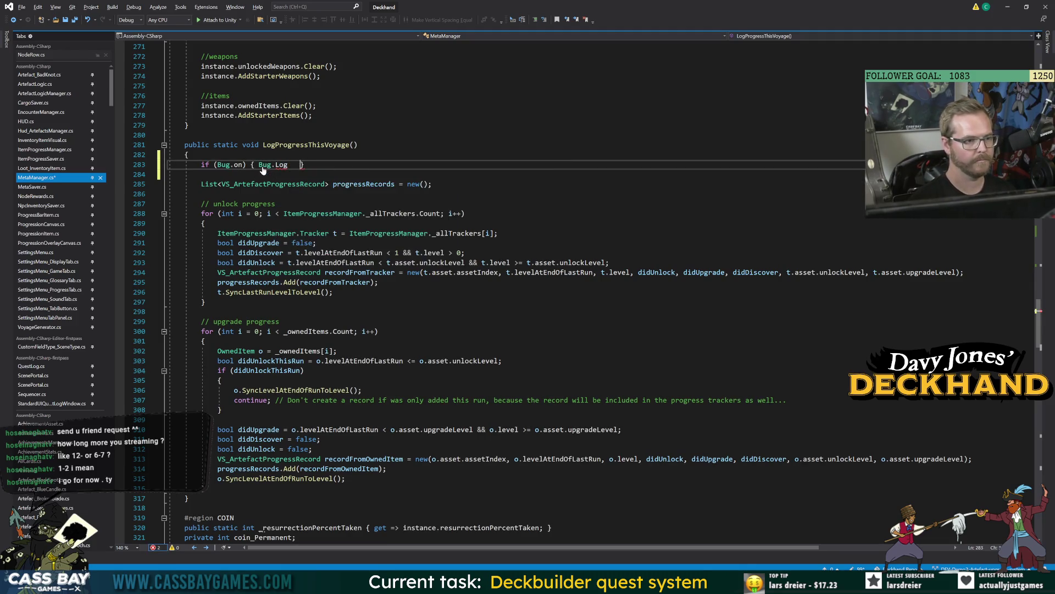
text($"{nameo)
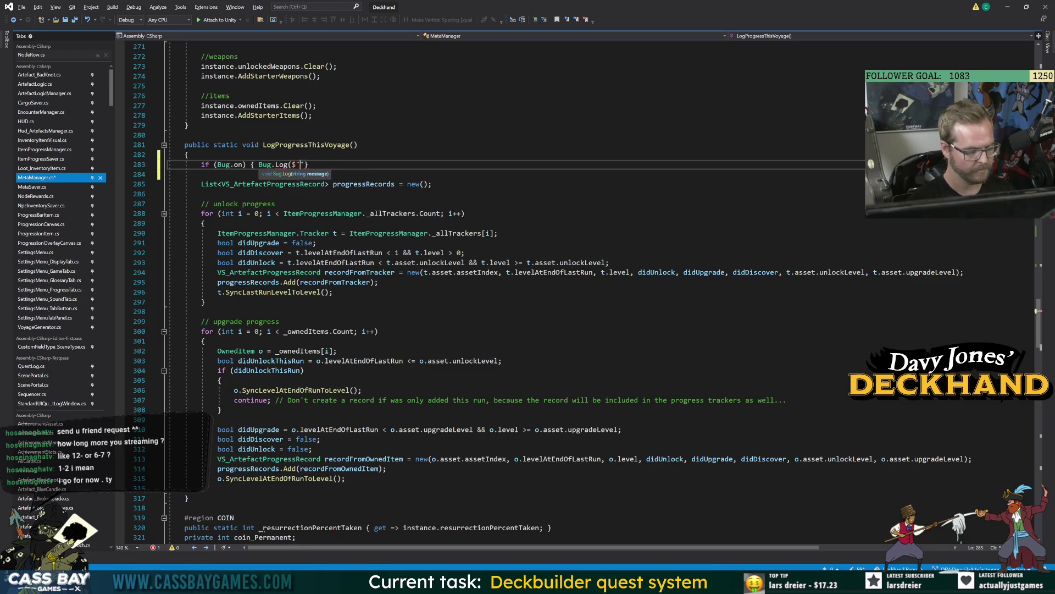
text(f(MetaManager))
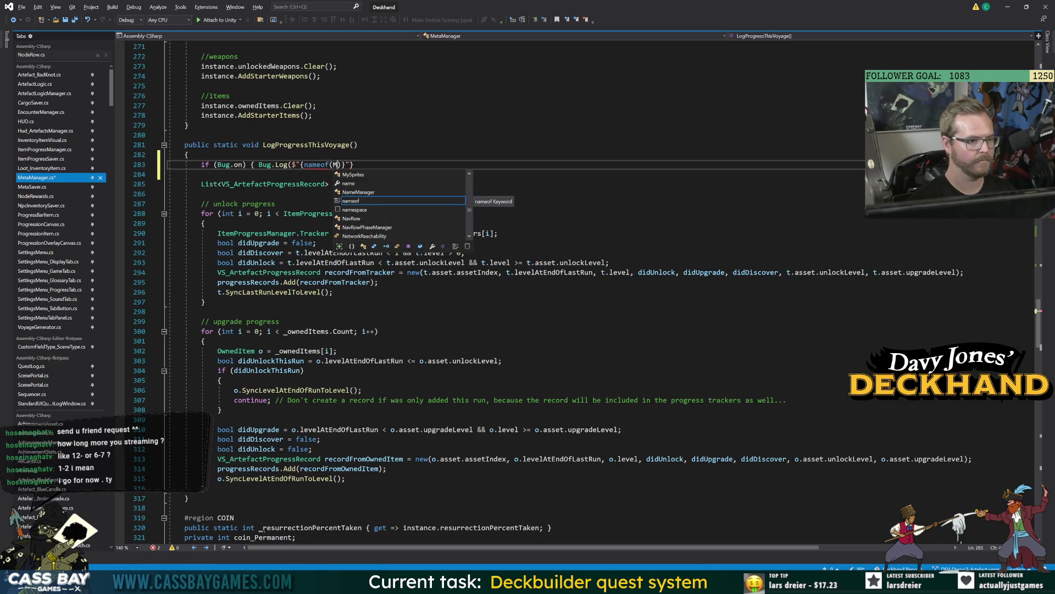
text(} {nameof(L)
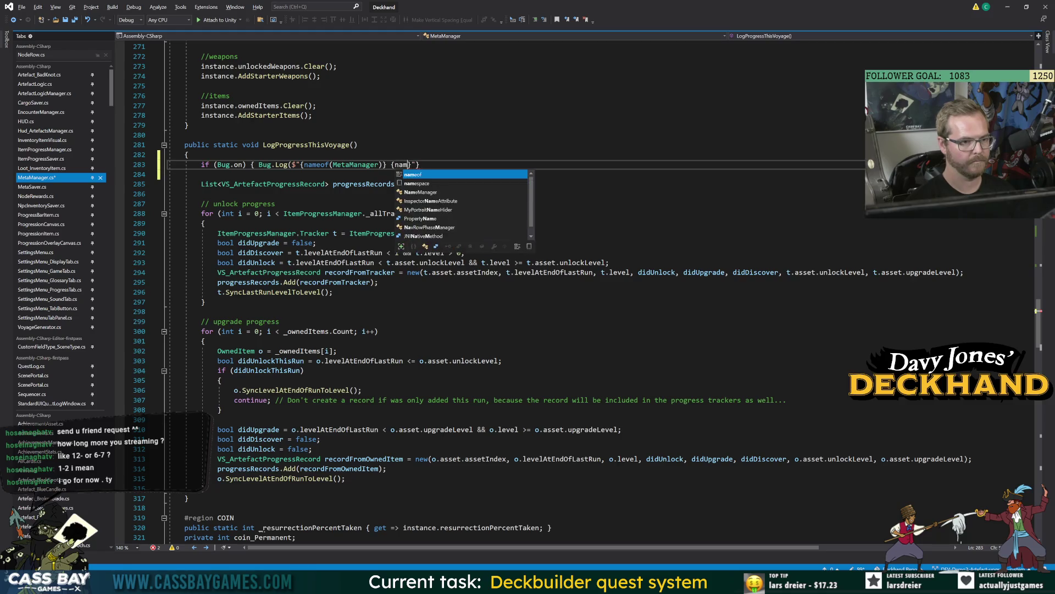
text(og)
key(Tab)
text()}()";)
key(Down)
key(Down)
key(Down)
Review the unlock and upgrade progress loops and open a blank line after the upgrade loop.
key(Down)
key(Down)
key(Down)
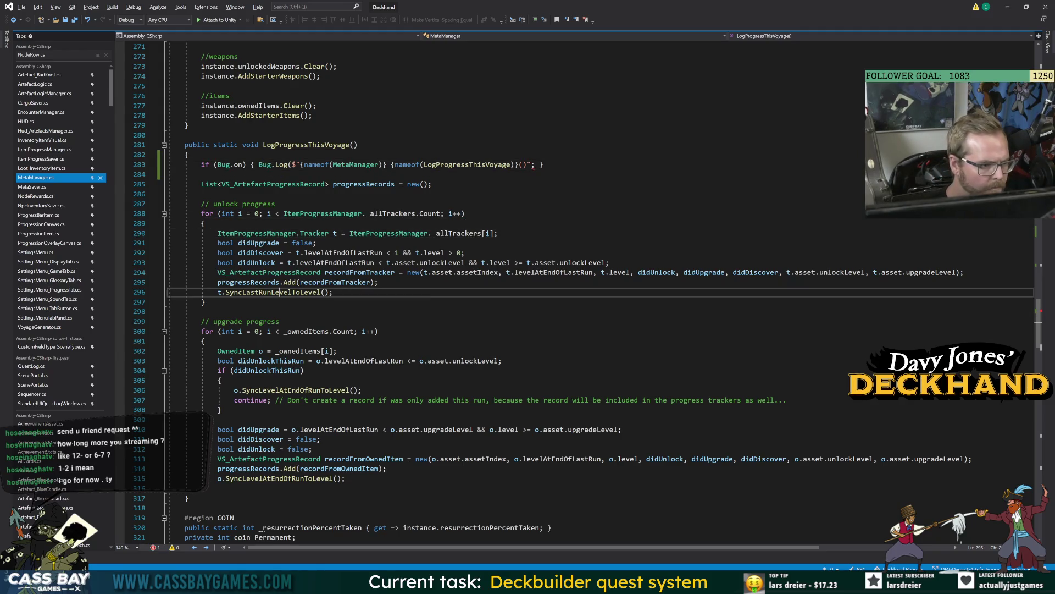
click(387, 216)
key(Down)
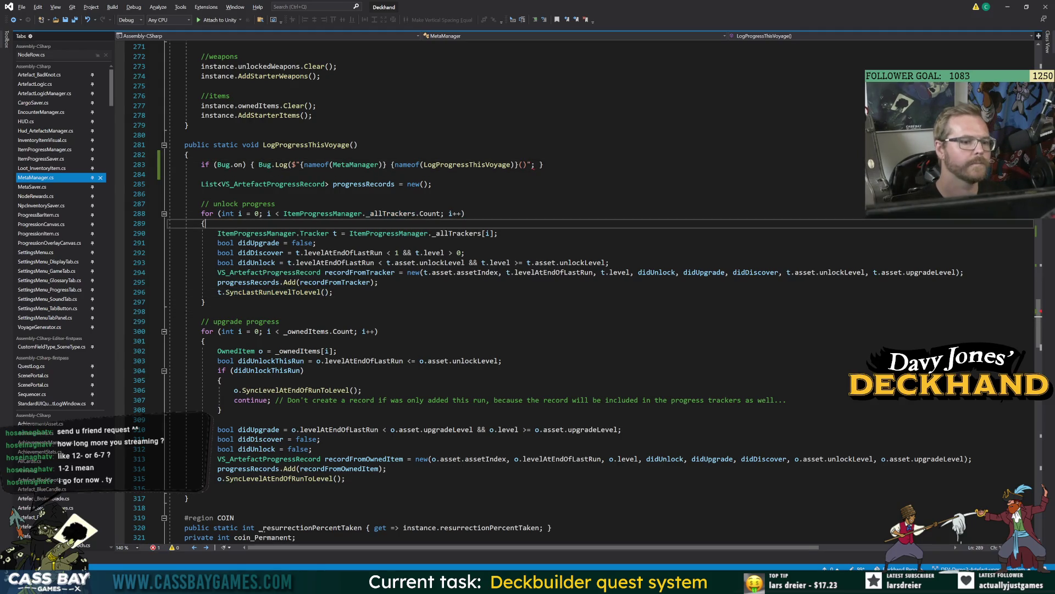
double_click(267, 293)
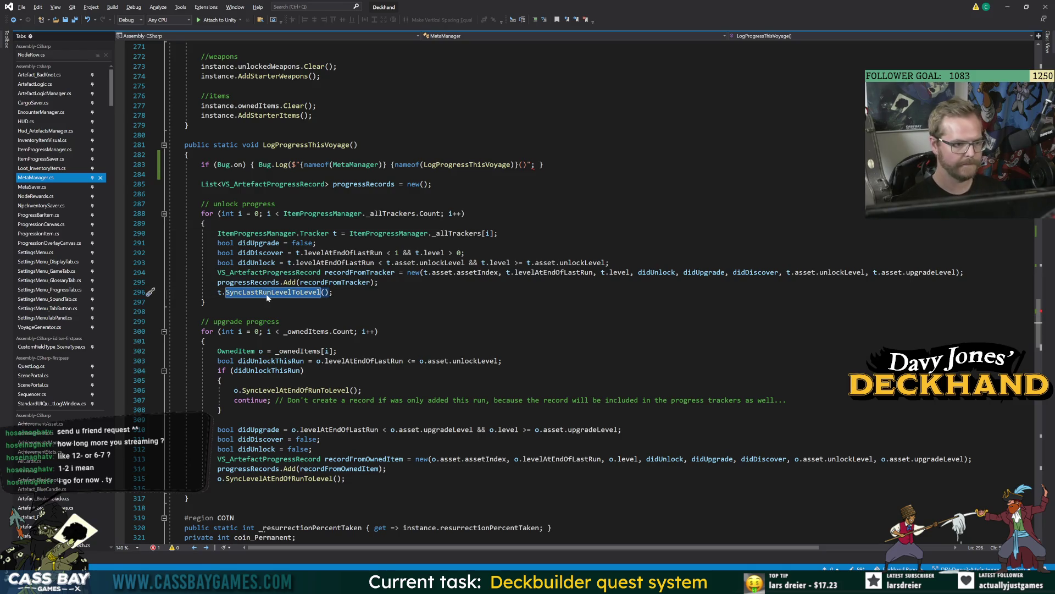
click(273, 273)
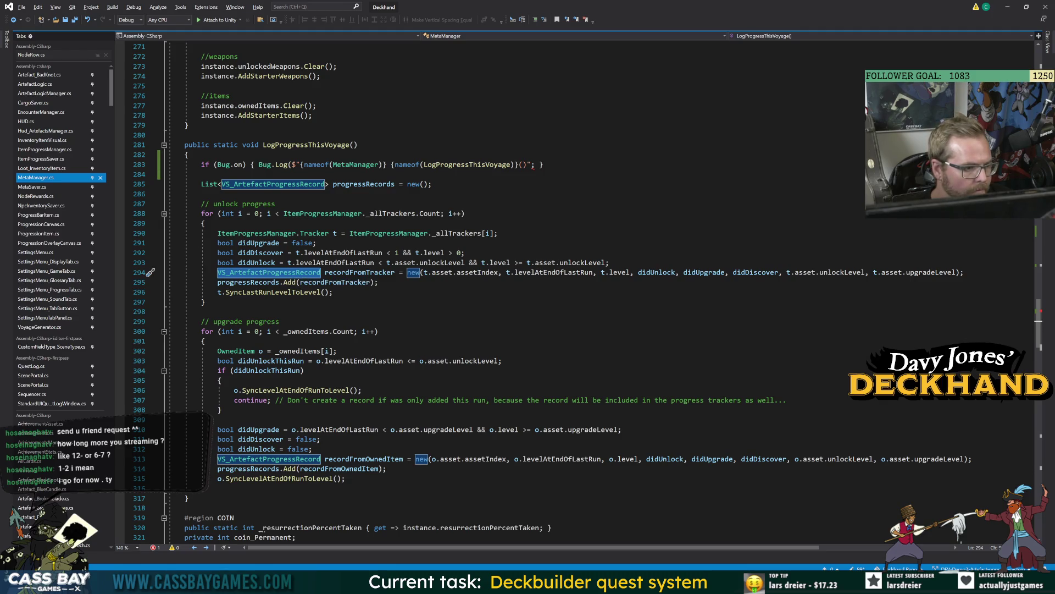
click(219, 282)
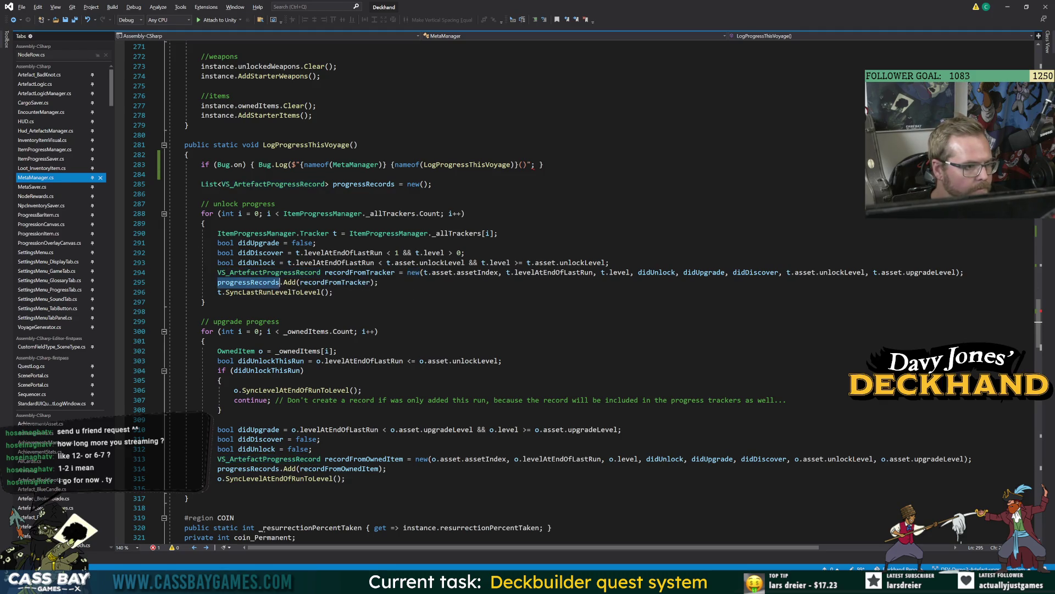
scroll(550, 292, down, 3)
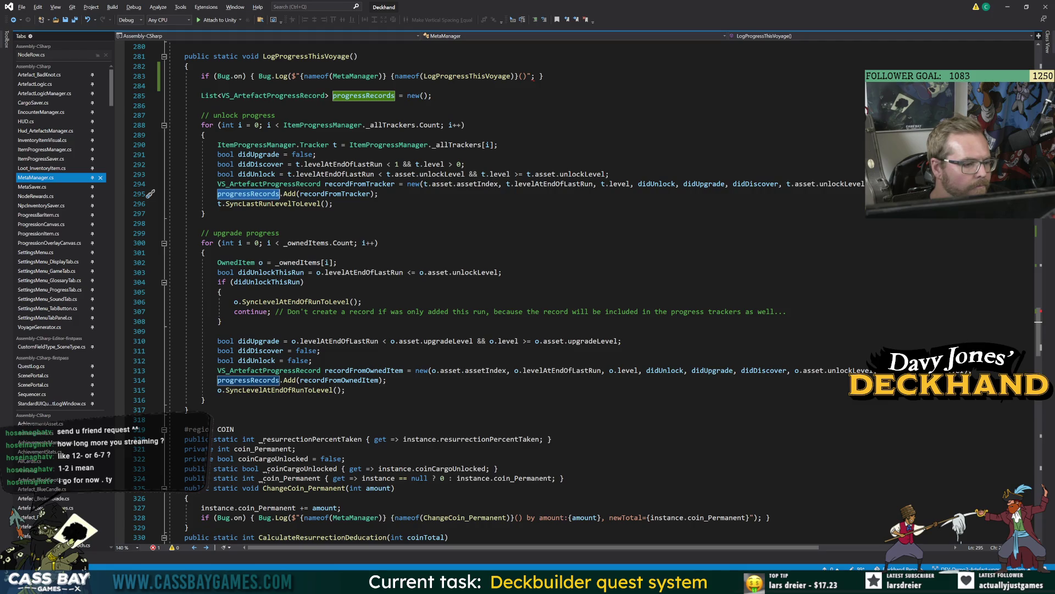
click(206, 400)
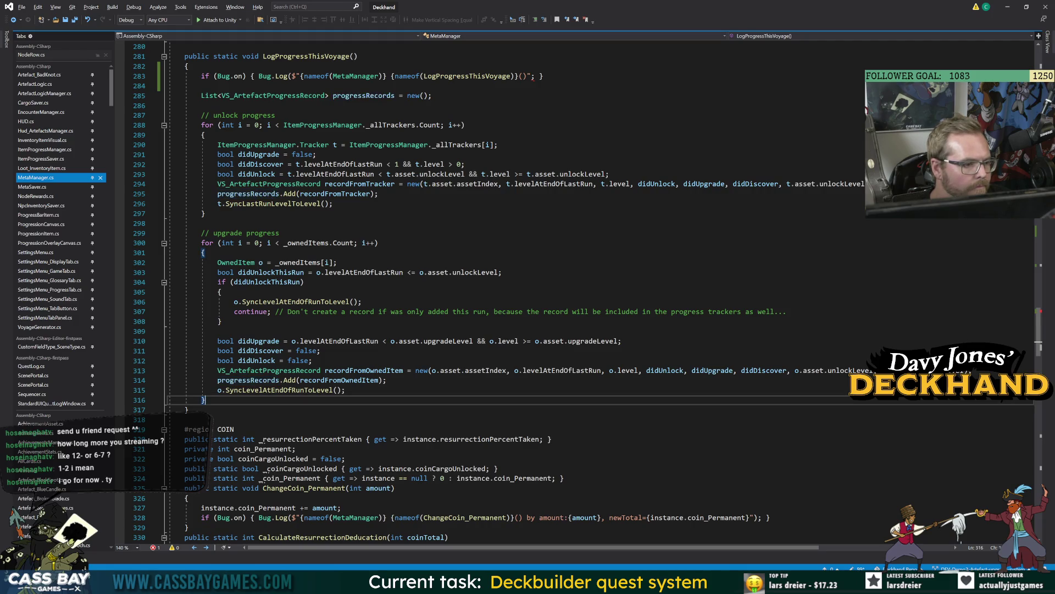
key(Return)
key(Return)
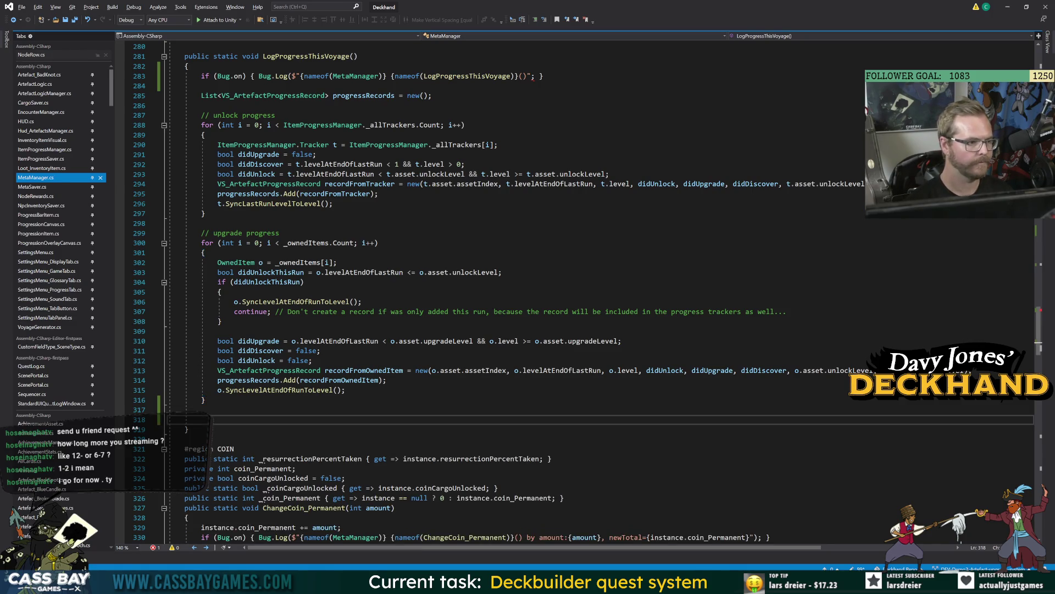
click(54, 114)
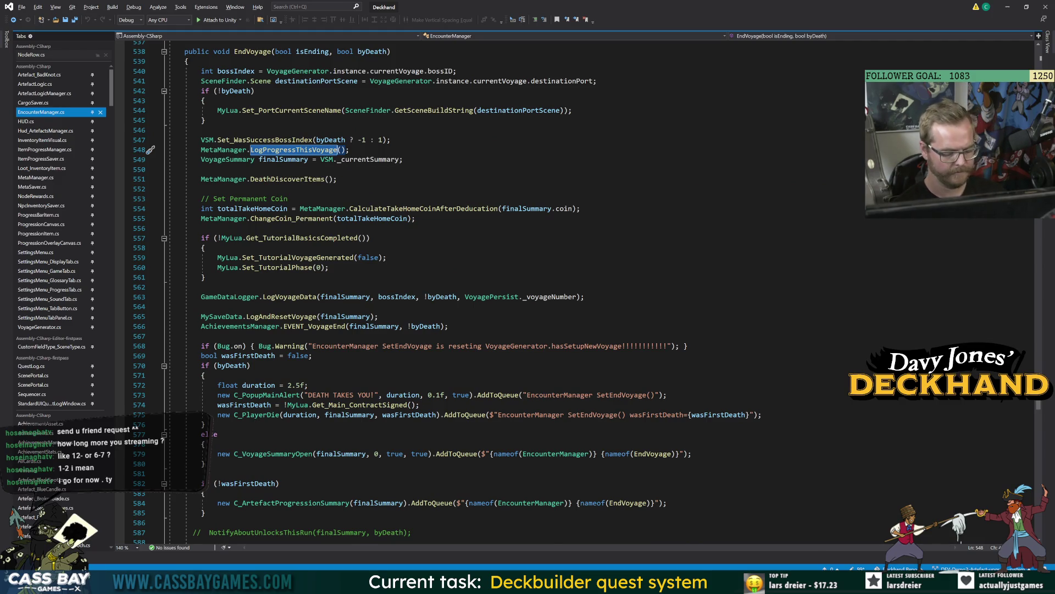
key(F12)
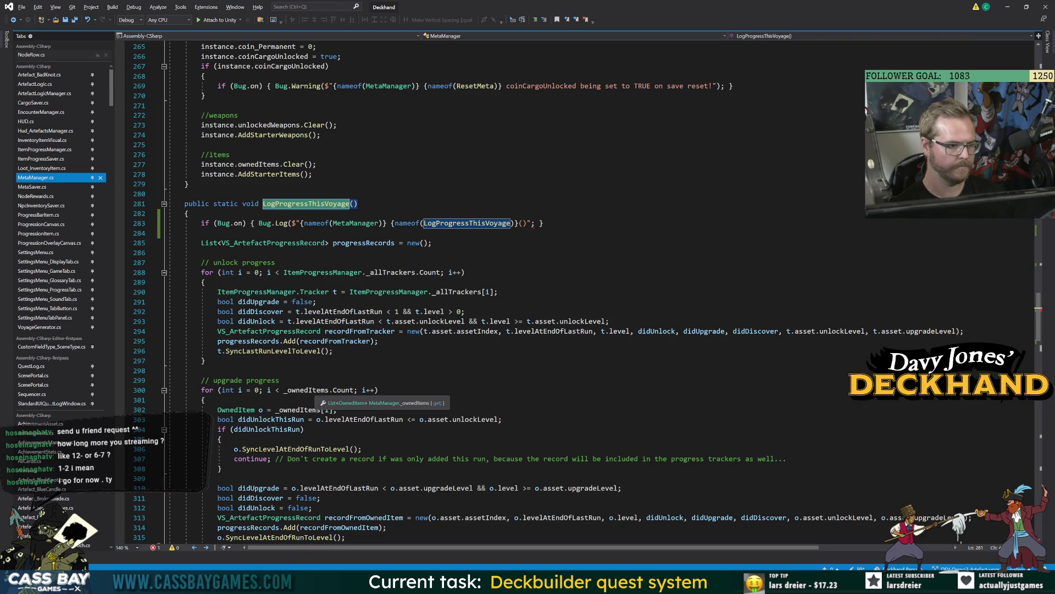
double_click(247, 341)
scroll(150, 459, up, 4)
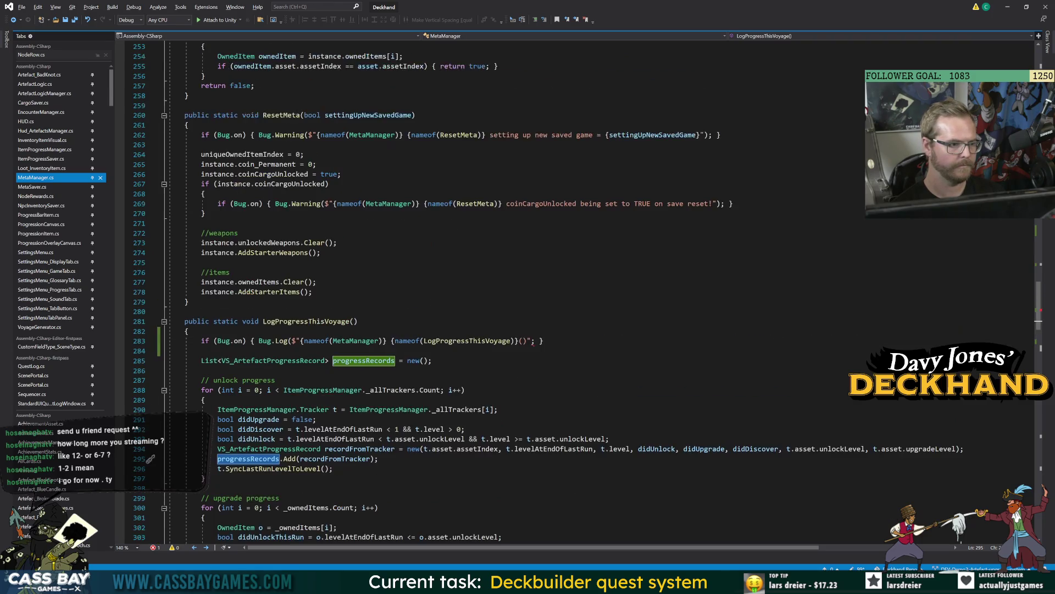
scroll(385, 330, down, 6)
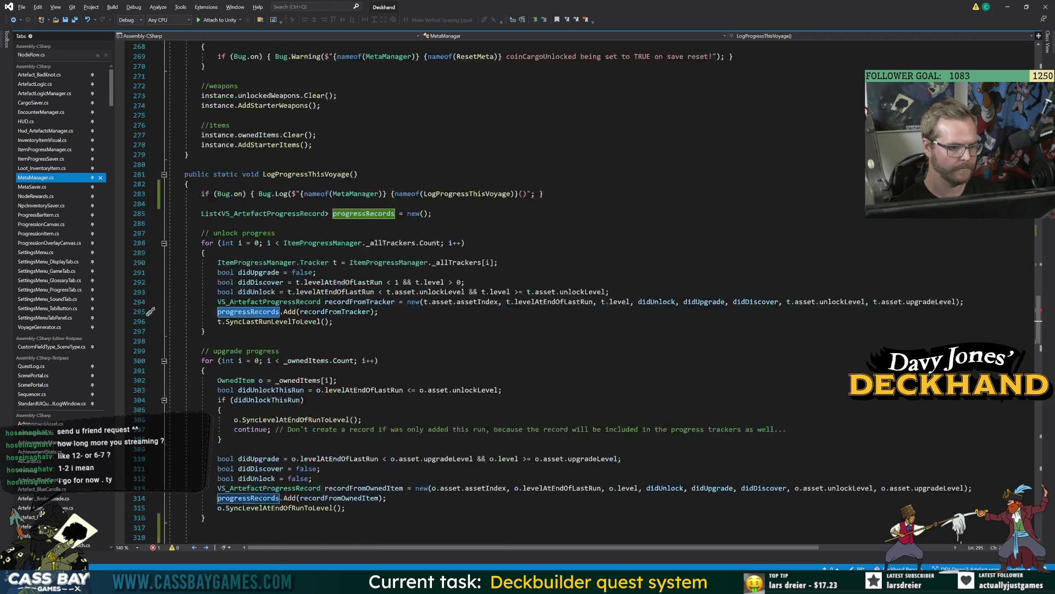
click(13, 23)
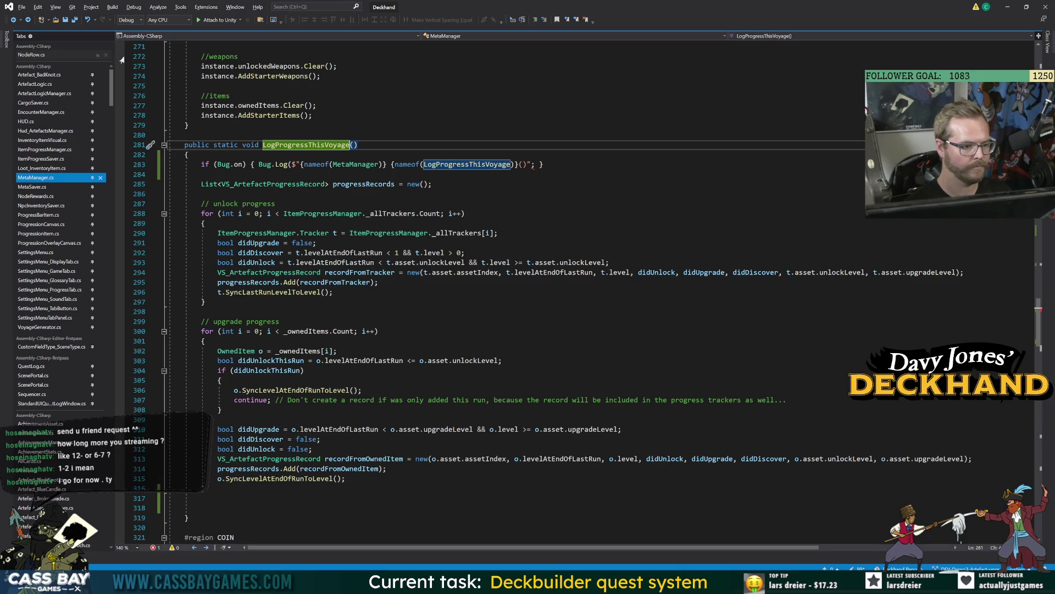
click(14, 21)
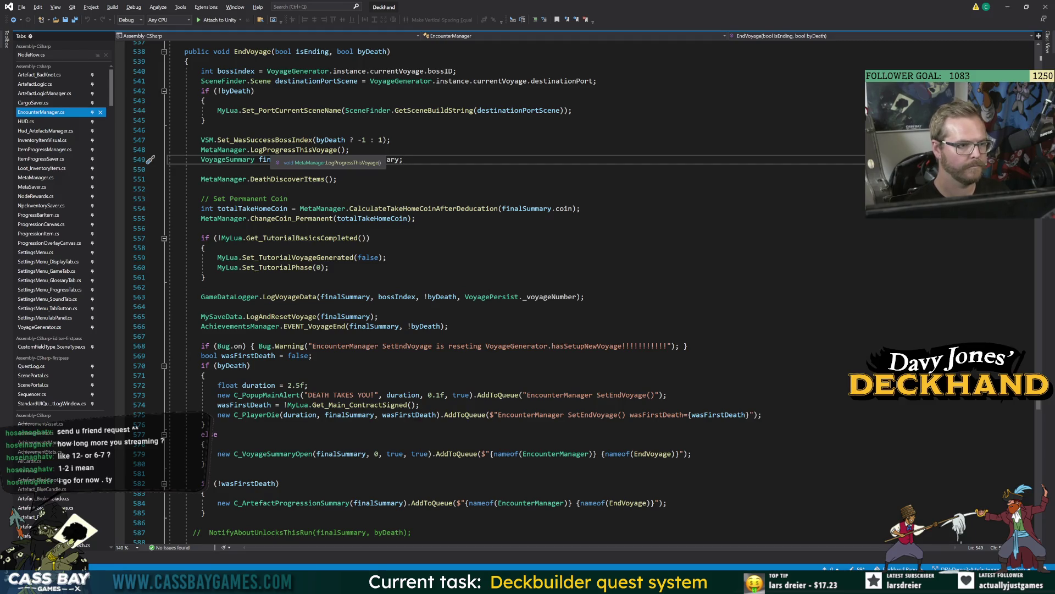
click(277, 150)
double_click(294, 150)
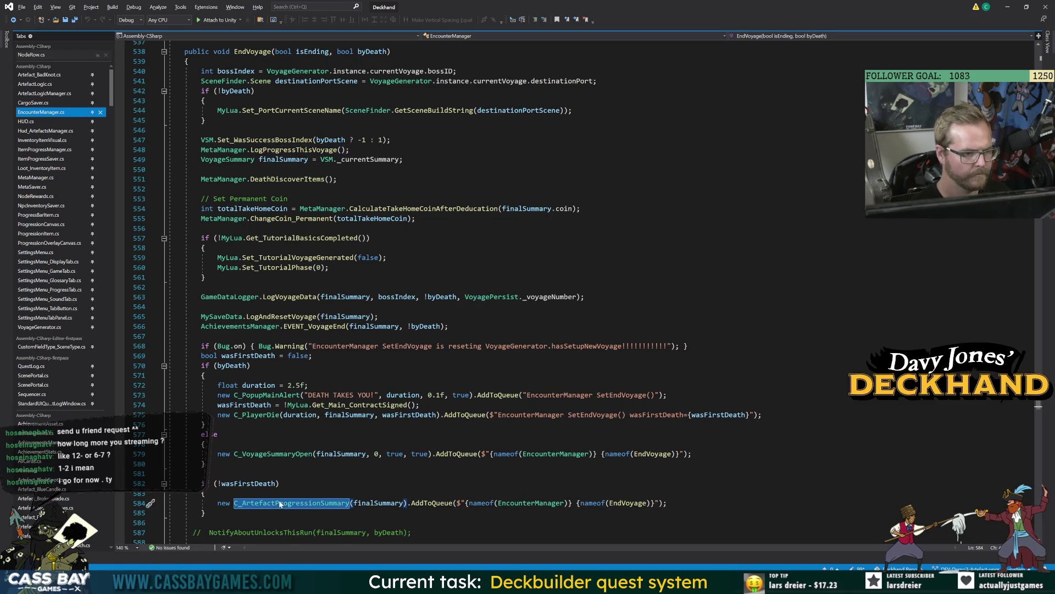
double_click(240, 483)
double_click(292, 503)
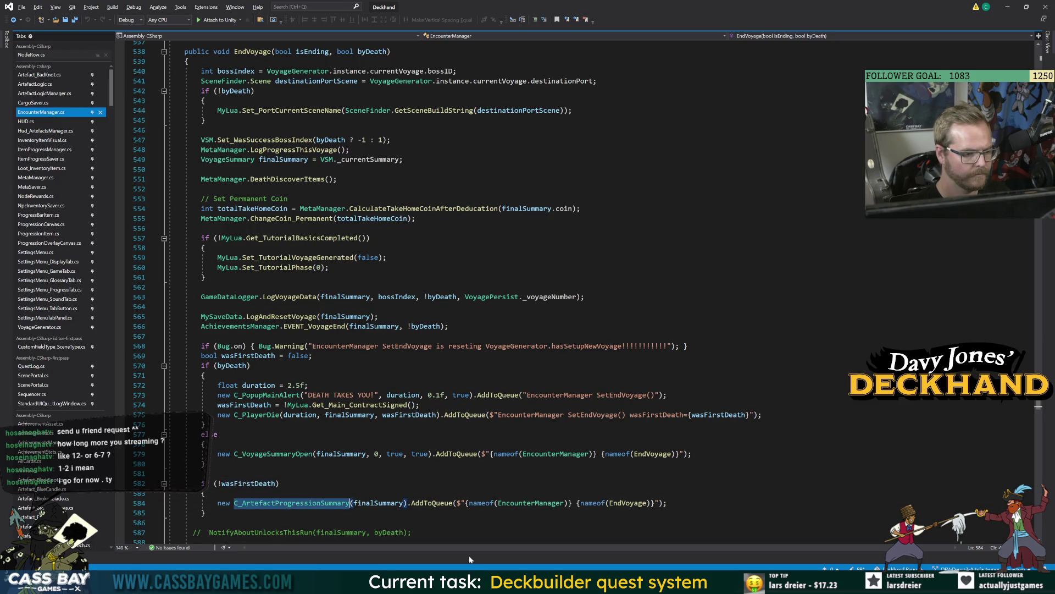
scroll(440, 291, down, 2)
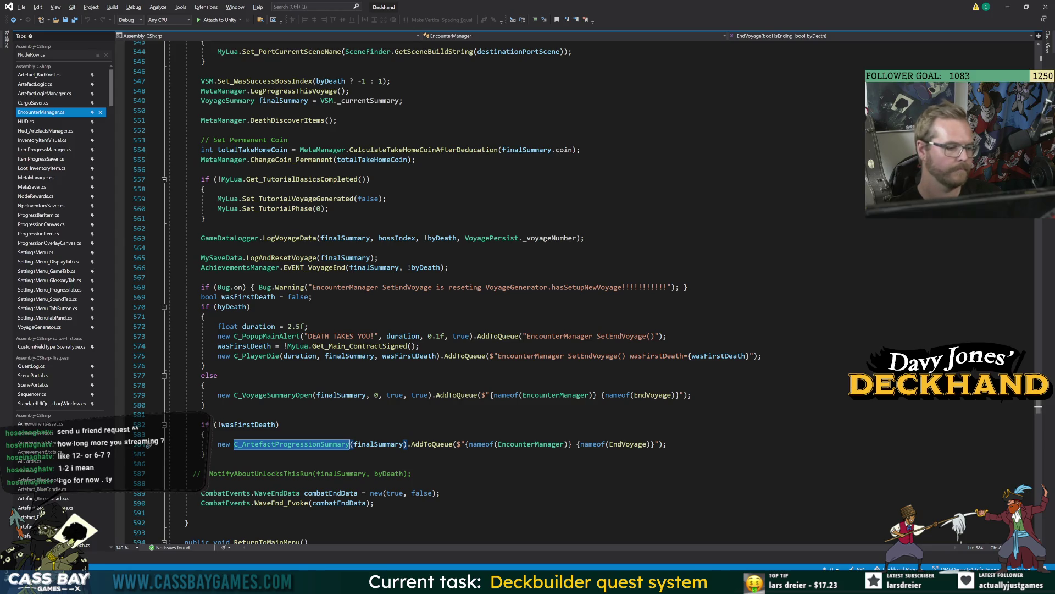
key(F12)
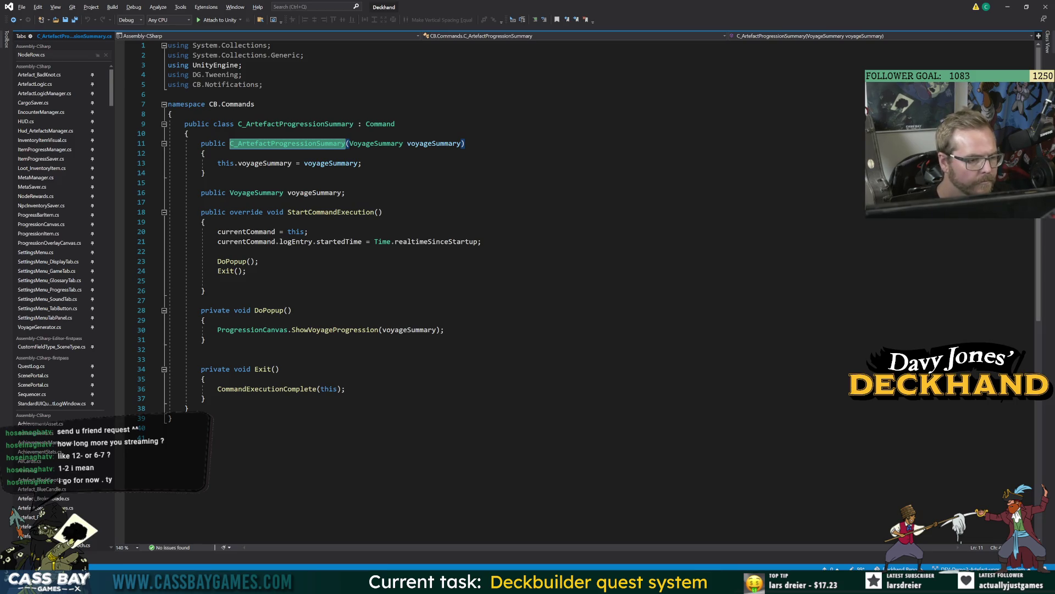
click(14, 22)
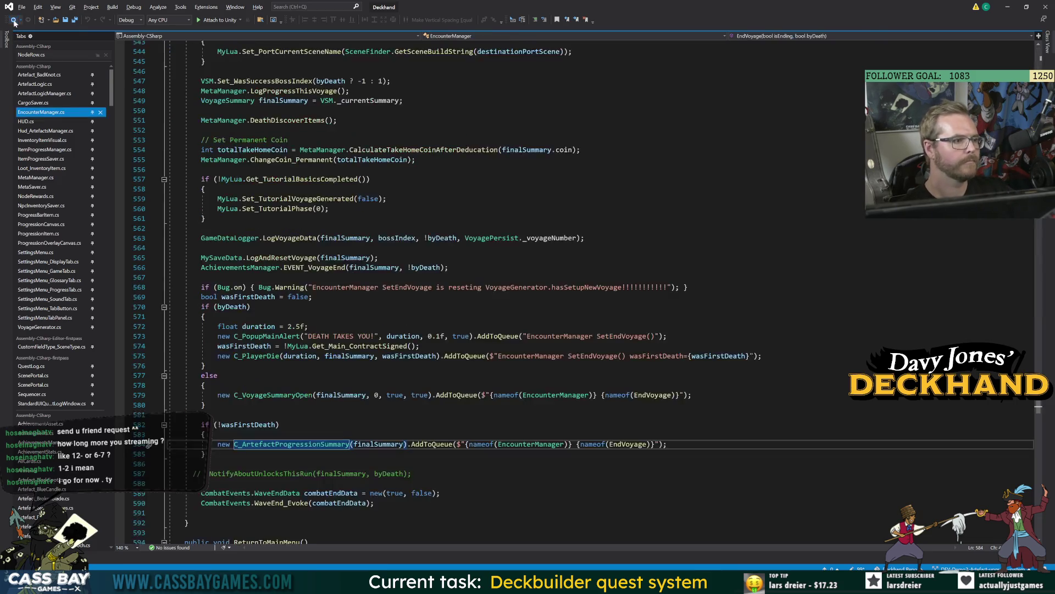
key(ctrl+minus)
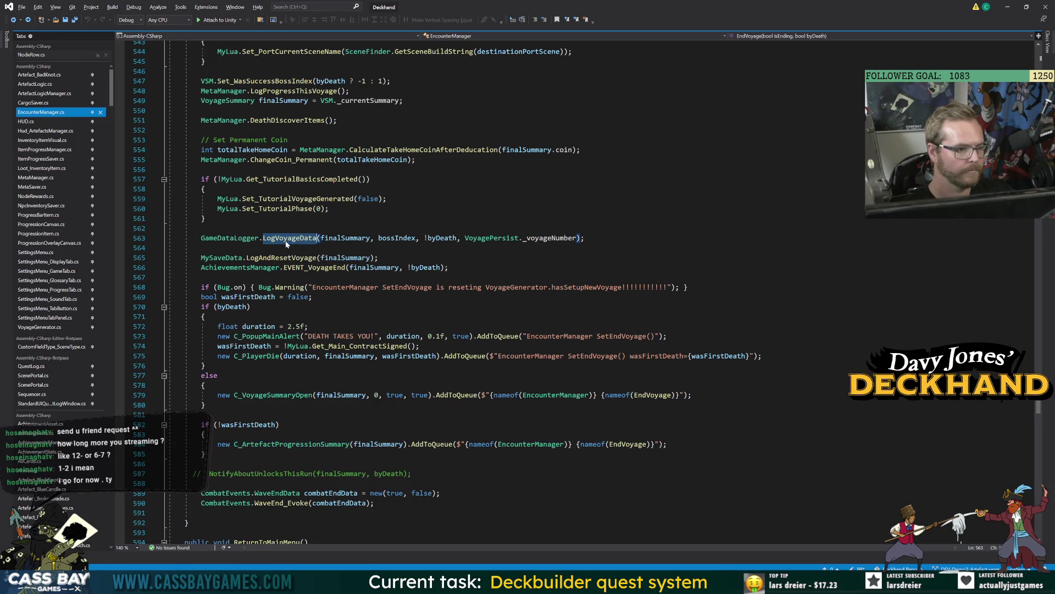
key(F12)
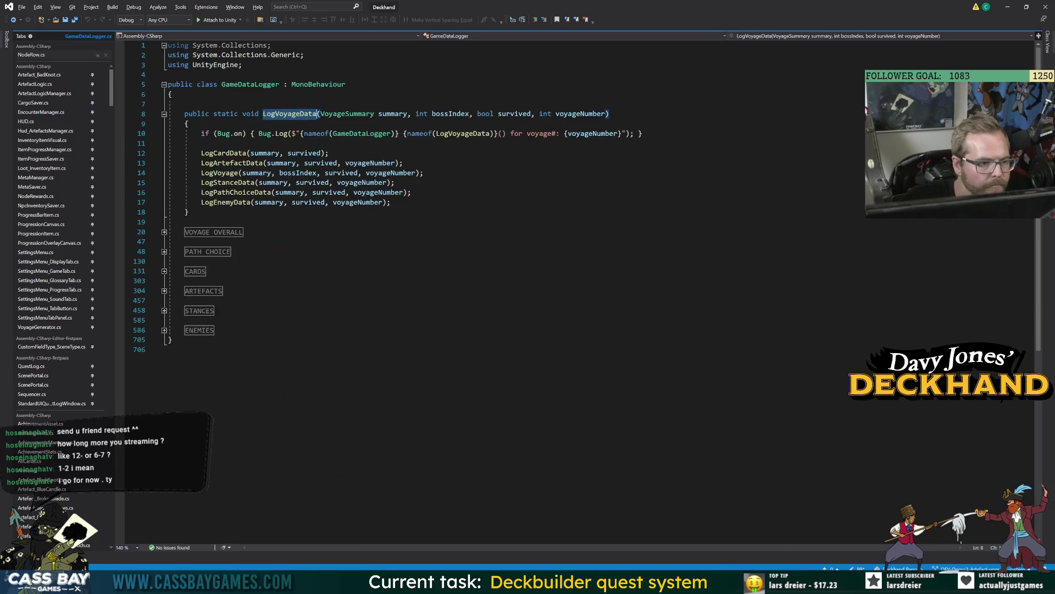
double_click(347, 114)
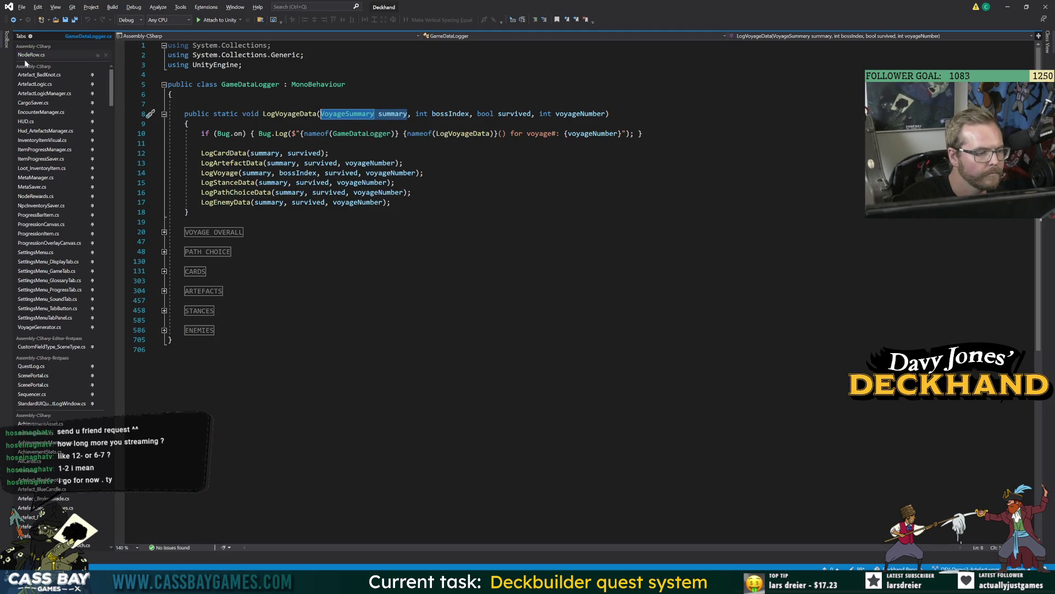
key(F12)
scroll(527, 292, down, 3)
scroll(528, 292, down, 15)
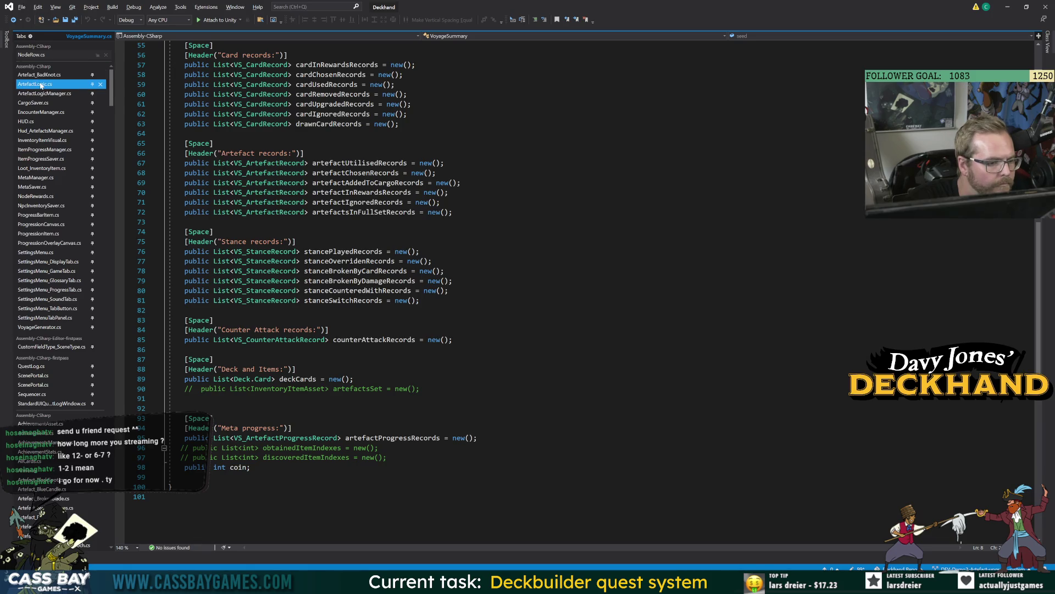
click(13, 20)
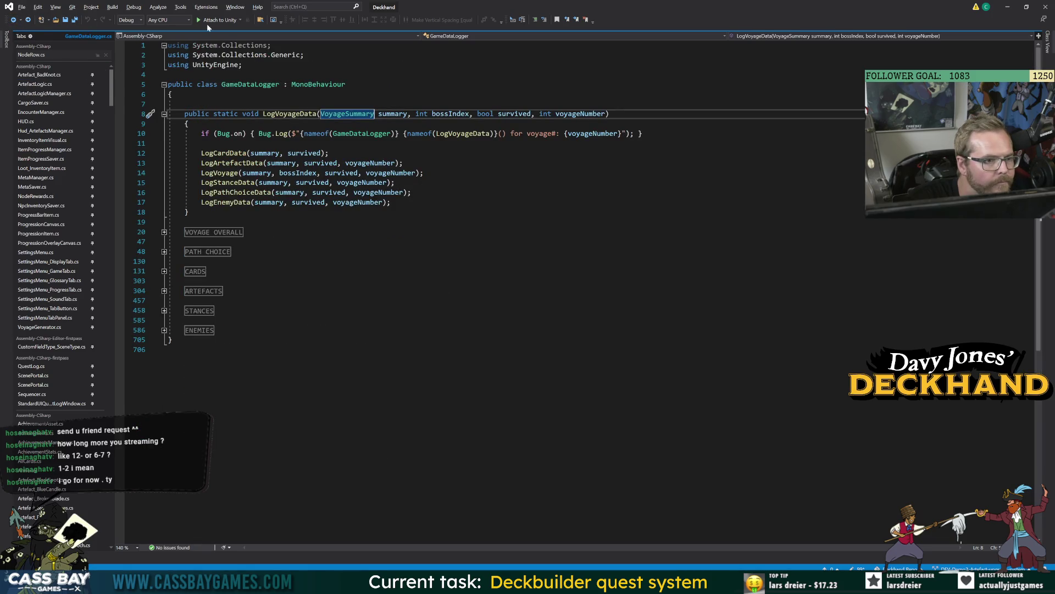
click(392, 114)
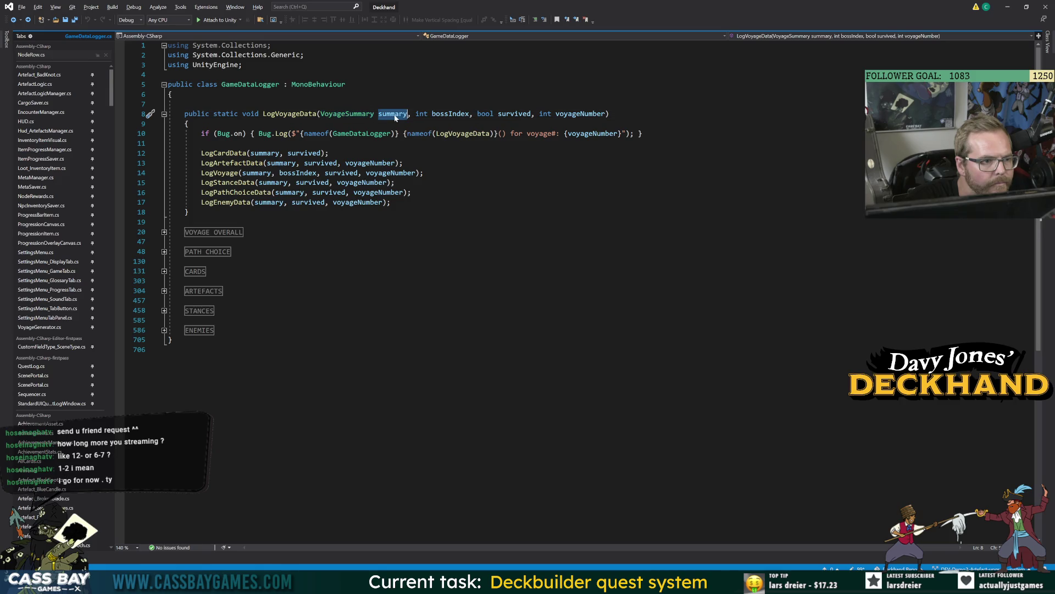
click(12, 21)
click(345, 238)
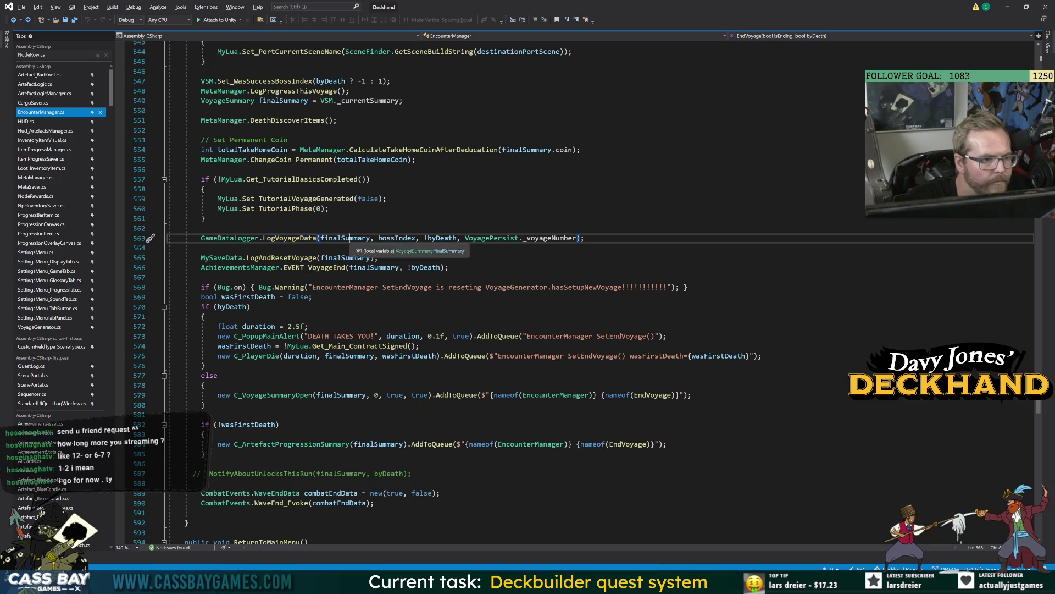
scroll(345, 237, up, 4)
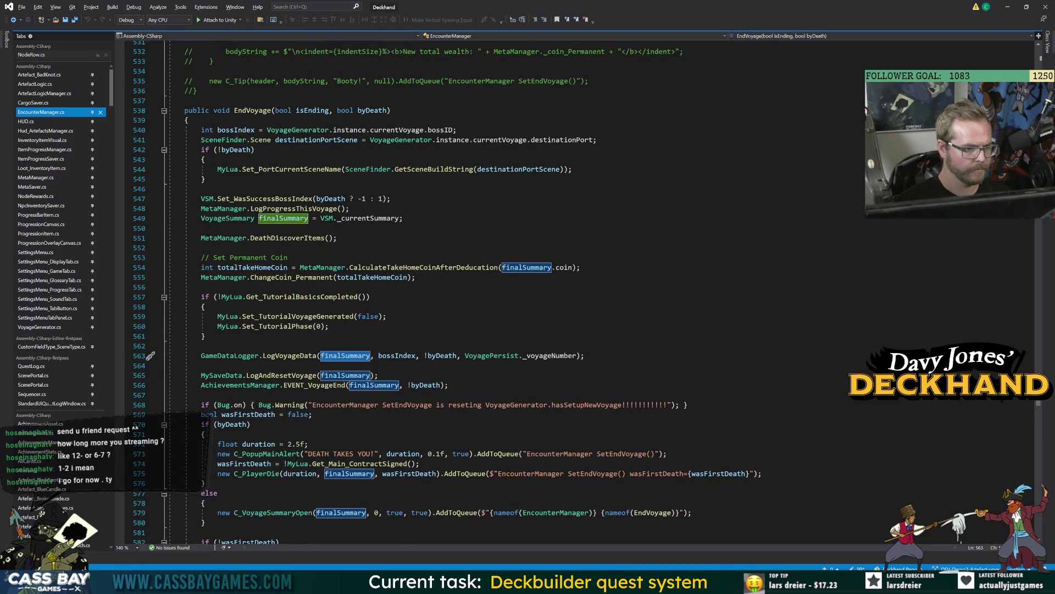
Move the LogProgressThisVoyage call below finalSummary's declaration and save EncounterManager.
click(332, 237)
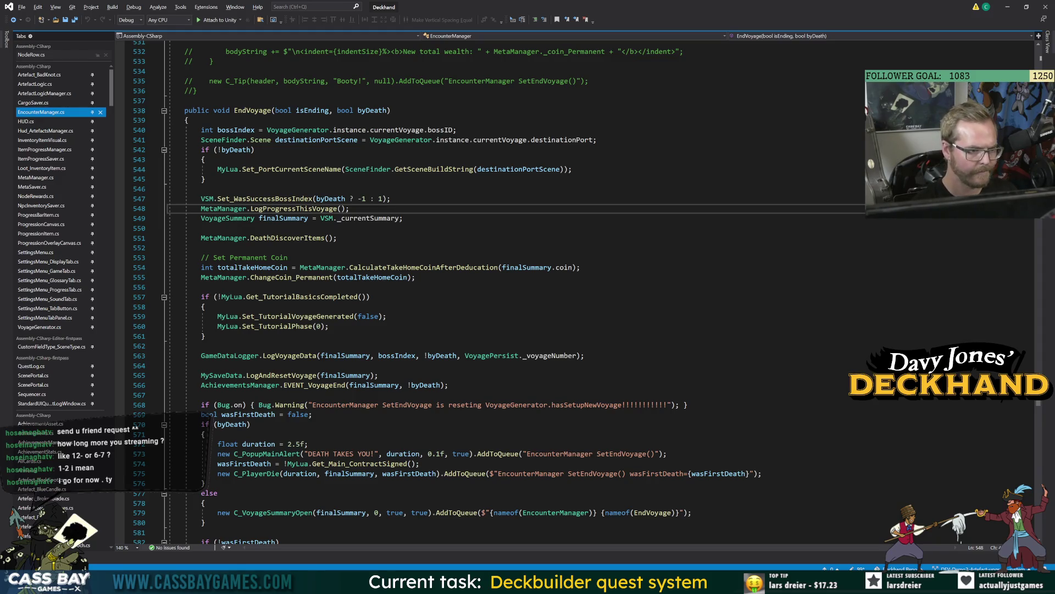
click(138, 210)
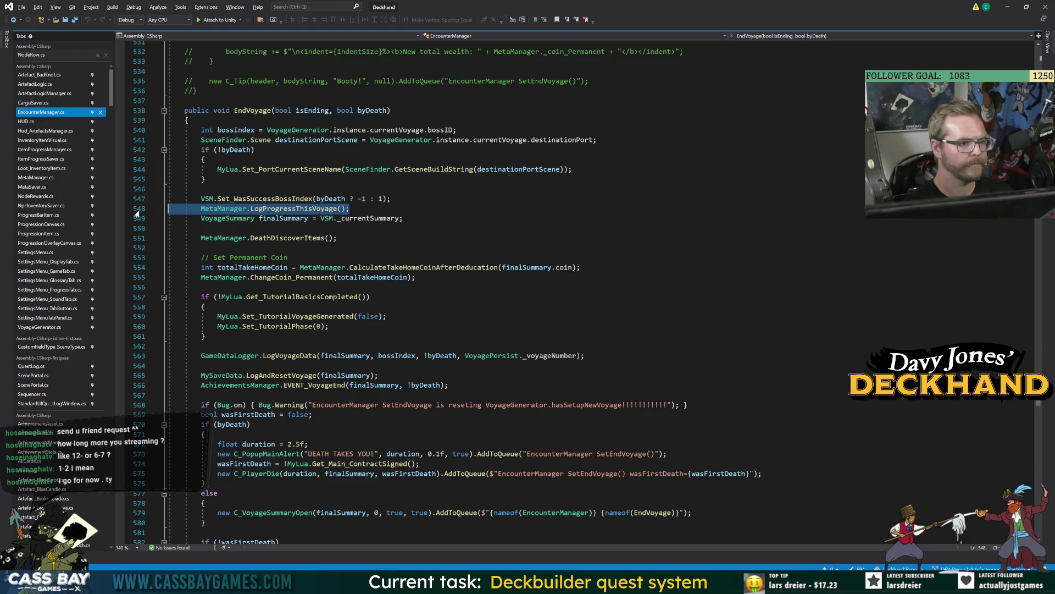
key(alt+Down)
key(ctrl+s)
Open the definition of the LogVoyageData call on line 563.
double_click(283, 209)
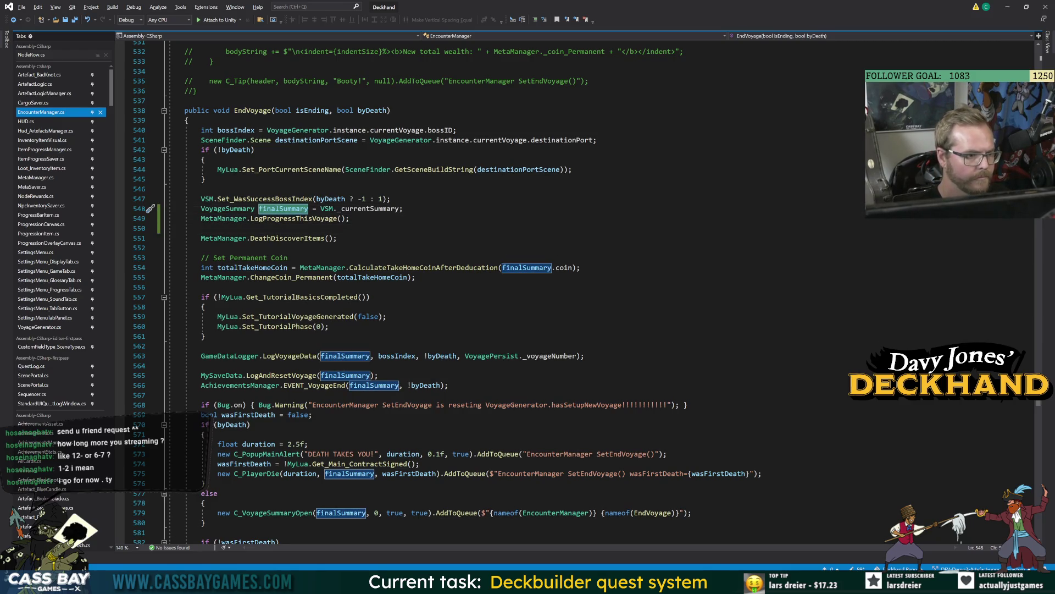
click(316, 355)
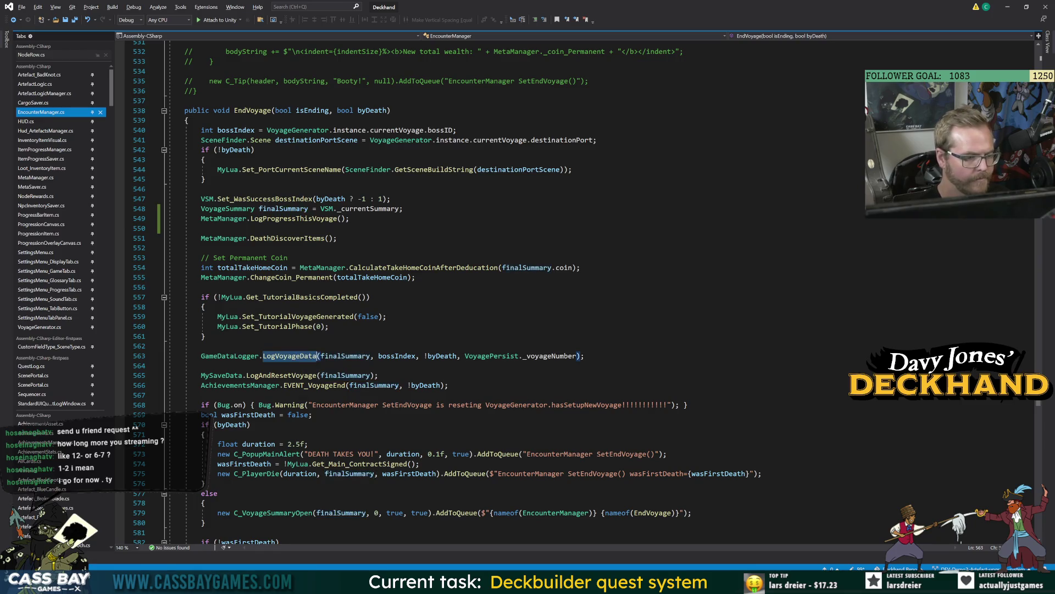
key(F12)
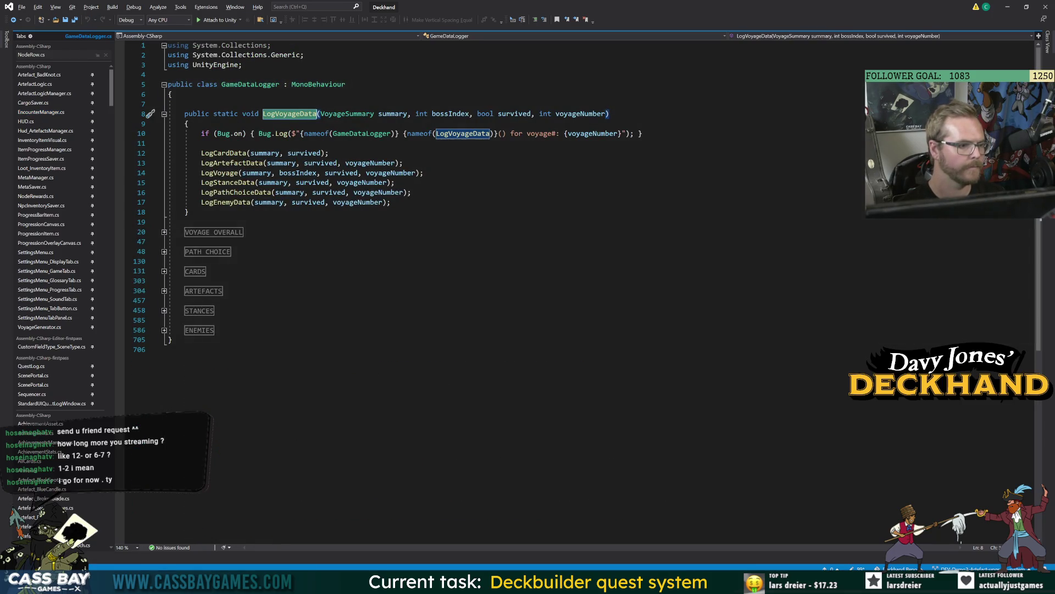
Expand the CARDS region, inspect Log_Cards, then navigate back to EncounterManager's LogVoyageData call on line 563.
click(164, 272)
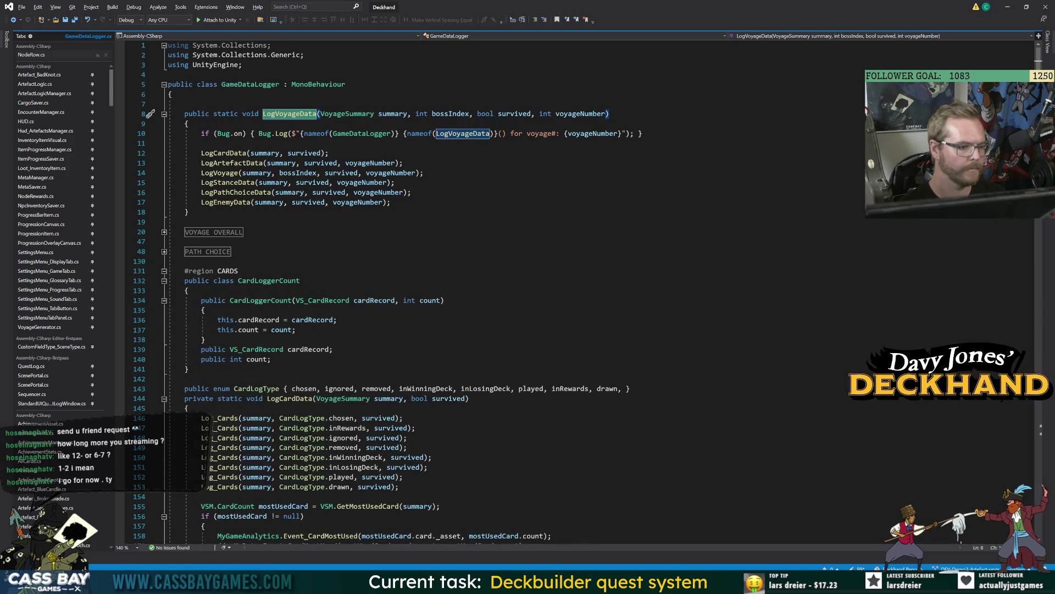
click(388, 399)
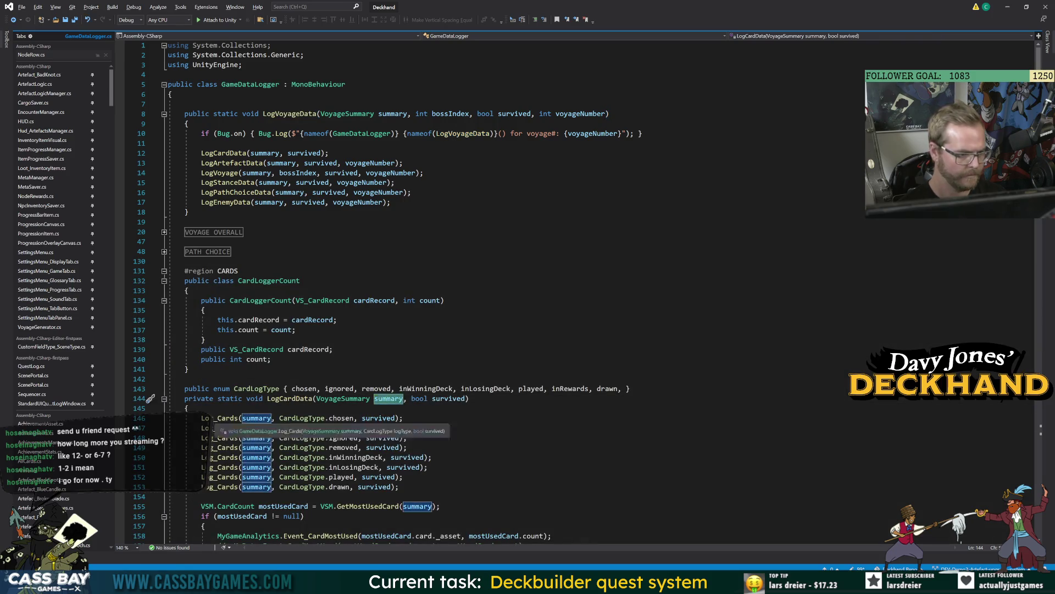
click(225, 418)
key(F12)
click(380, 293)
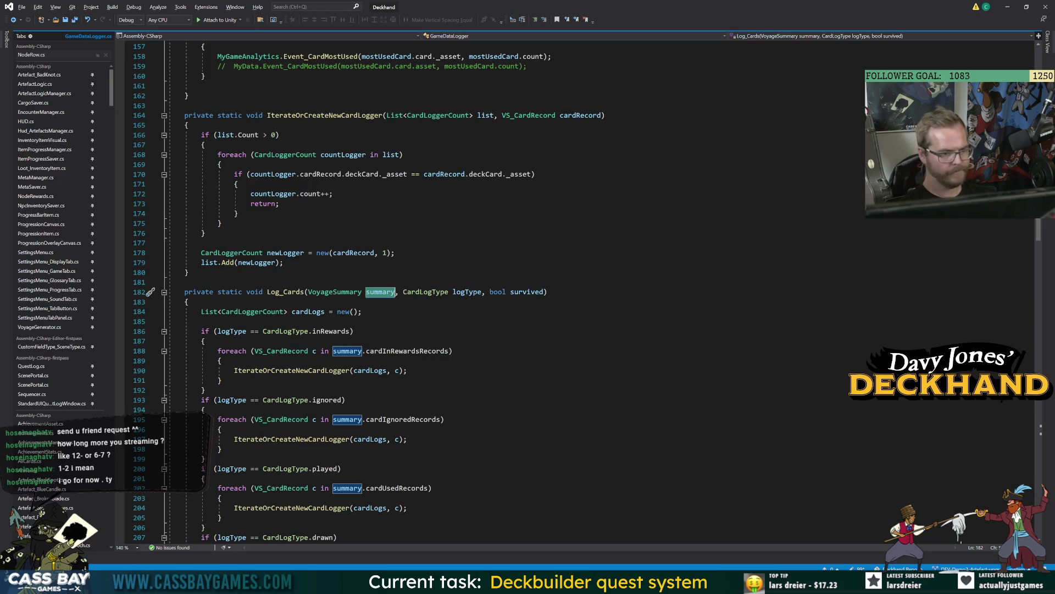
click(13, 21)
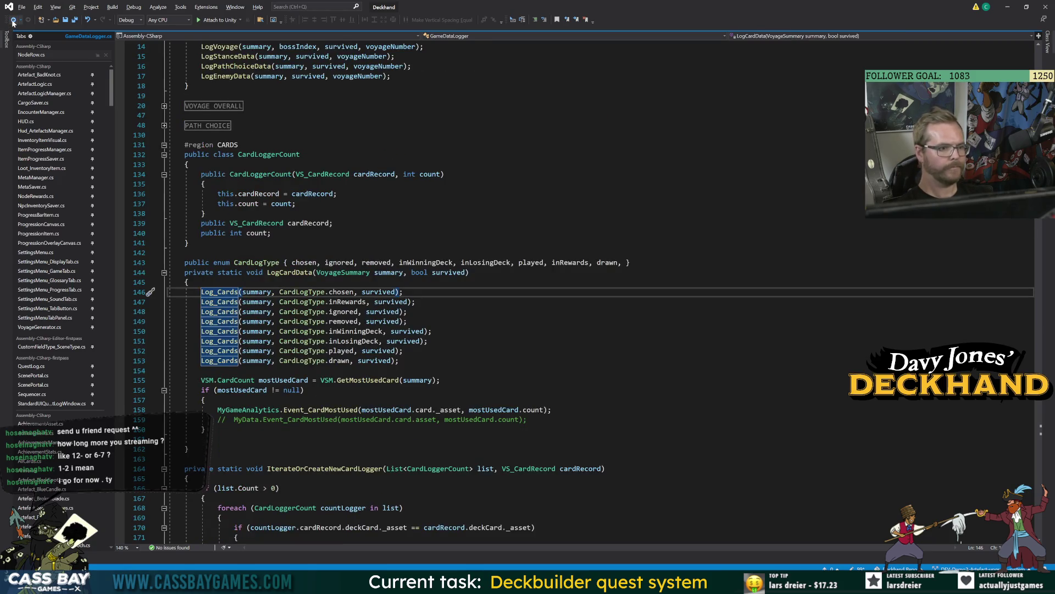
click(12, 21)
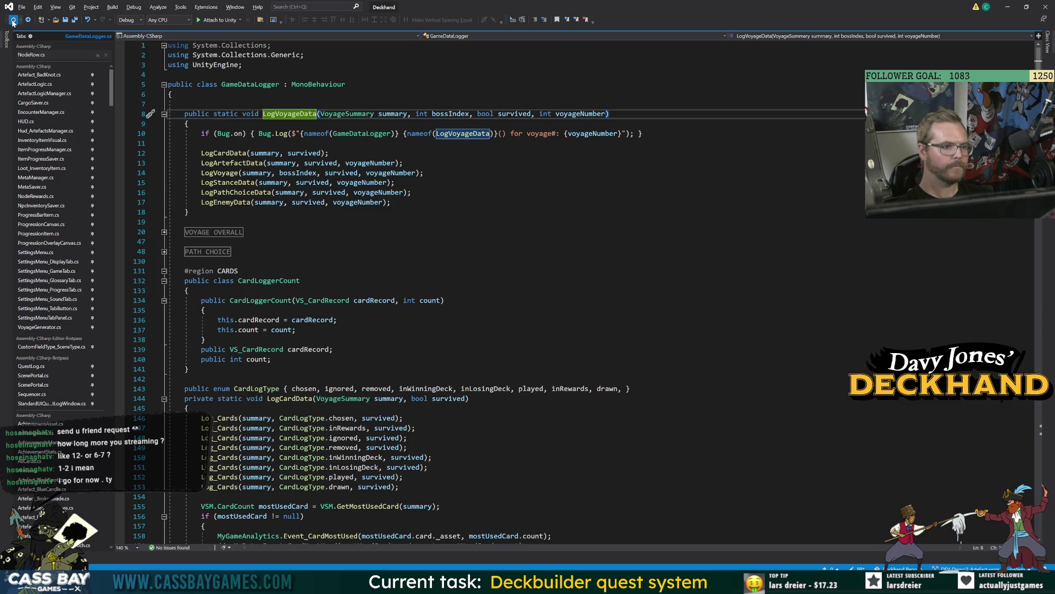
click(13, 21)
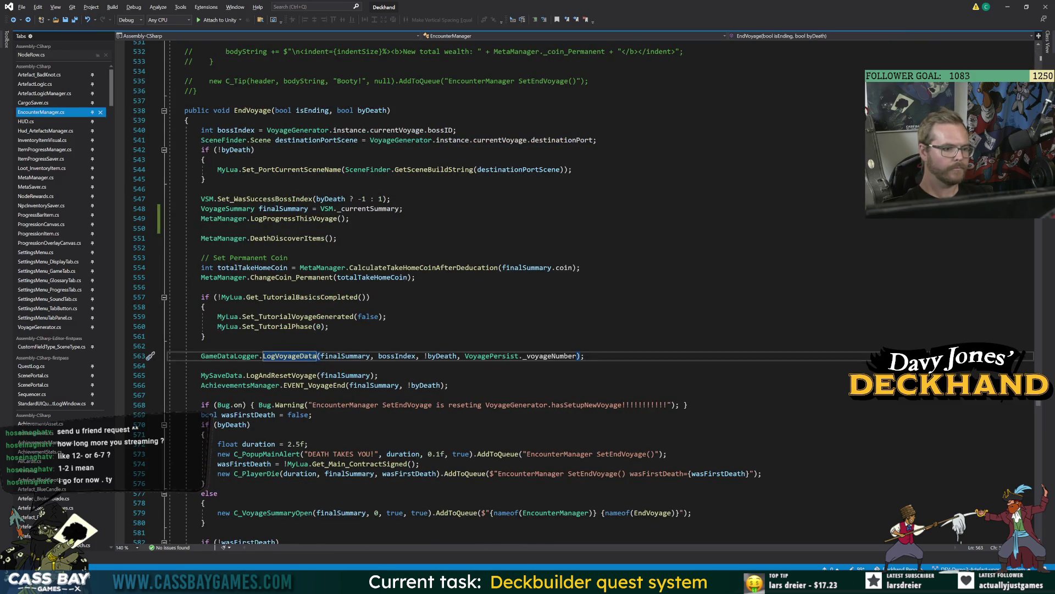
Pass finalSummary into the LogProgressThisVoyage call and open its definition.
click(397, 356)
click(345, 356)
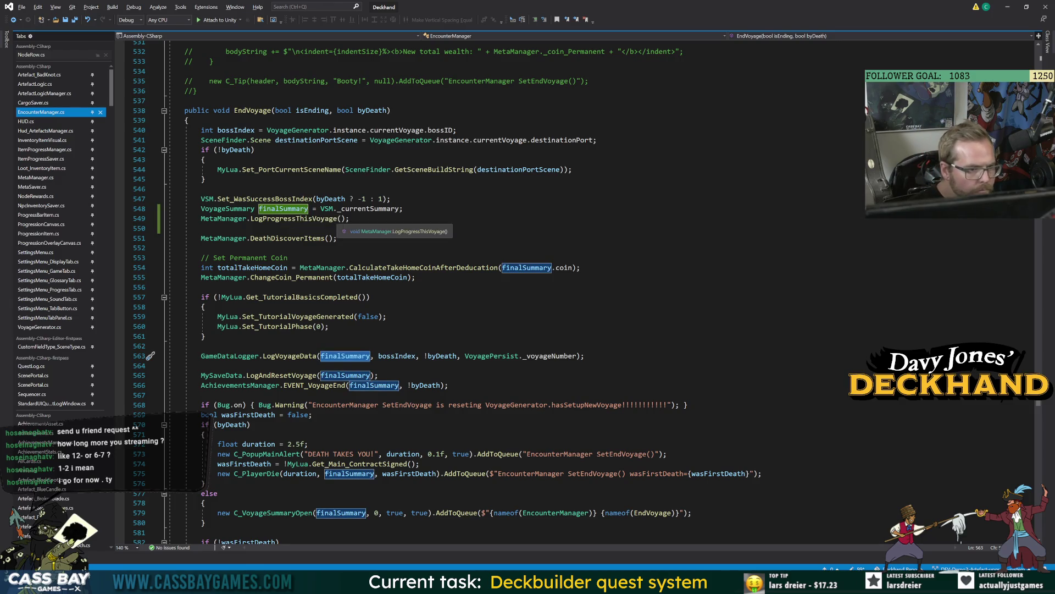
click(339, 218)
text(finalSummary)
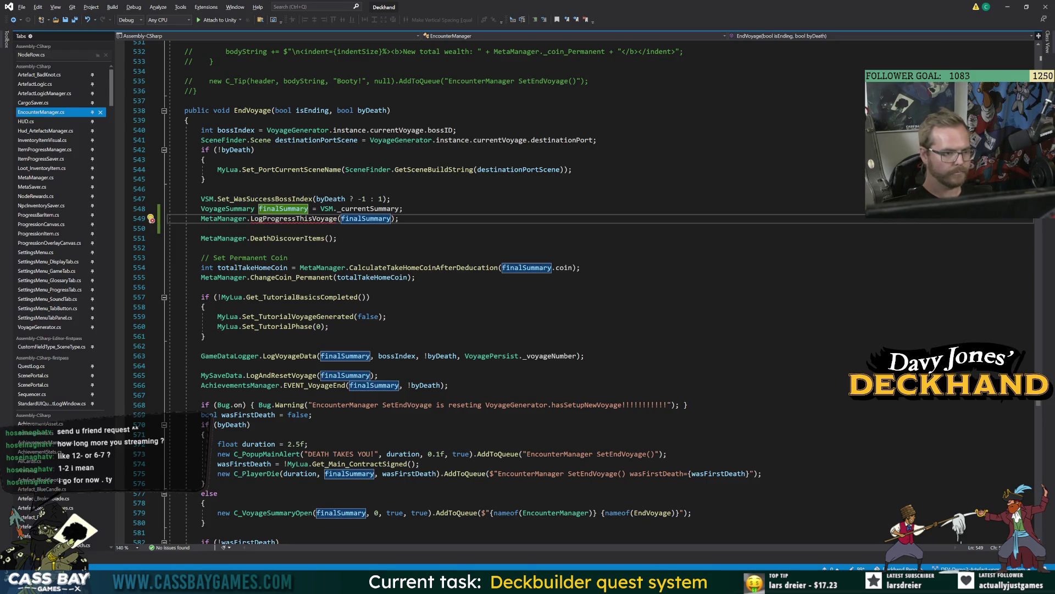
click(294, 219)
key(F12)
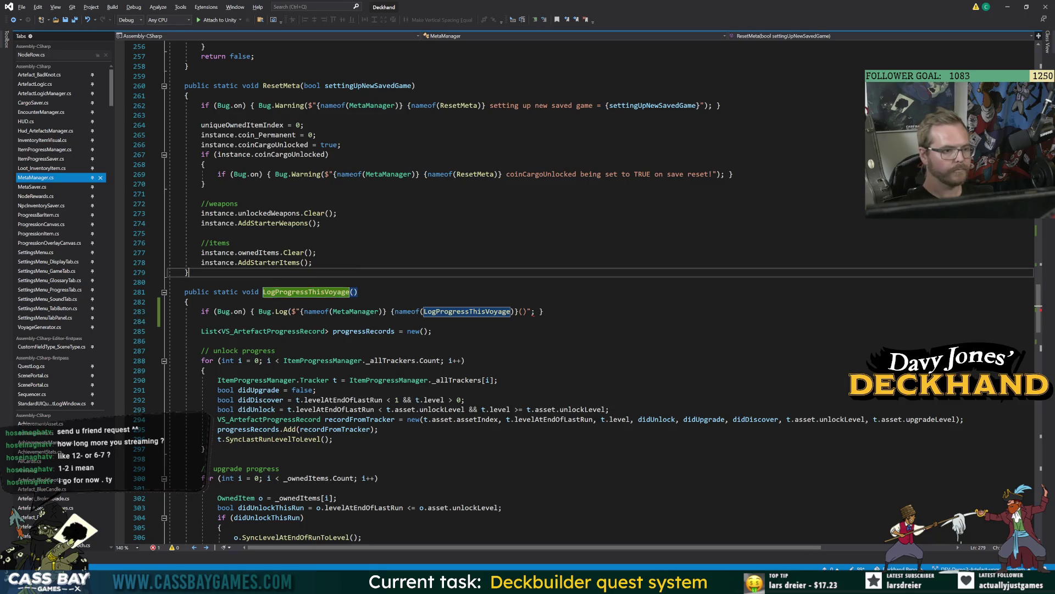
Give LogProgressThisVoyage a VoyageSummary voyageSummary parameter.
click(355, 292)
text(VoyageS)
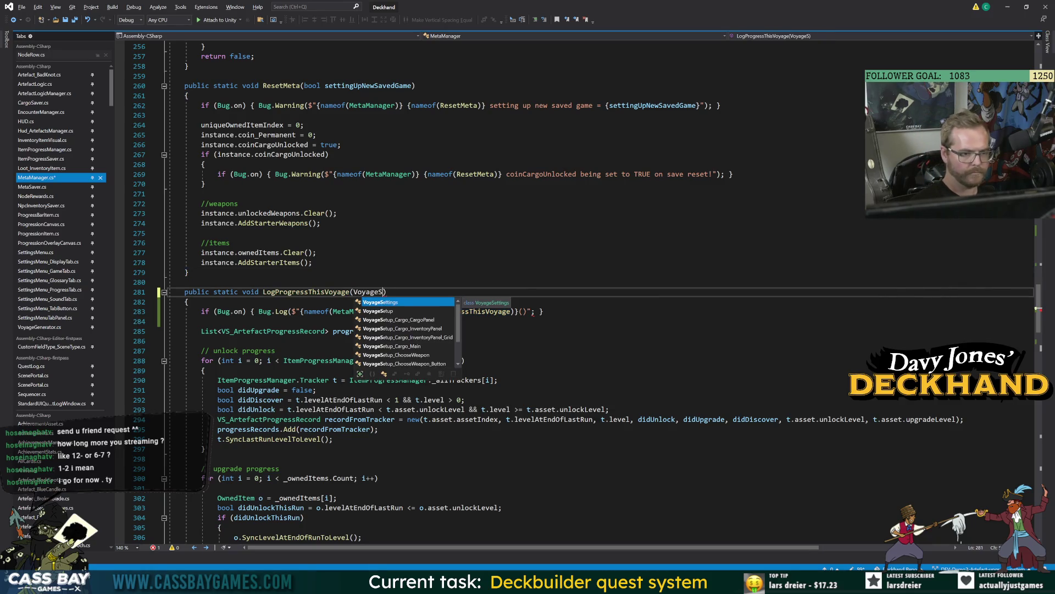
text(u)
key(Tab)
text(voyageSummary)
click(313, 263)
double_click(438, 292)
scroll(438, 292, down, 6)
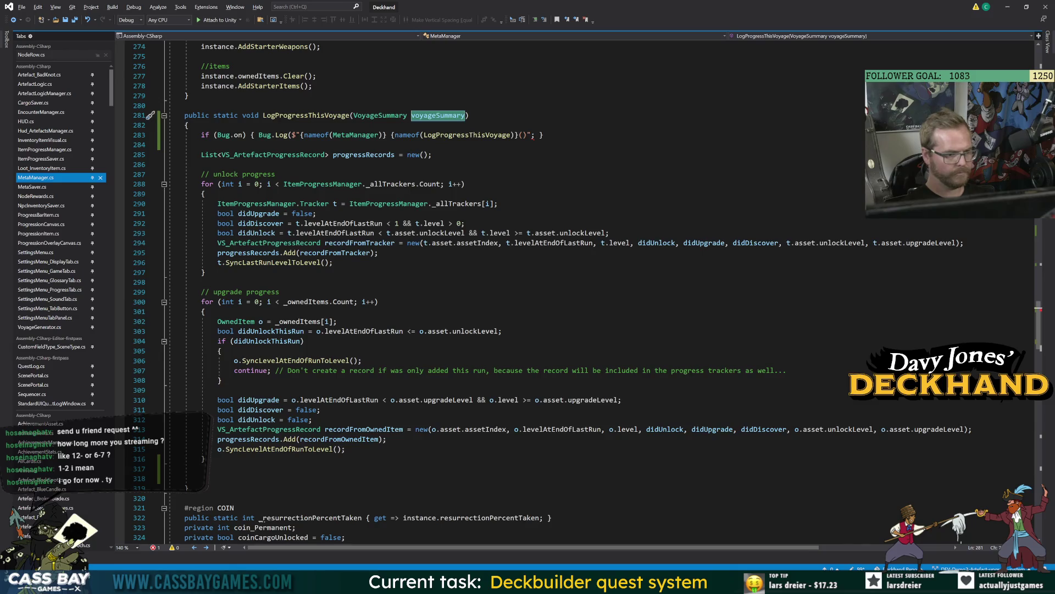
After the progress loops, add a for loop from i = 0 to progressRecords.Count.
click(201, 468)
key(Return)
text(forea)
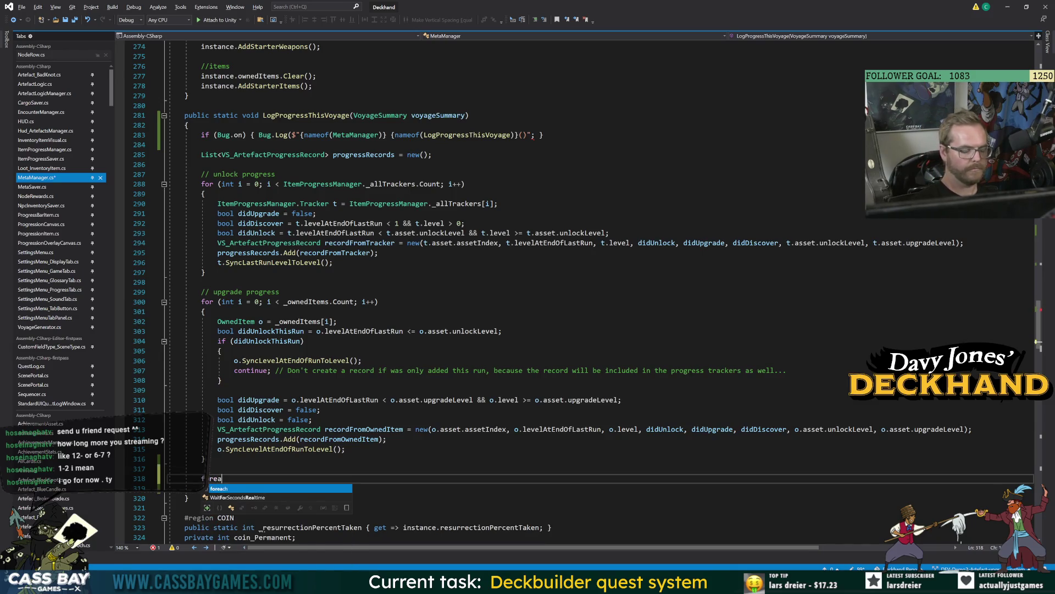
key(BackSpace)
key(BackSpace)
text((int i = 0; i < )
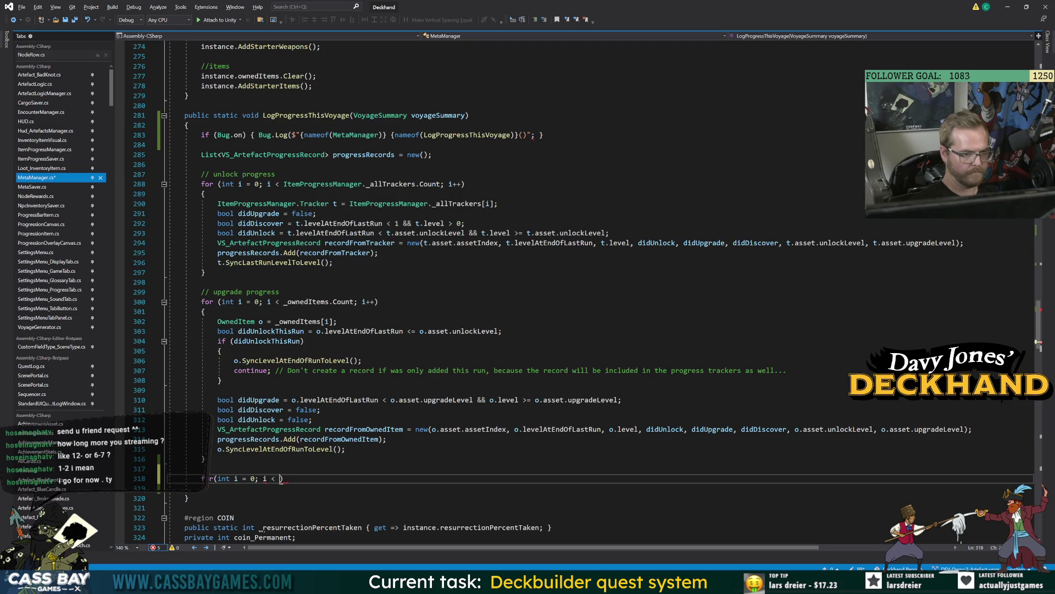
text(progressRecords.Count)
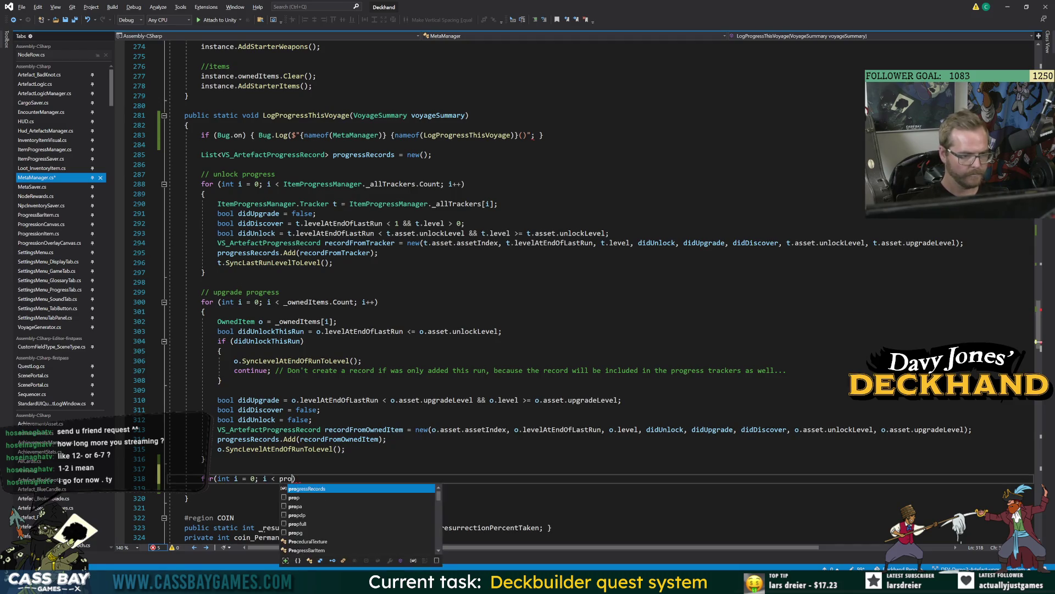
text(p)
text(i++)
key(End)
key(Return)
text({)
key(Return)
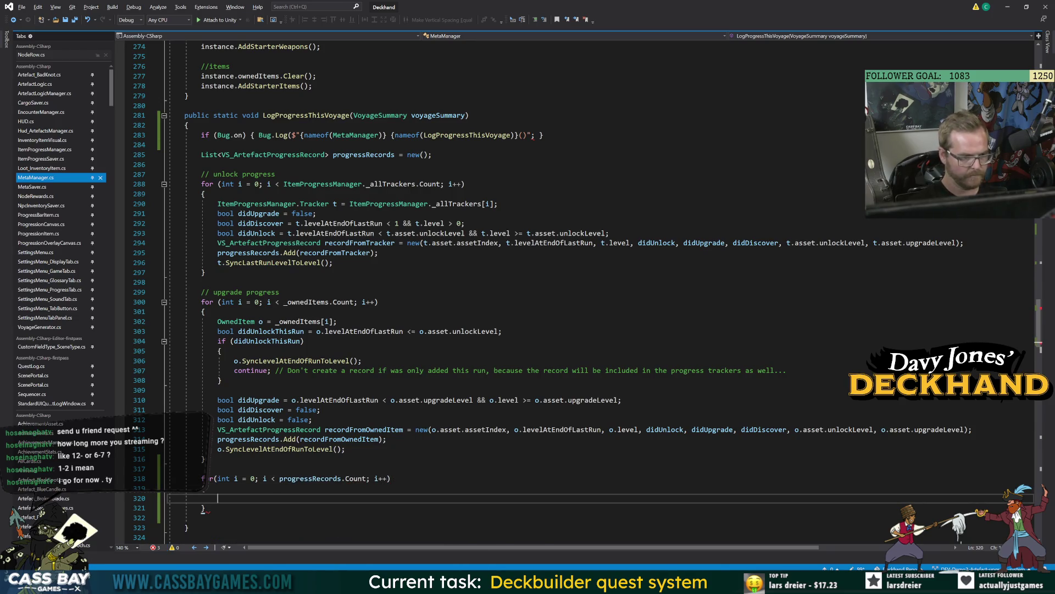
Inside the loop, get VS_ArtefactProgressRecord r = progressRecords[i] and add it to voyageSummary.artefactProgressRecords.
text(voyageSummary.)
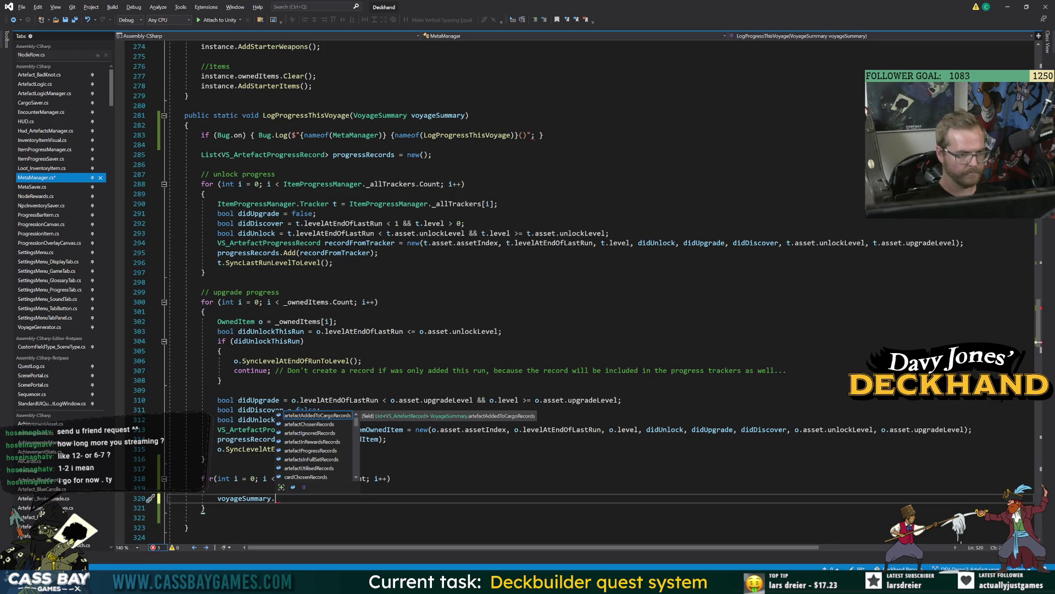
text(artef)
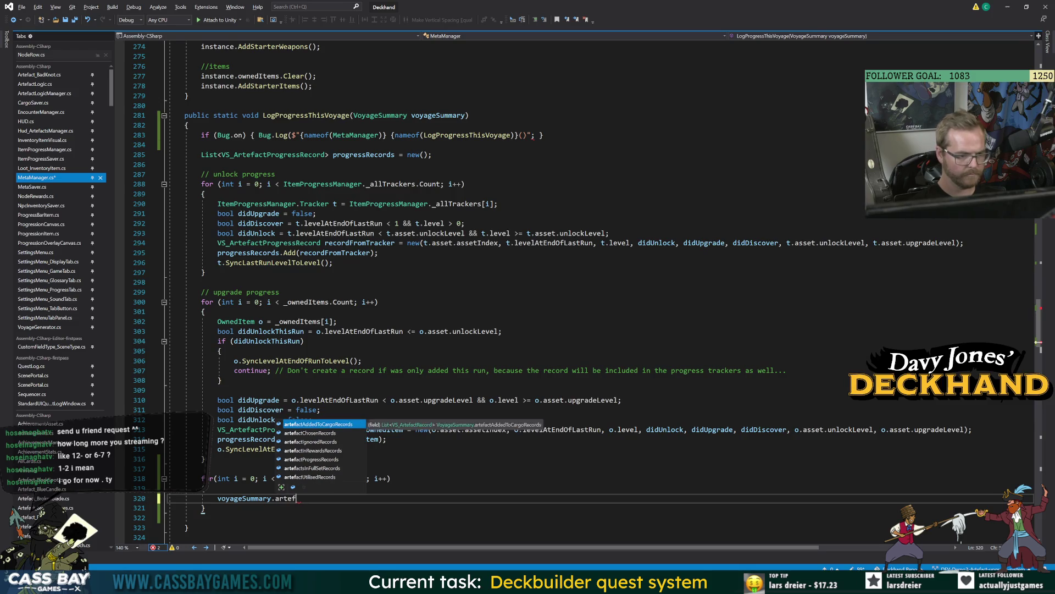
key(Down)
key(Down)
key(Down)
key(Tab)
text(.Add()
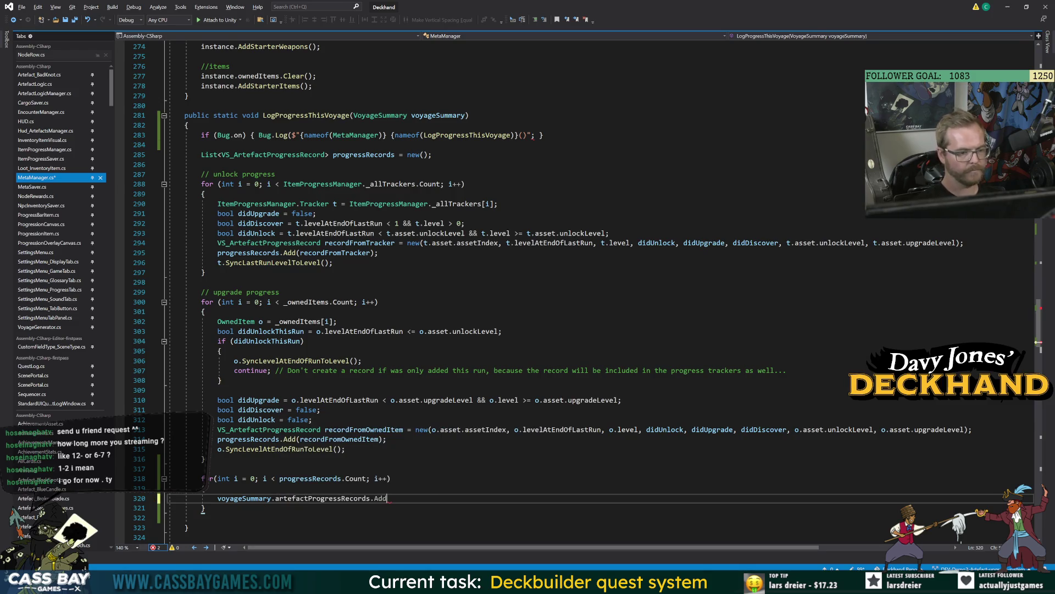
key(Escape)
key(ctrl+Return)
text(PRog)
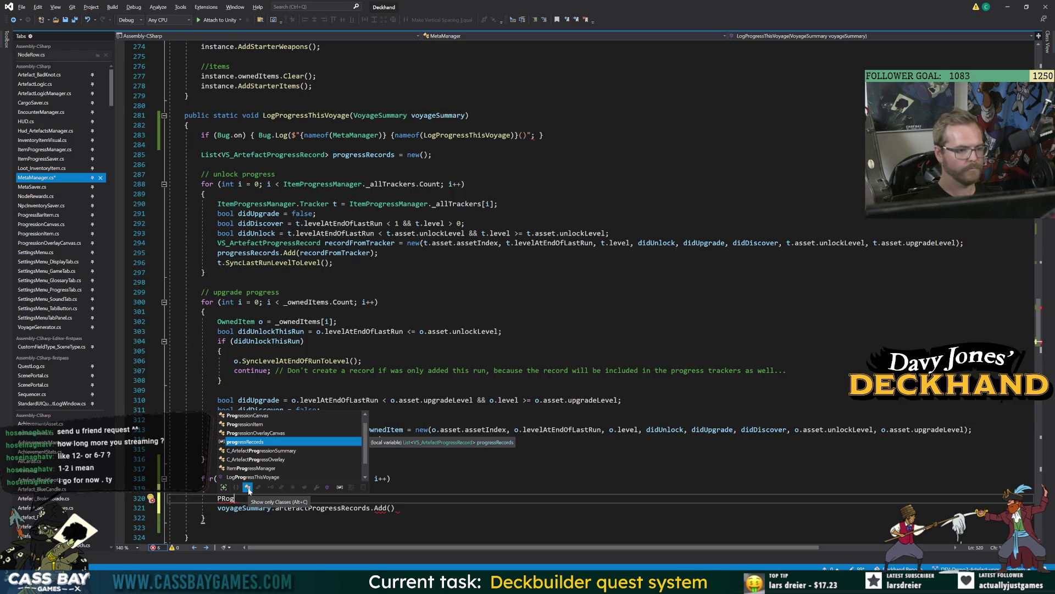
key(BackSpace)
key(BackSpace)
key(BackSpace)
text(VS_A)
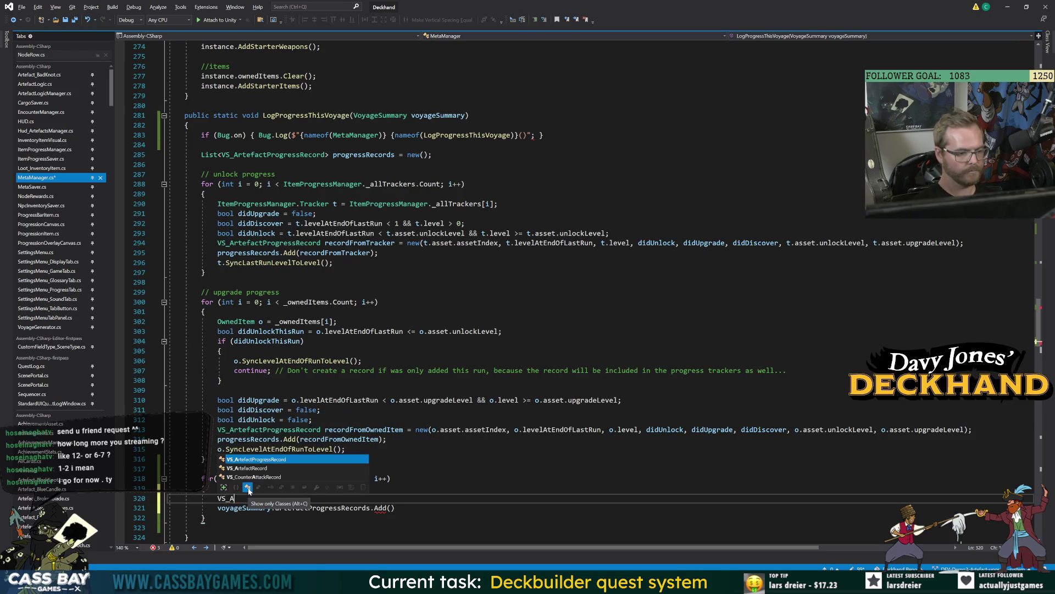
text(rtefactProgressRecord r = )
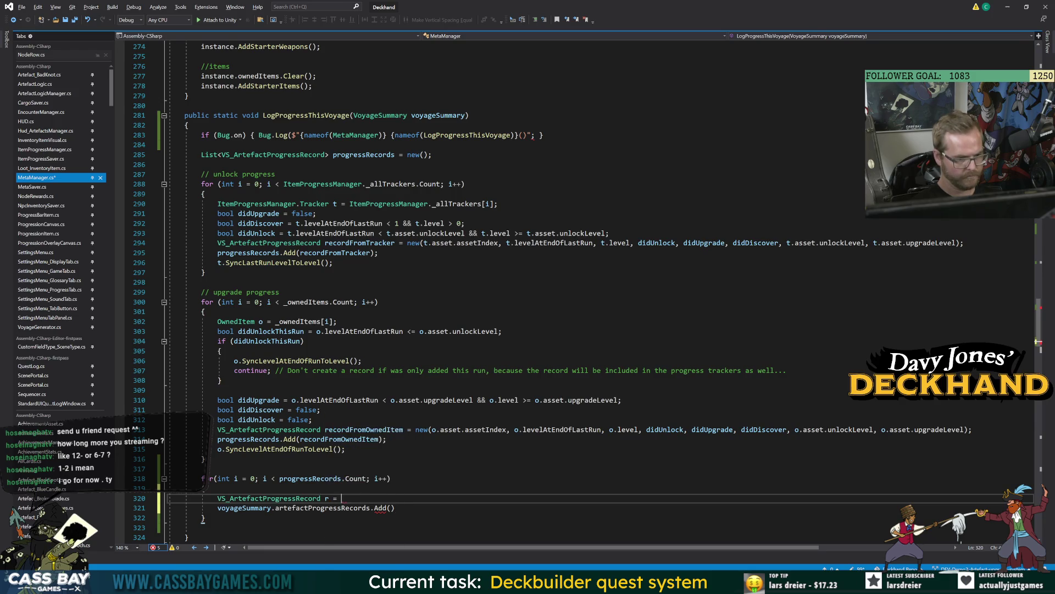
text(progressRecords[i];)
key(ctrl+s)
click(391, 508)
text(r)
Add a comment above the loop about adding all records to the summary, and save MetaManager.
key(Up)
key(Up)
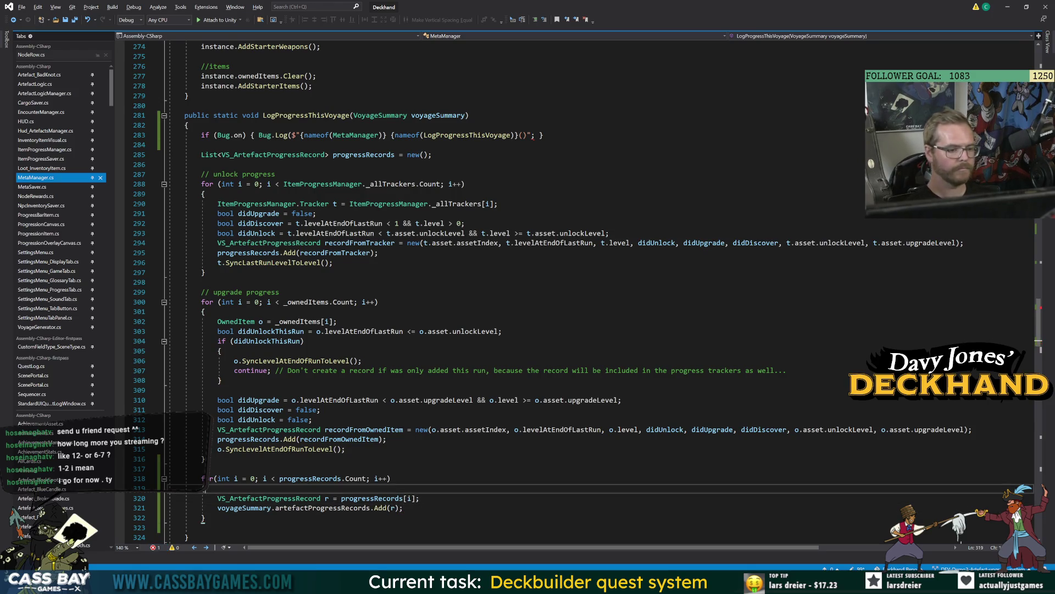
key(Up)
key(End)
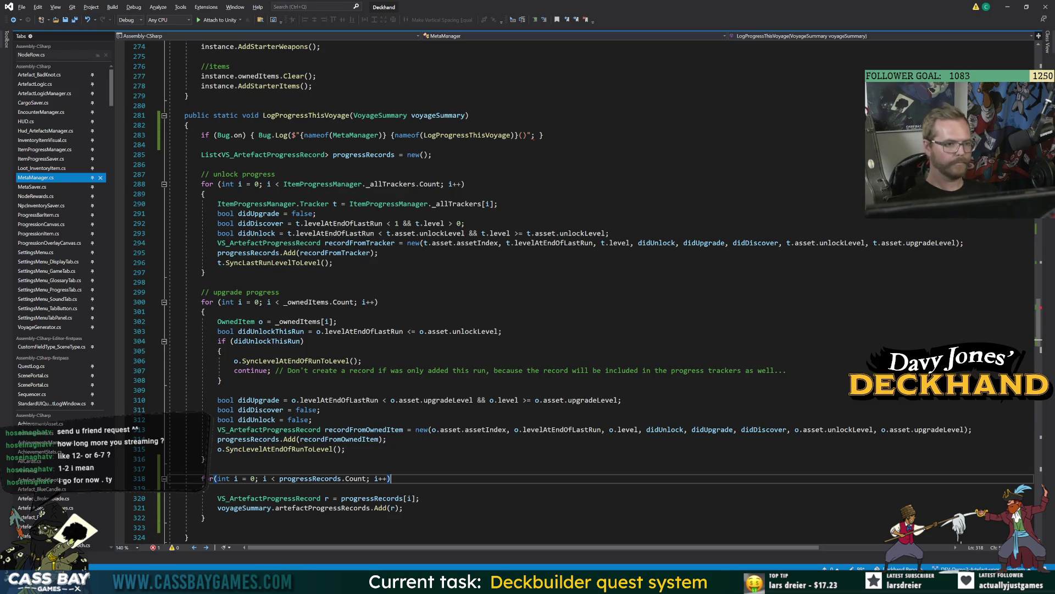
key(ctrl+Return)
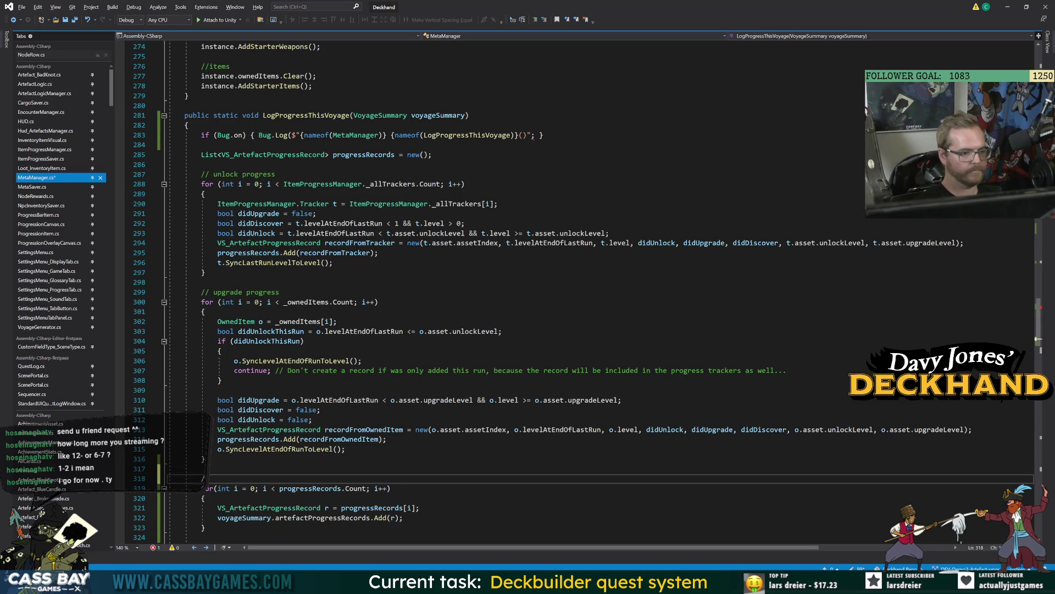
text(dd to summary)
key(ctrl+s)
key(Up)
key(Up)
click(230, 478)
text(all re)
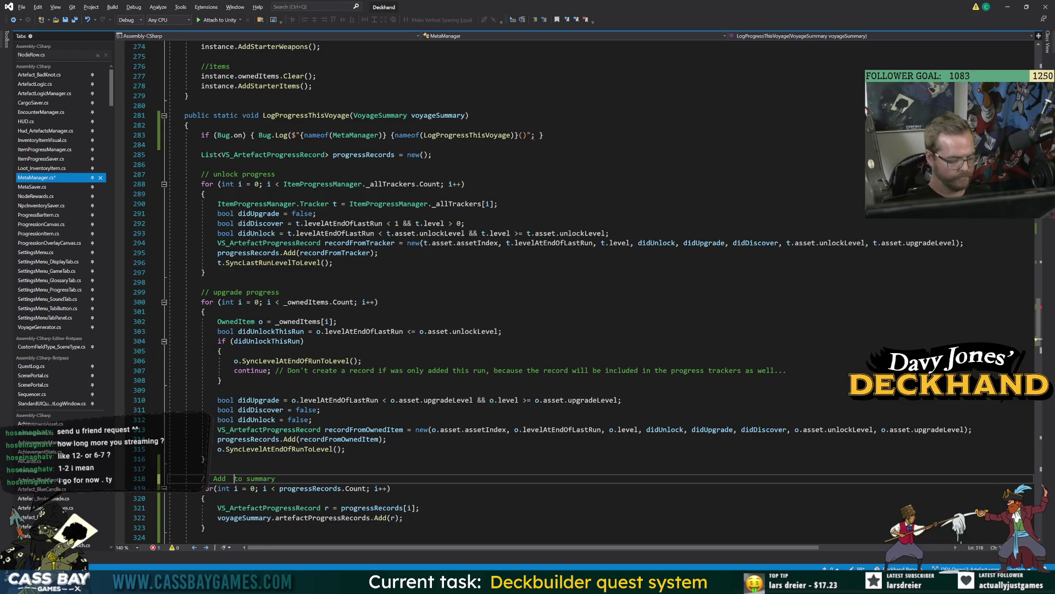
text(cords to summary)
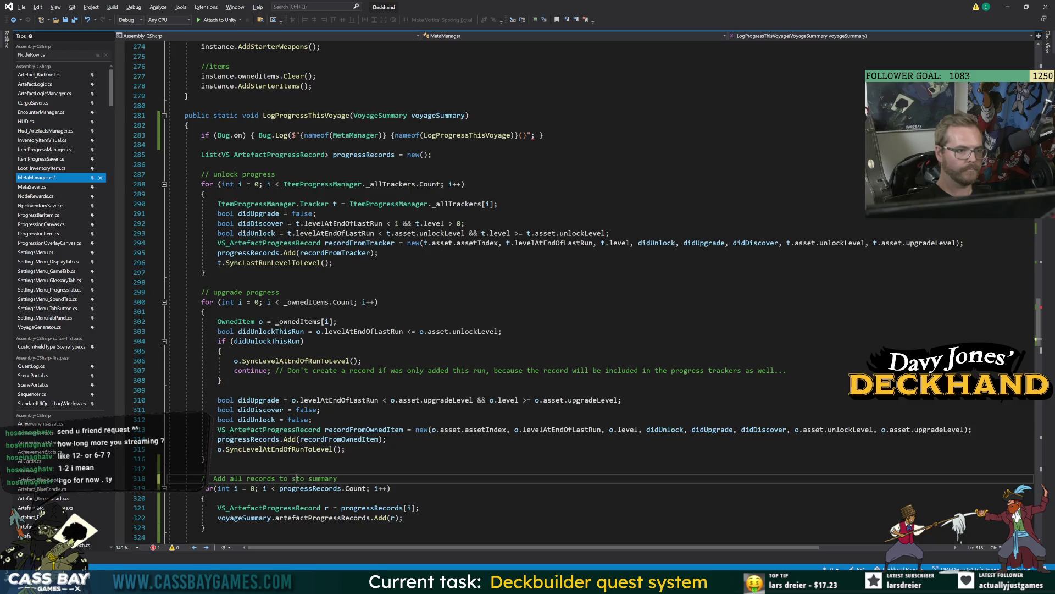
key(ctrl+s)
click(346, 449)
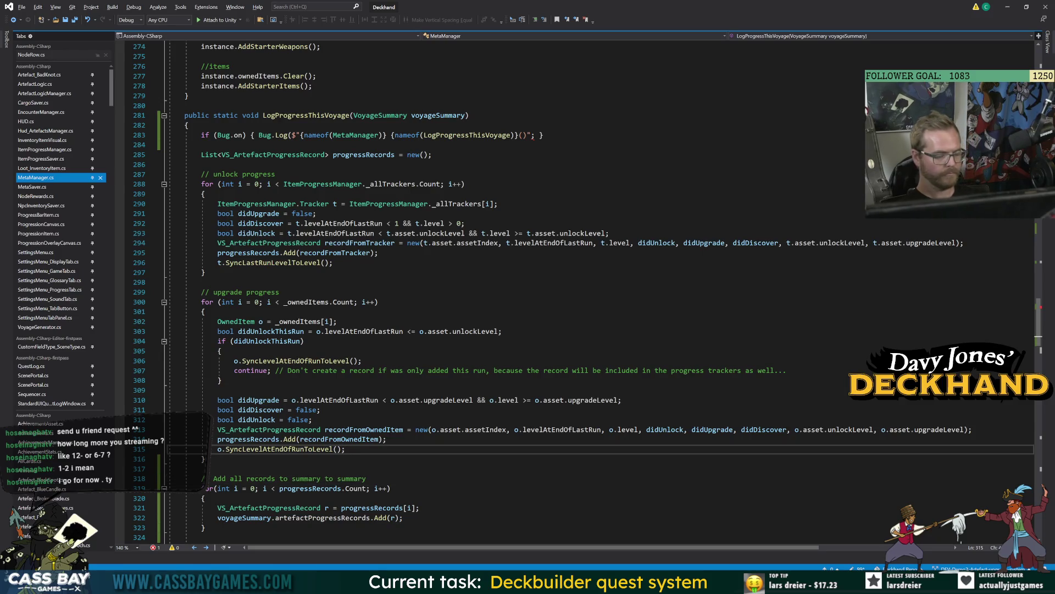
Clear the Unity console and jump to the CS1026 compile error in MetaManager.
mouse_move(692, 581)
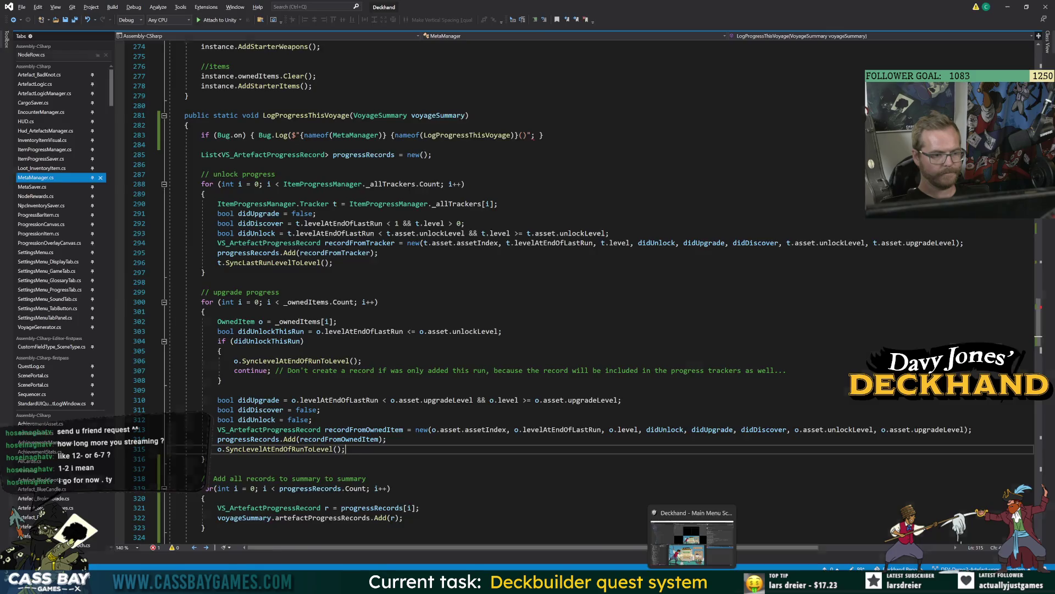
click(691, 542)
click(721, 326)
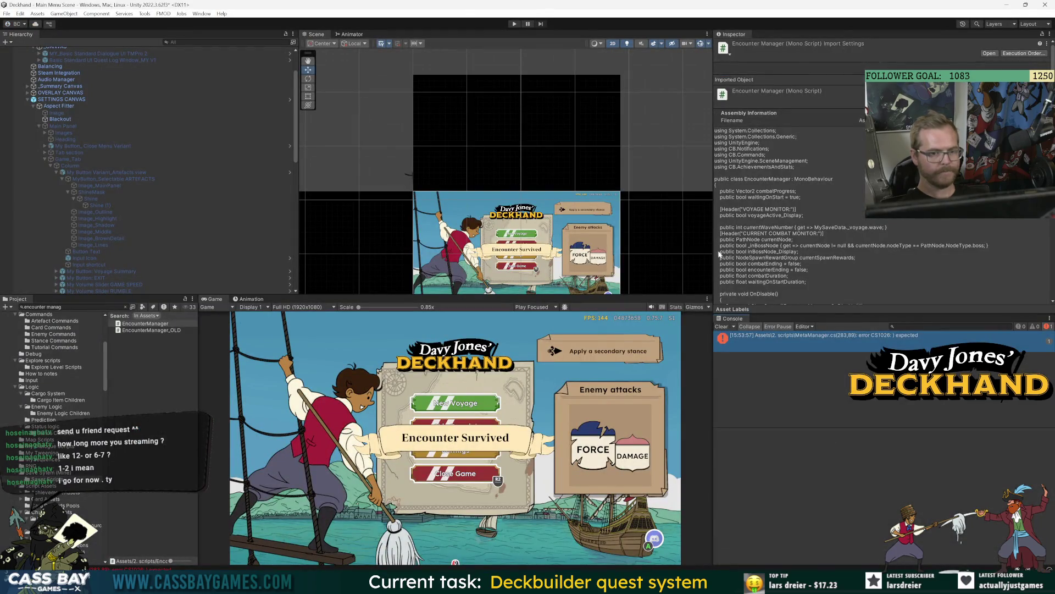
double_click(785, 338)
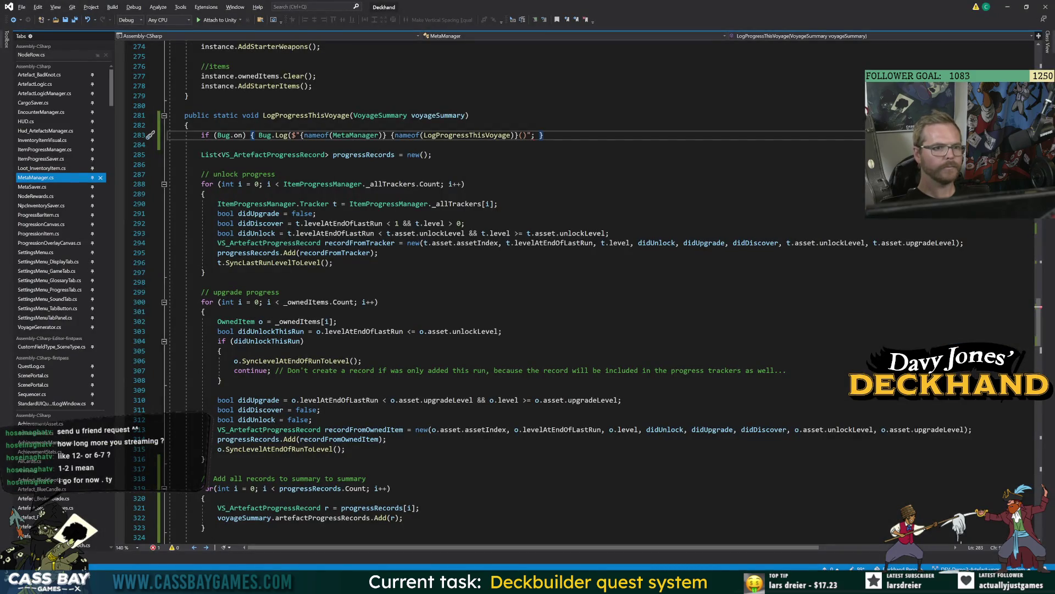
Add the missing ')' to the log call on line 283 and let Unity recompile.
click(530, 135)
text())
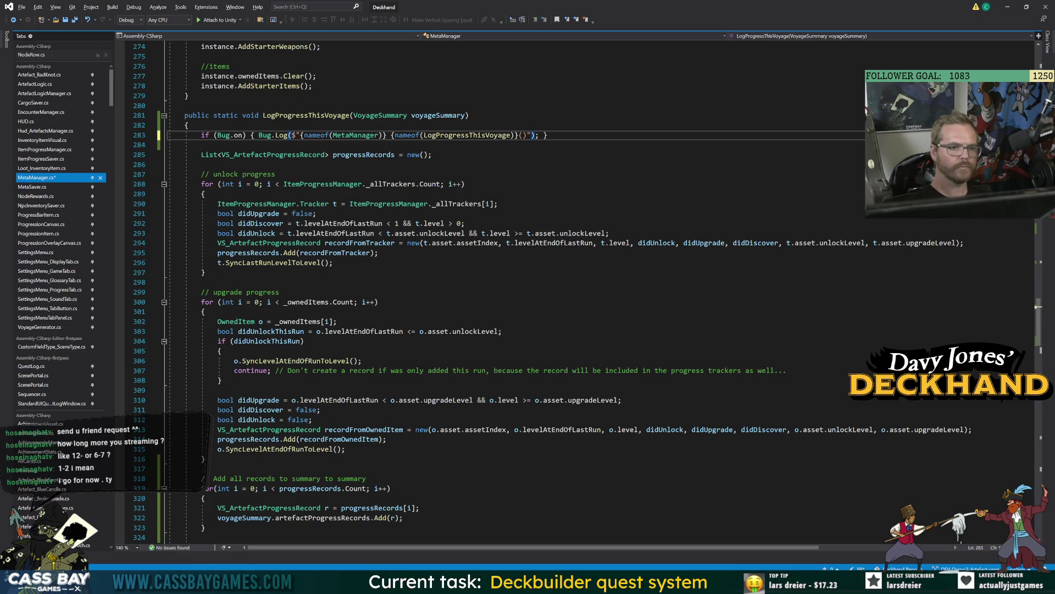
click(465, 183)
key(alt+Tab)
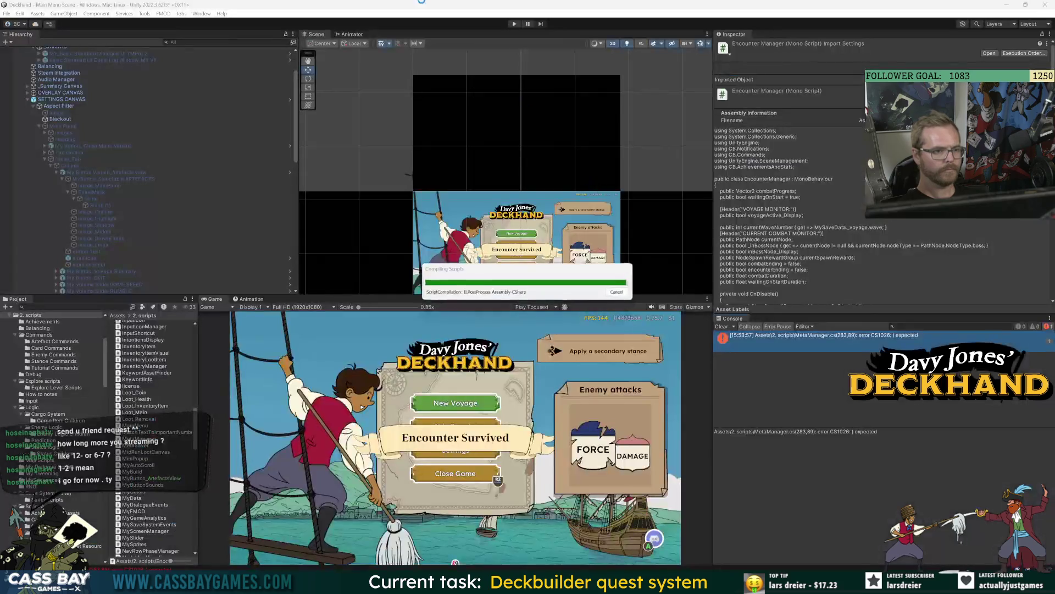
key(alt+Tab)
key(Up)
key(Up)
key(Up)
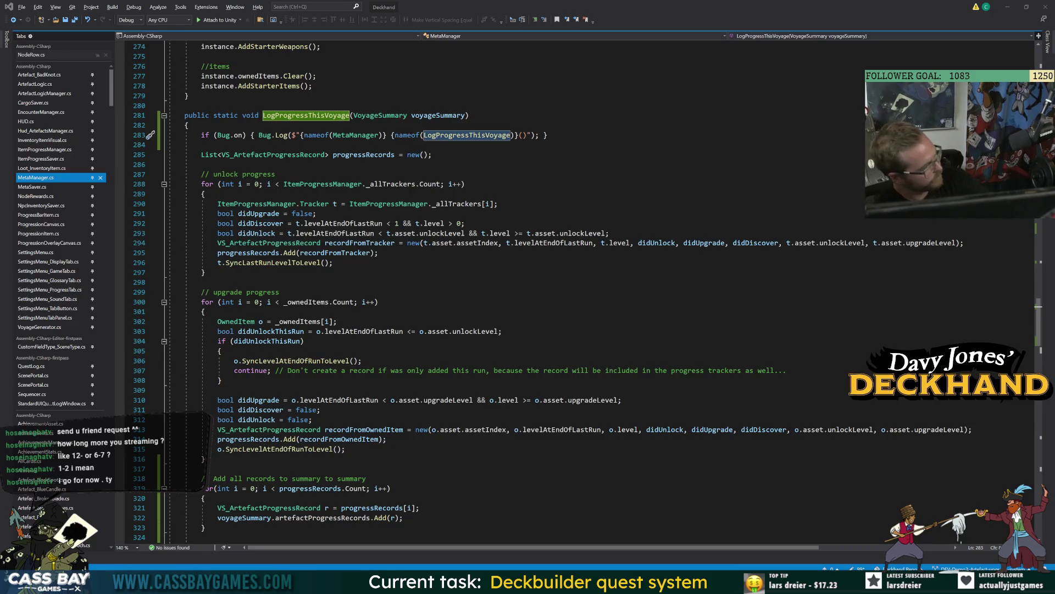
key(alt+Tab)
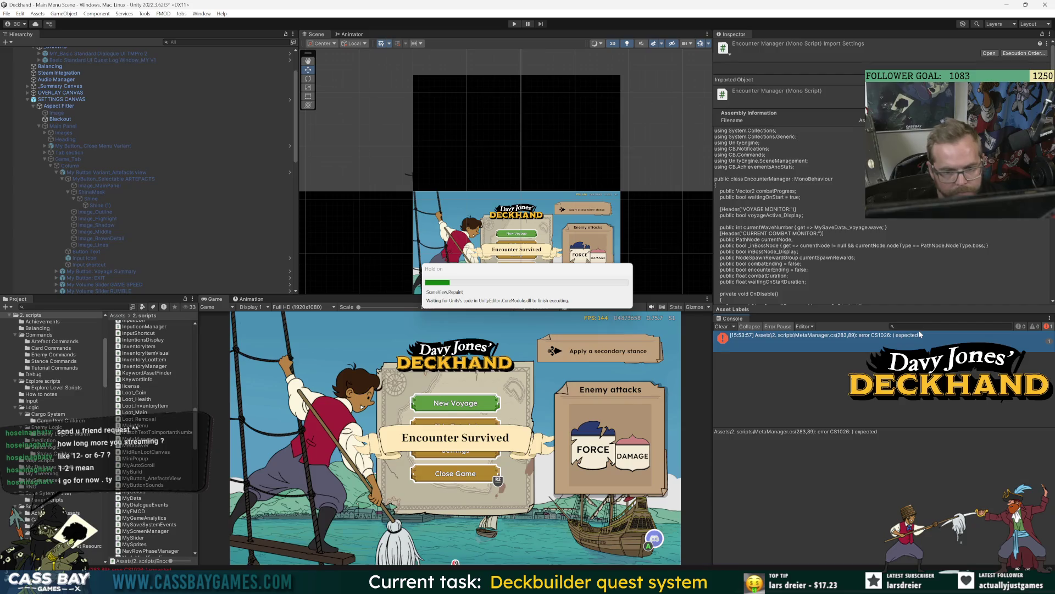
key(alt+Tab)
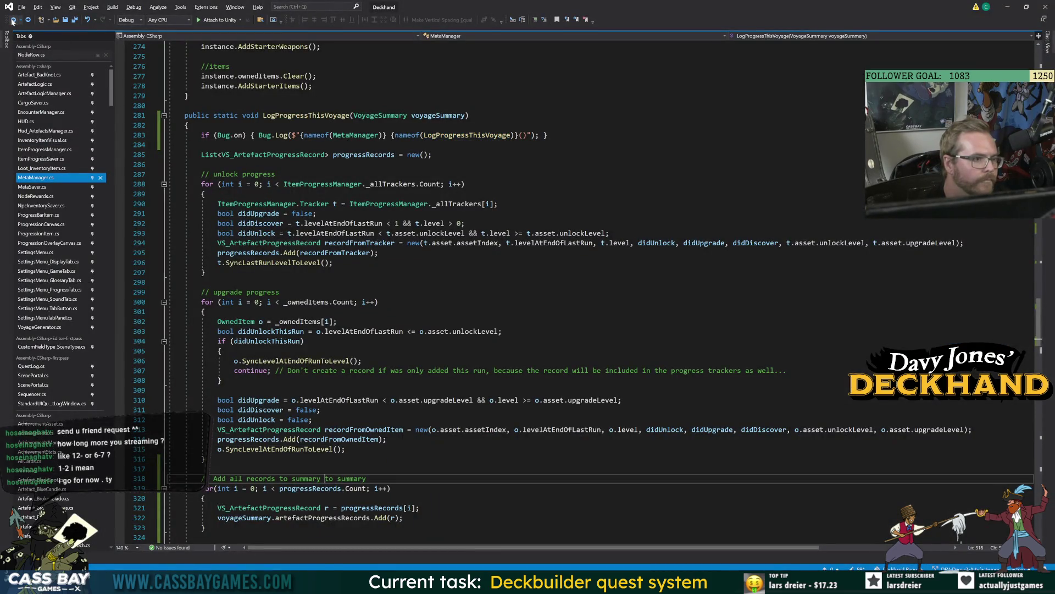
key(ctrl+minus)
key(ctrl+minus)
key(ctrl+minus)
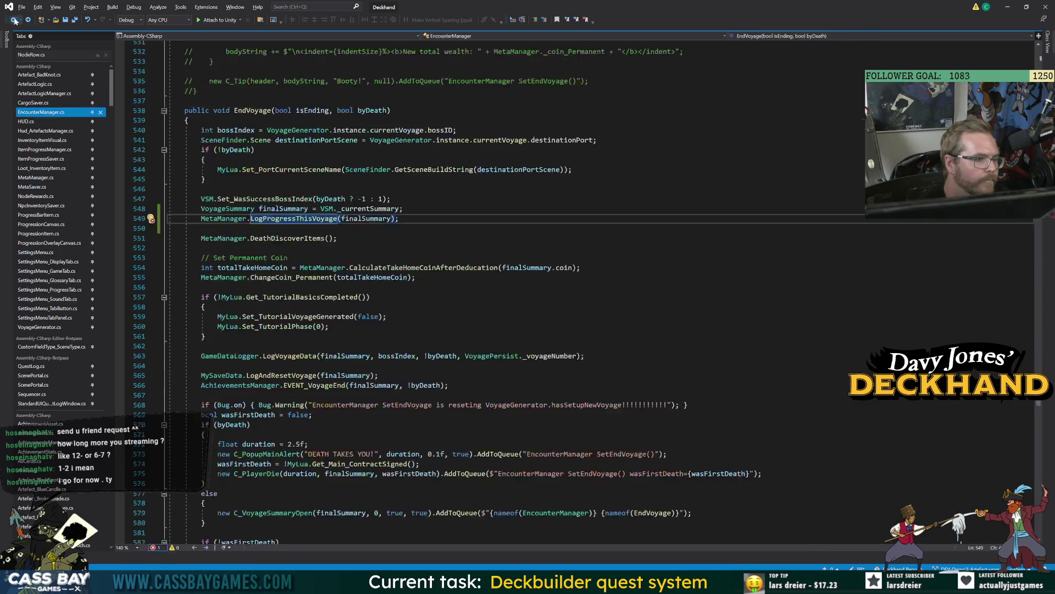
Follow C_ArtefactProgressionSummary from EndVoyage to its ShowVoyageProgression method.
scroll(284, 385, down, 5)
double_click(284, 415)
key(F12)
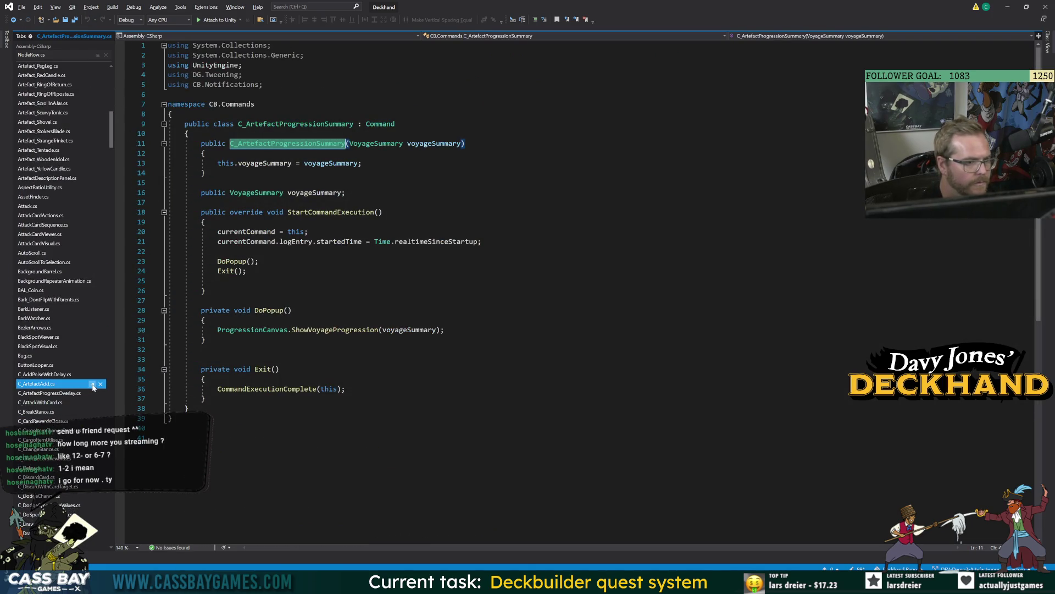
double_click(329, 330)
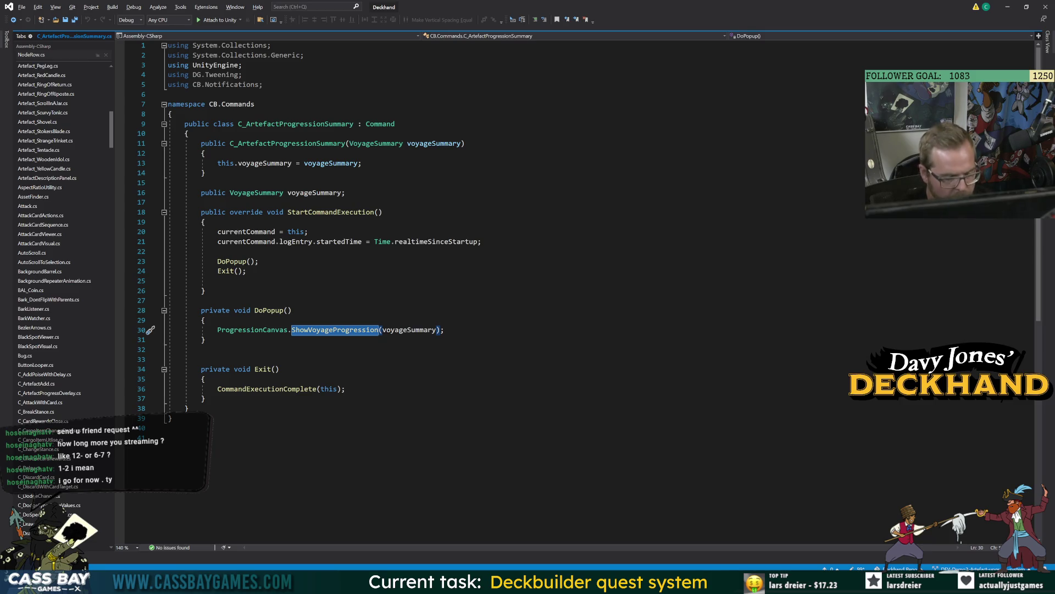
key(F12)
Inspect how ShowVoyageProgression uses the summary's progressRecords and GetAllProgressedRecords, then return to Unity.
click(425, 292)
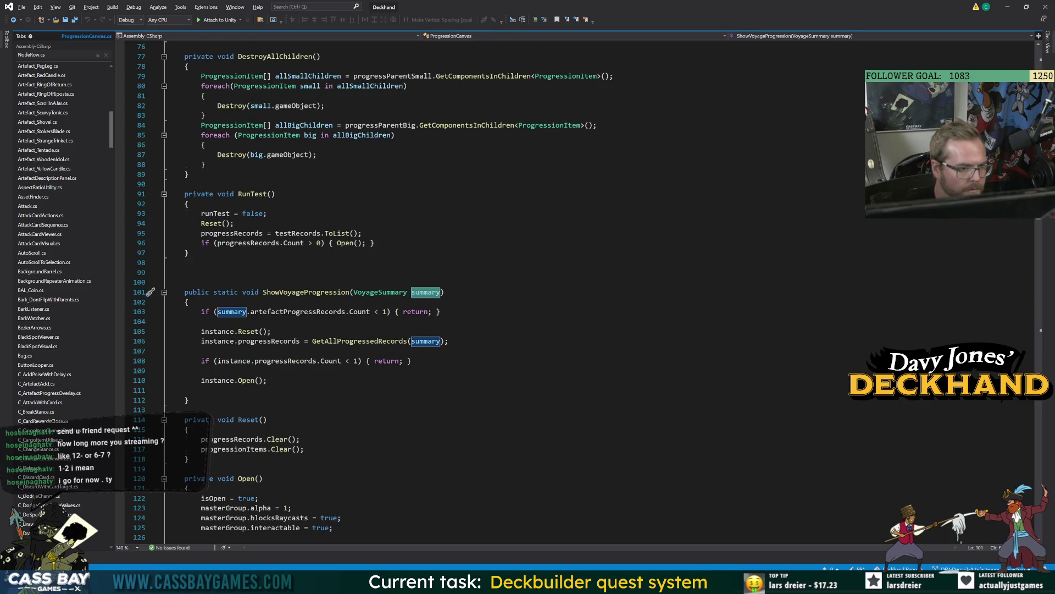
click(285, 361)
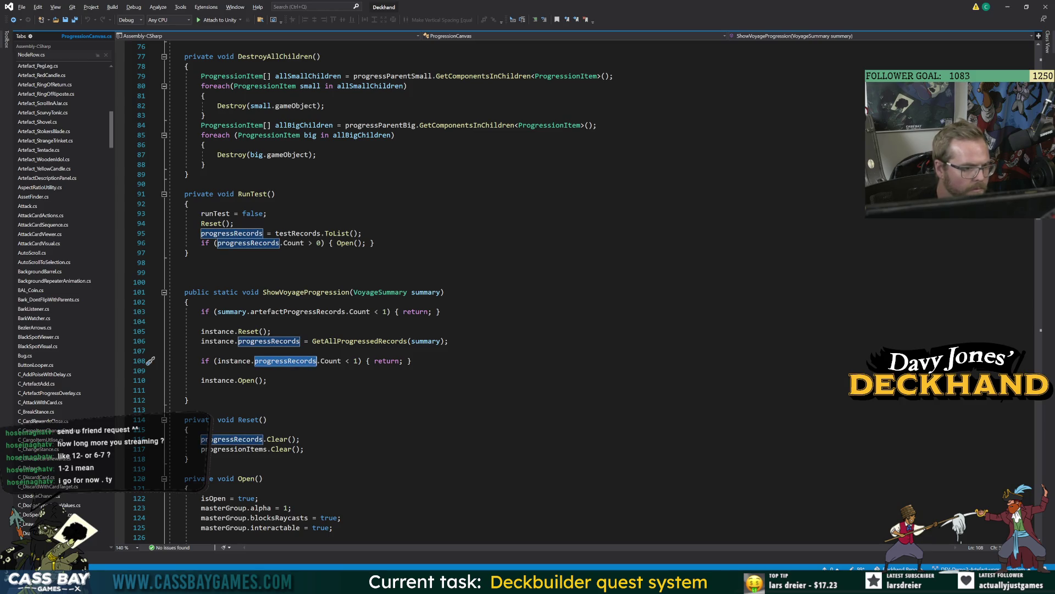
mouse_move(380, 342)
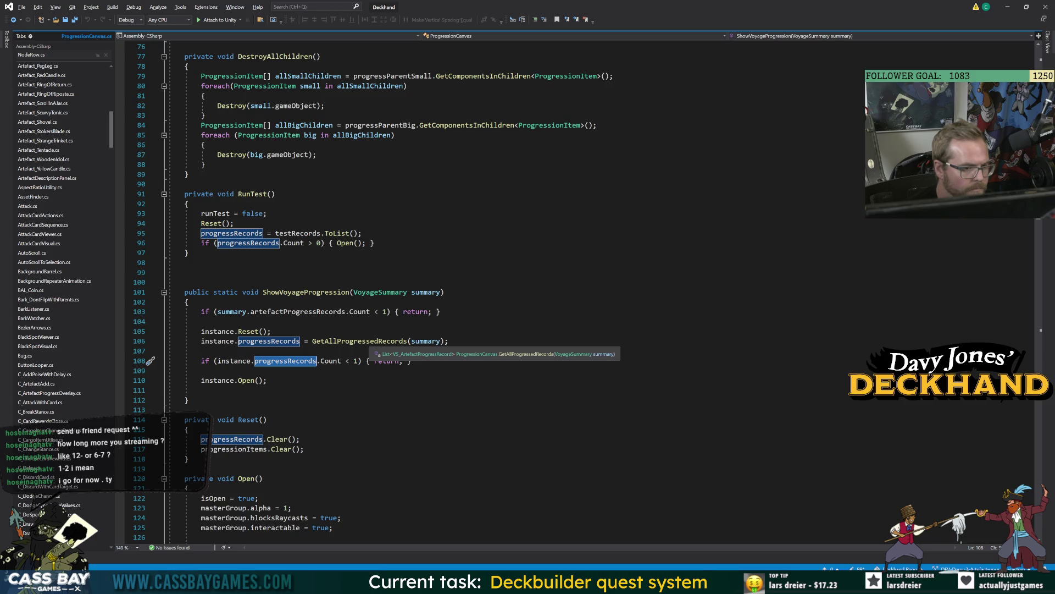
click(380, 341)
key(F12)
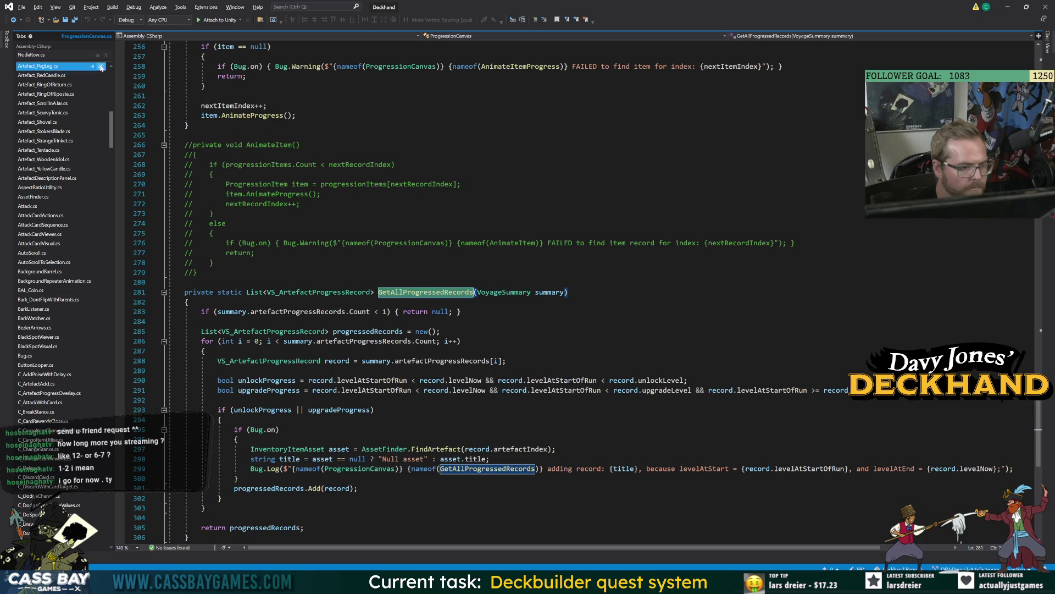
click(13, 20)
click(440, 263)
click(270, 293)
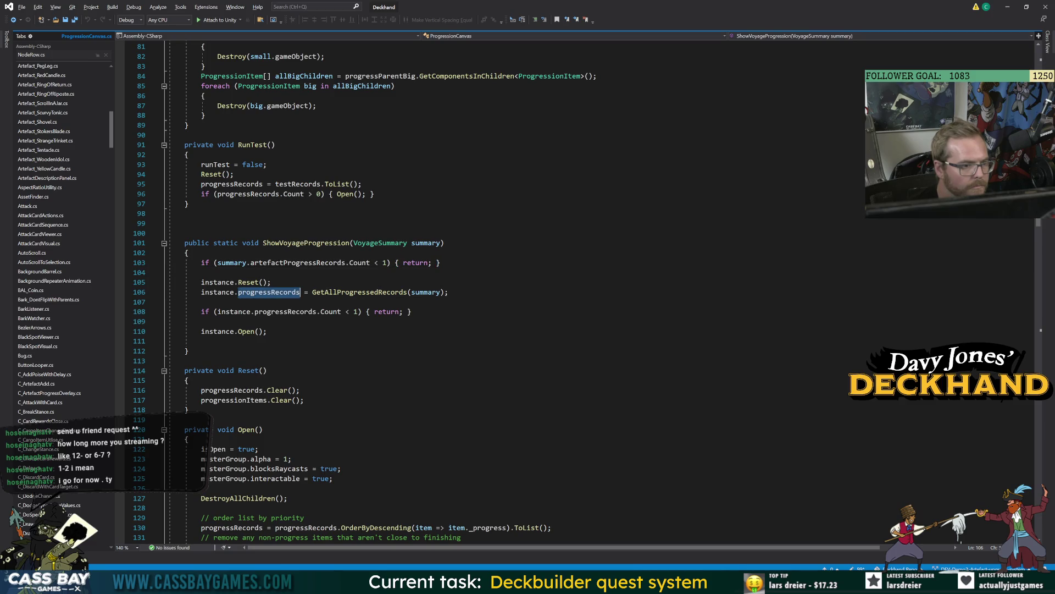
key(alt+Tab)
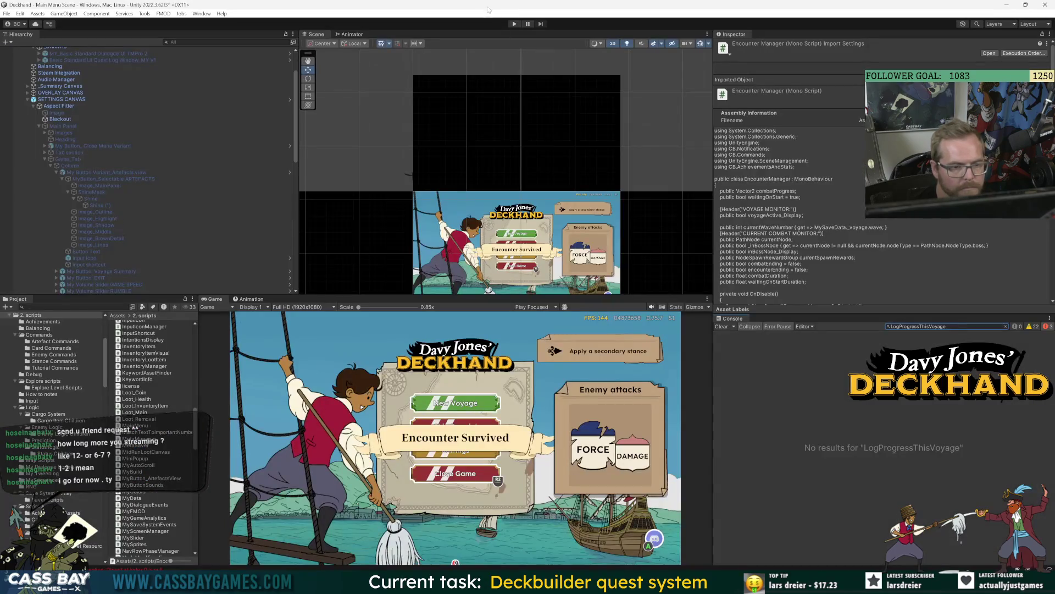
Enter play mode, glance at the in-game Settings panel, and start a new voyage to reach cargo setup.
click(514, 24)
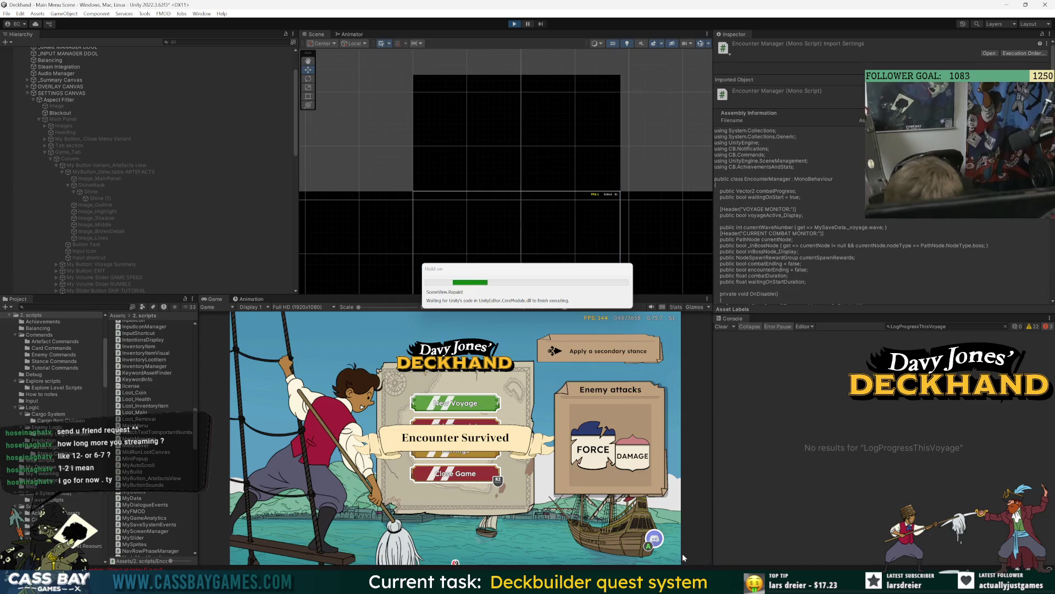
click(468, 457)
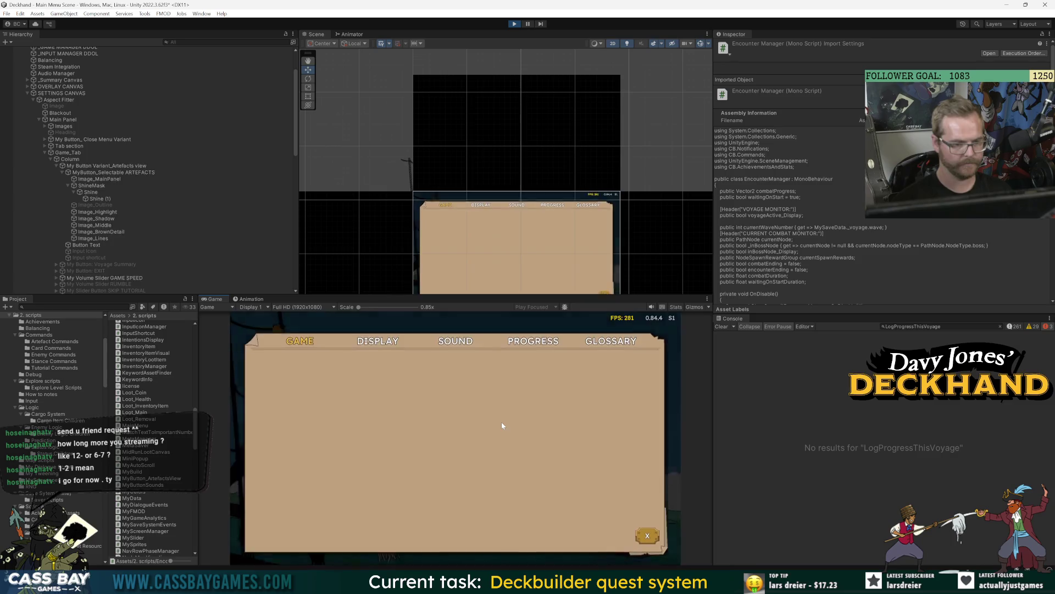
key(Escape)
click(466, 406)
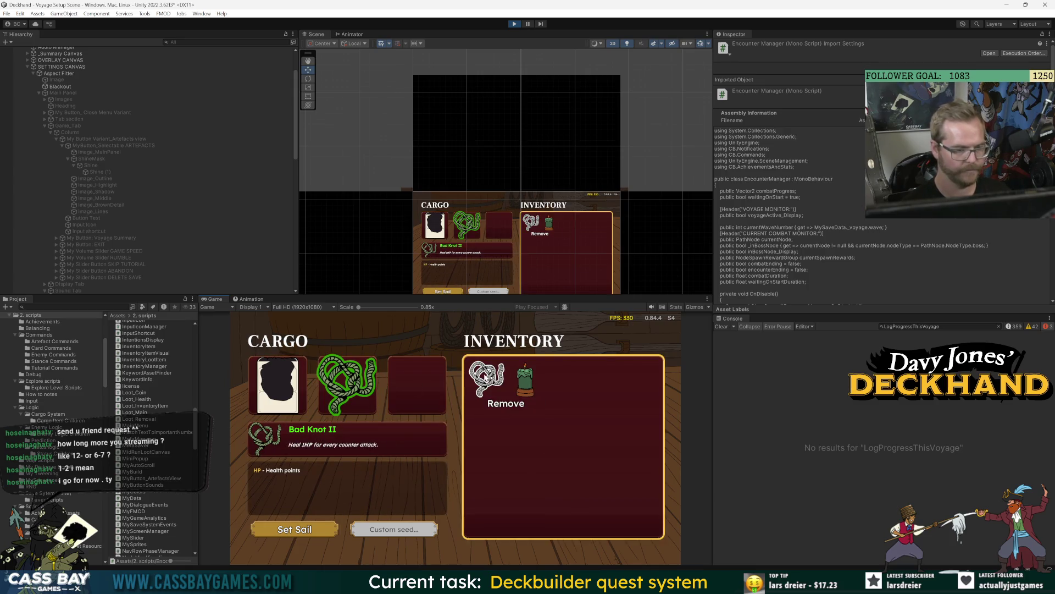
Load the Green Candle into the third cargo slot, set sail, and review the Progress unlock list.
click(524, 379)
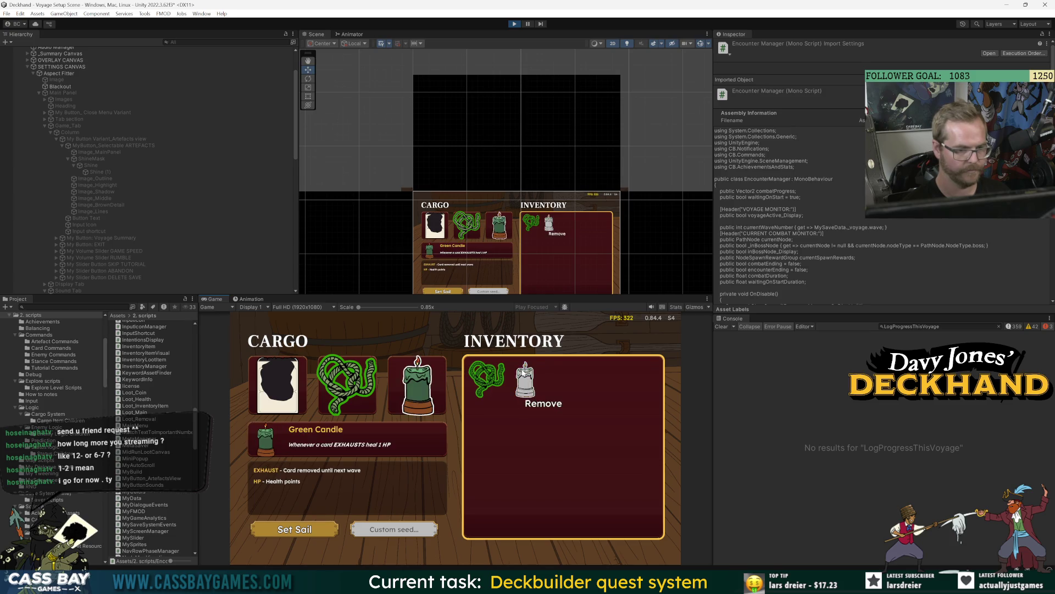
click(310, 529)
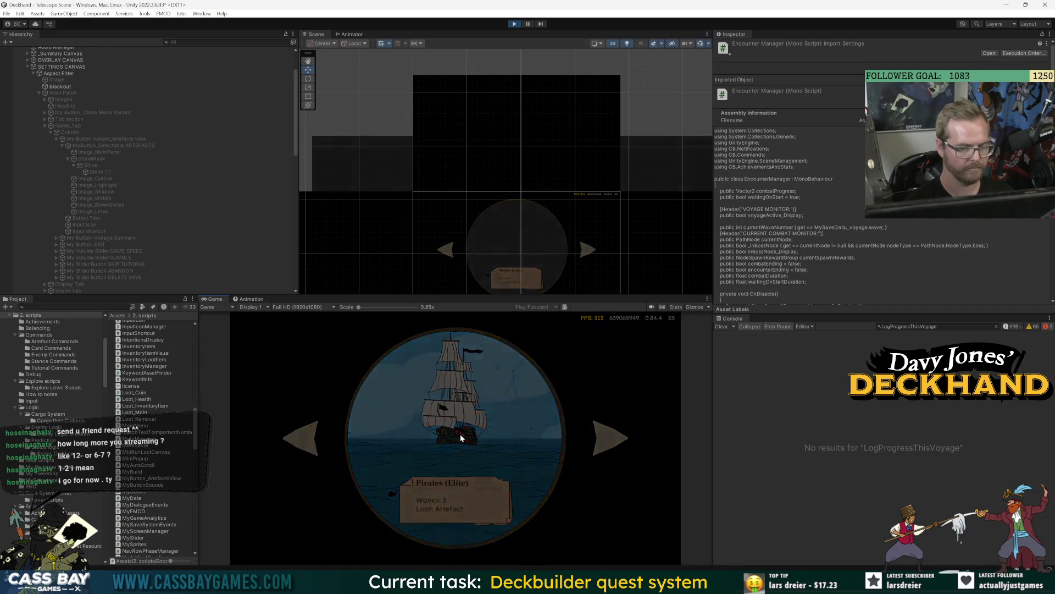
key(Escape)
click(545, 340)
scroll(541, 429, down, 2)
key(Escape)
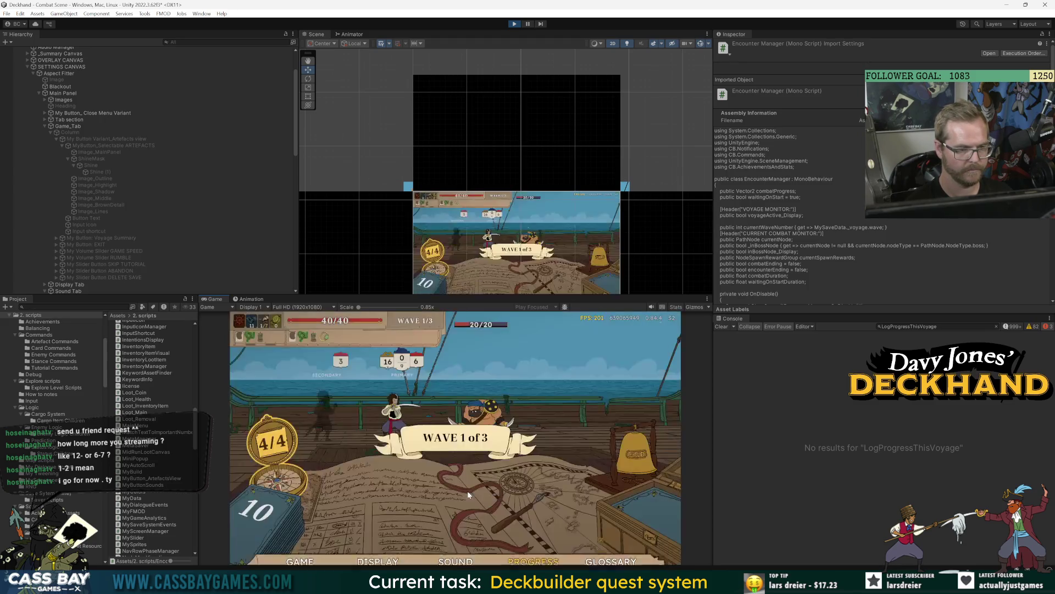
click(533, 338)
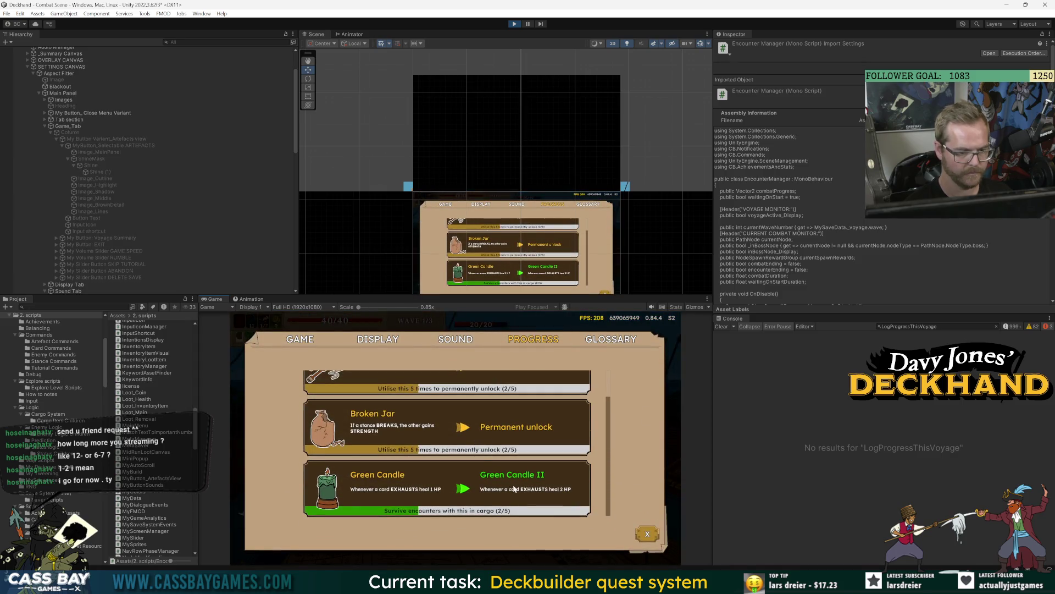
scroll(514, 488, up, 1)
key(Escape)
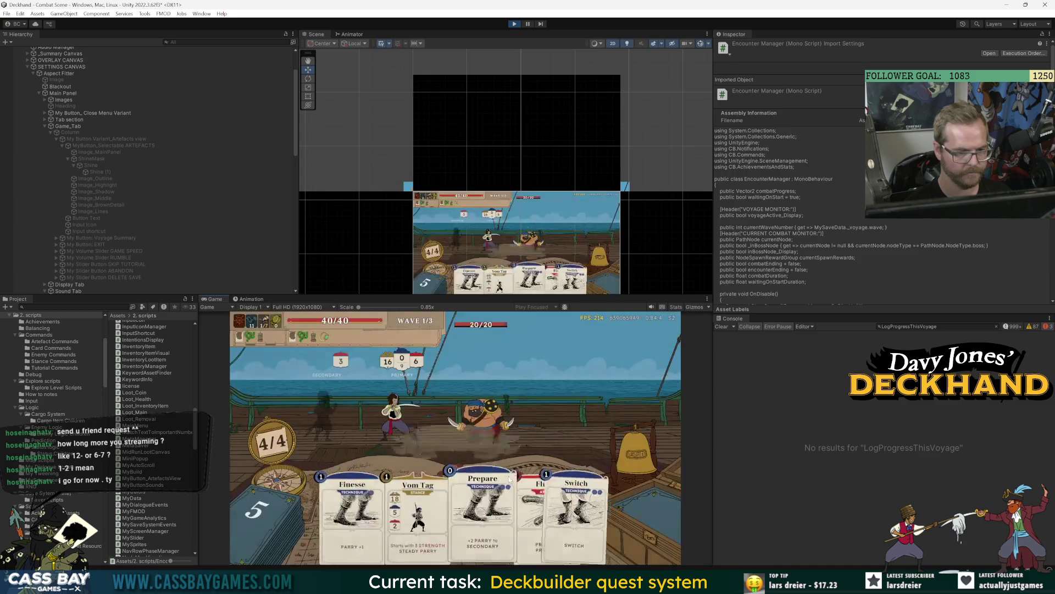
Play Vom Tag, Finesse, Prepare and Flurry against the enemy, then end the turn.
click(389, 516)
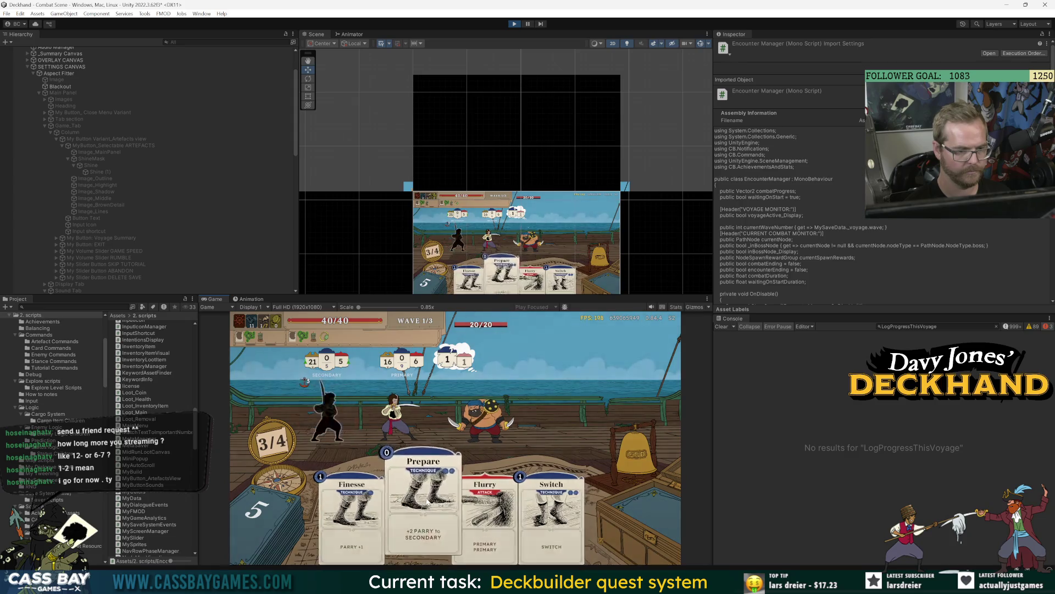
click(379, 517)
click(389, 519)
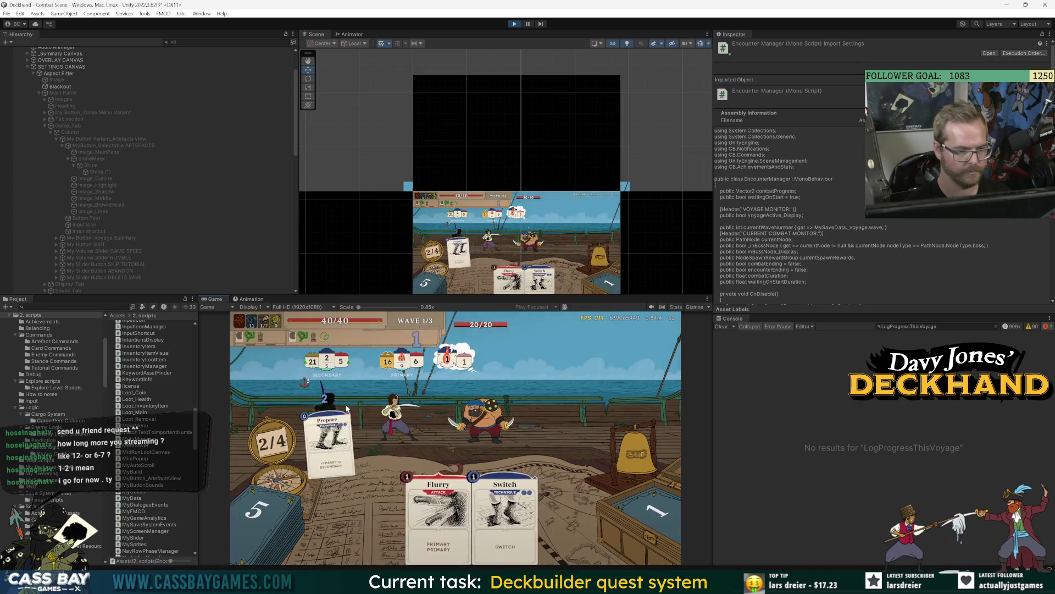
click(436, 511)
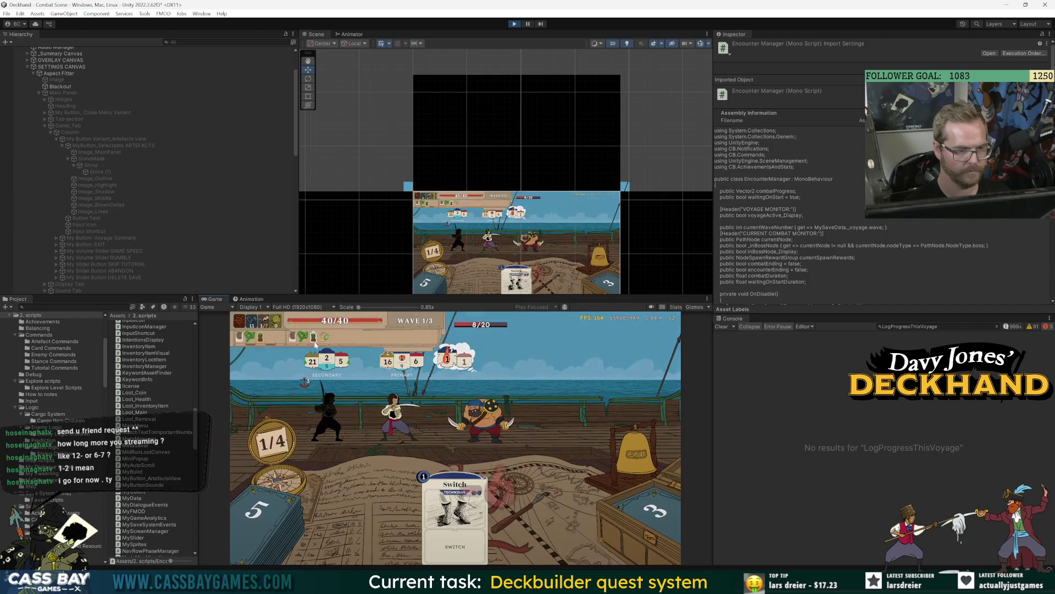
mouse_move(316, 345)
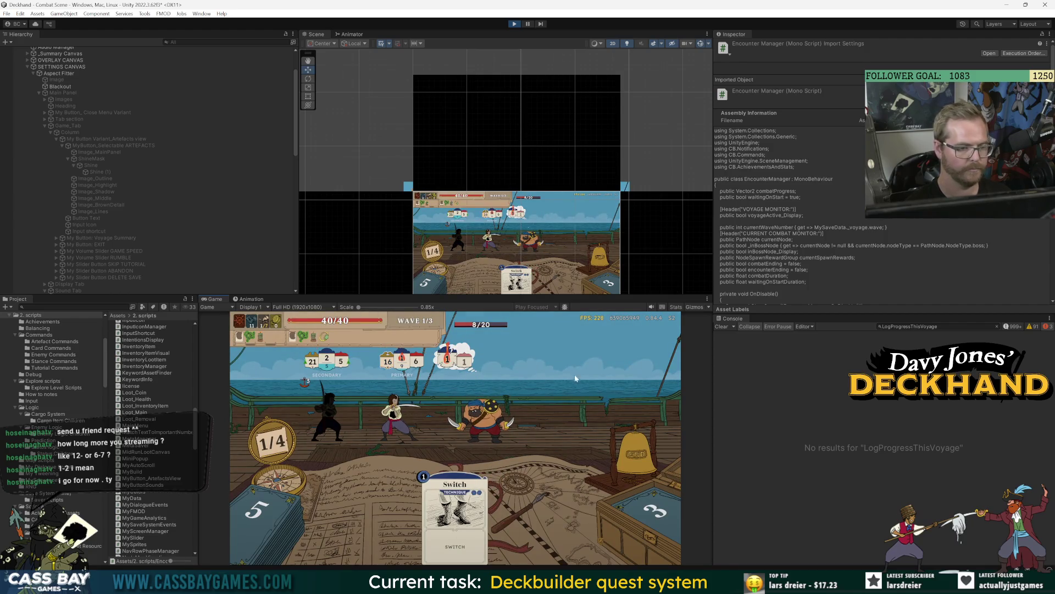
click(638, 461)
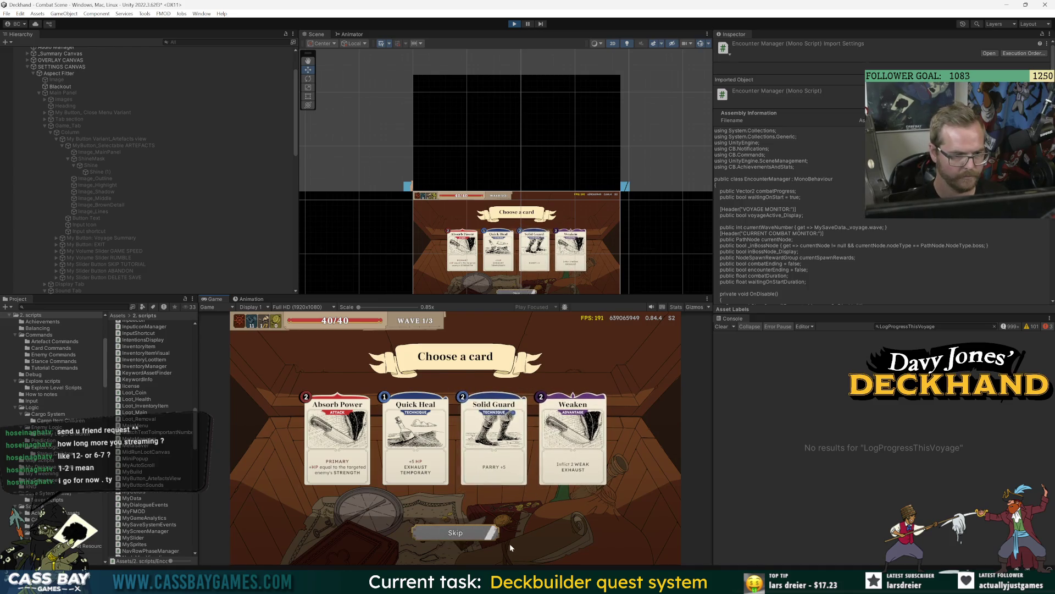
Take the Weaken reward, win the rest by cheat, loot the artefact and advance the telescope.
click(575, 473)
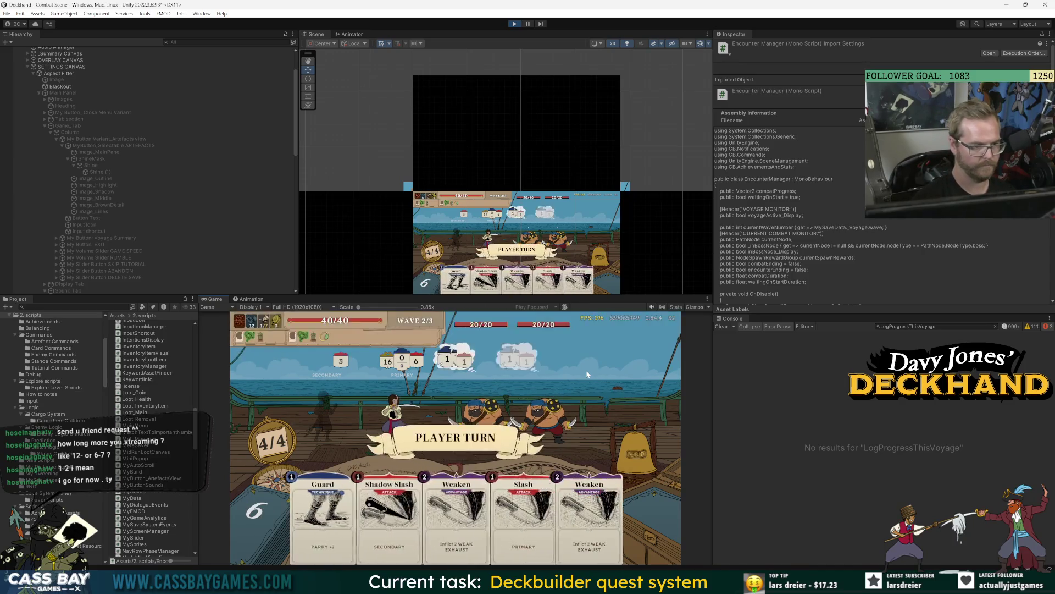
key(Return)
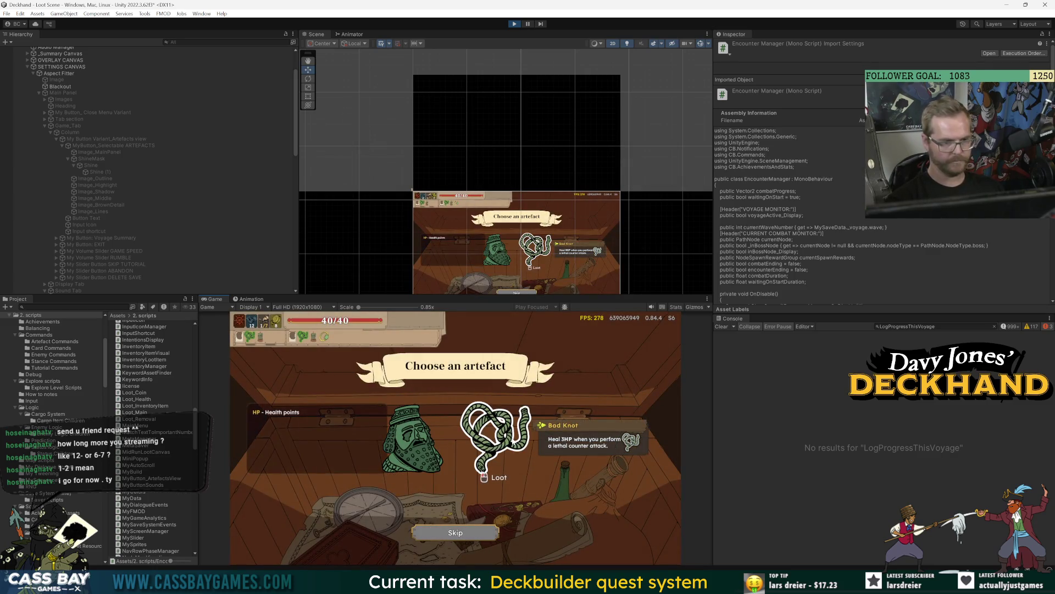
click(409, 458)
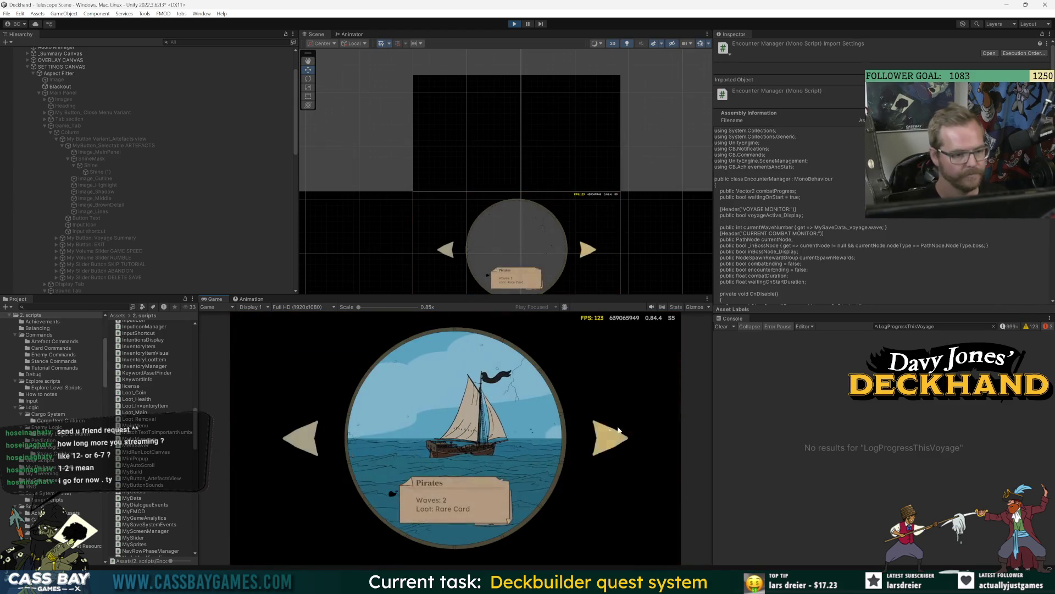
click(611, 431)
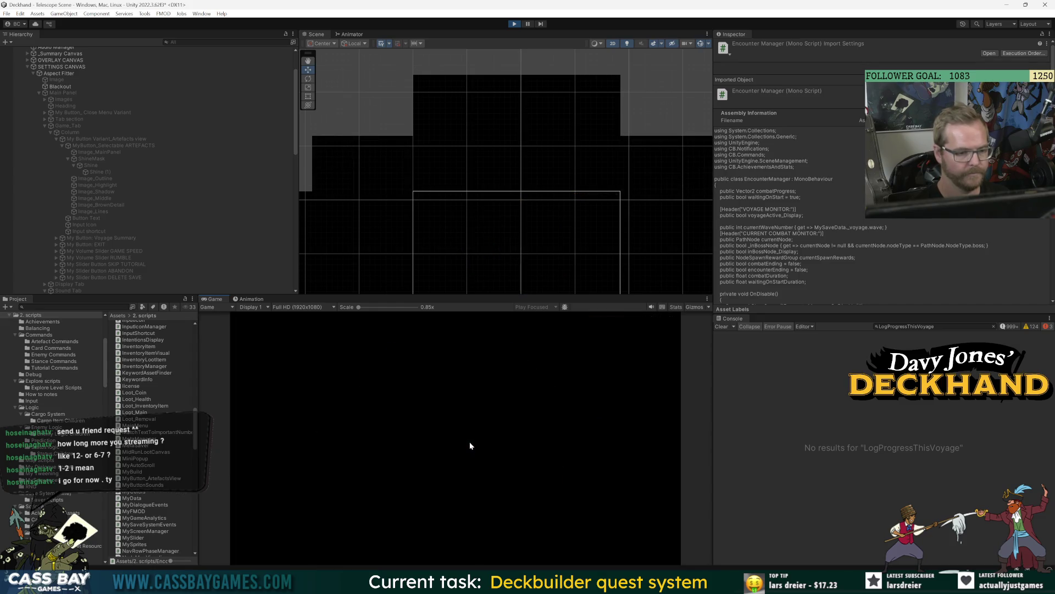
click(471, 530)
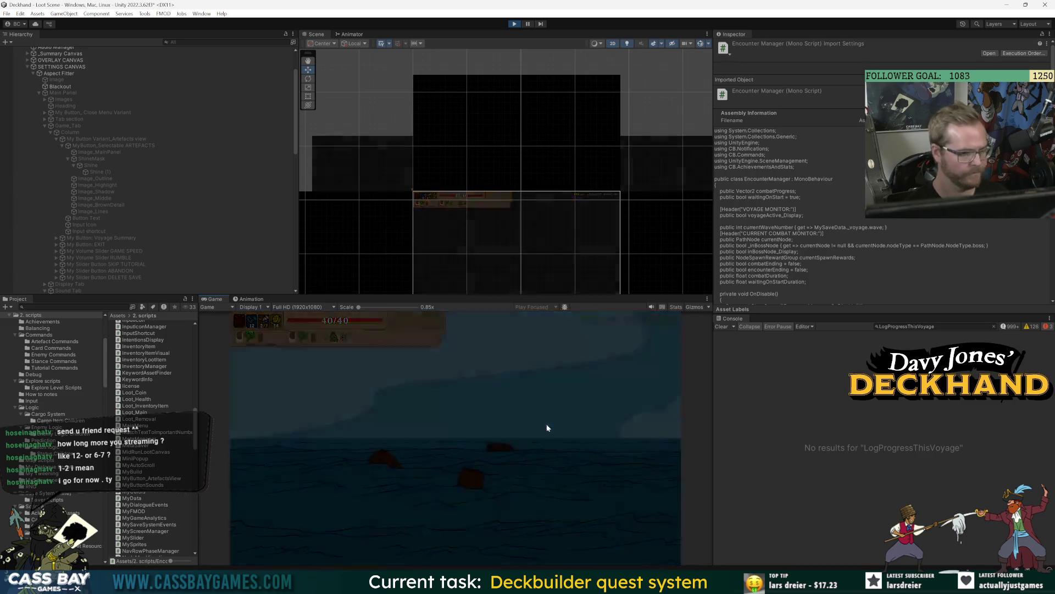
click(604, 437)
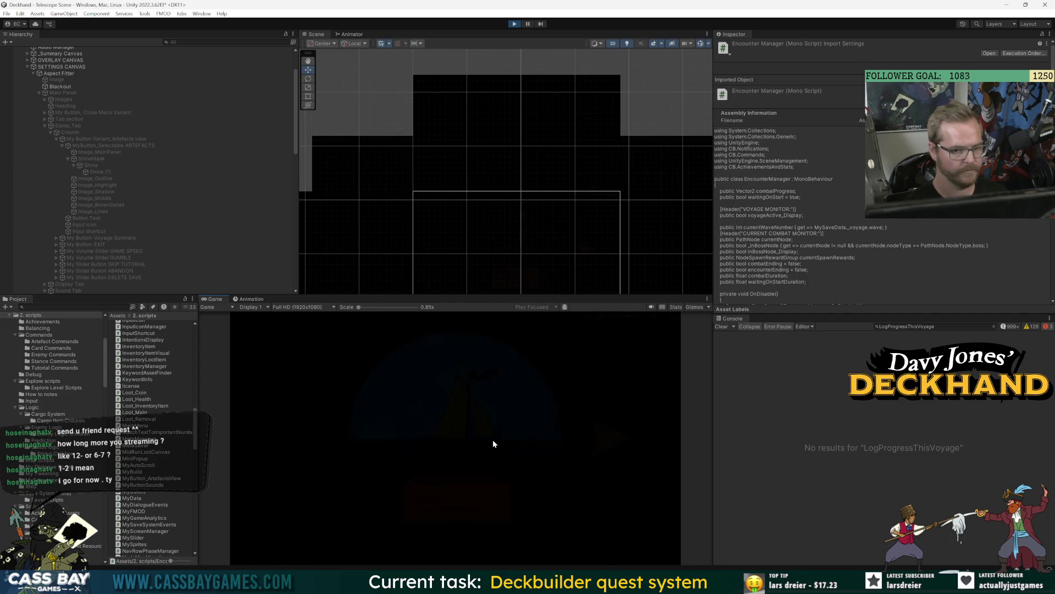
key(Escape)
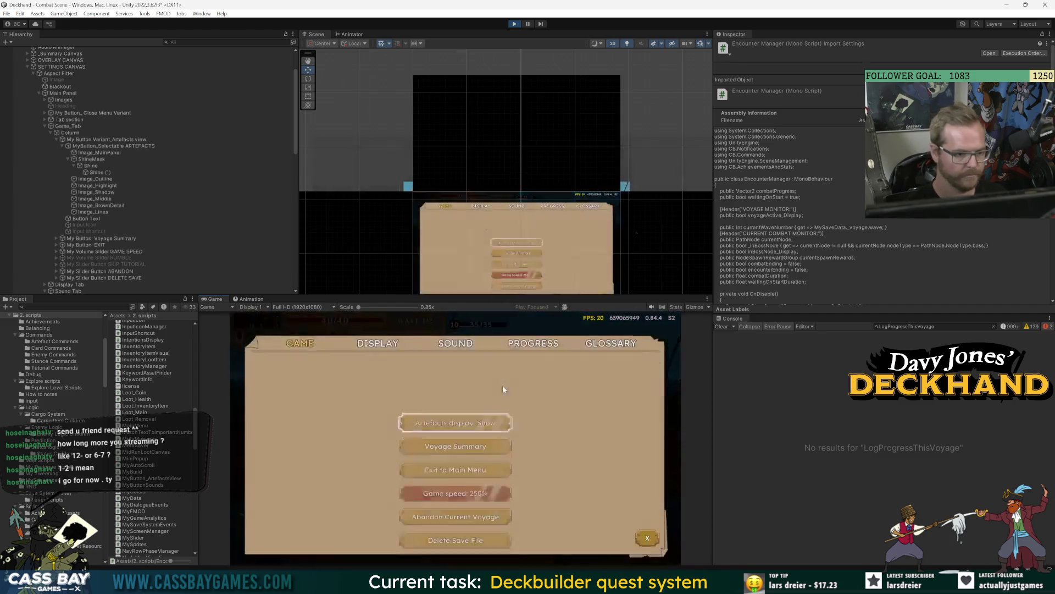
Scroll through the Progress unlock list in settings, then return to combat.
click(533, 339)
scroll(514, 469, down, 3)
scroll(508, 484, up, 2)
scroll(507, 484, down, 2)
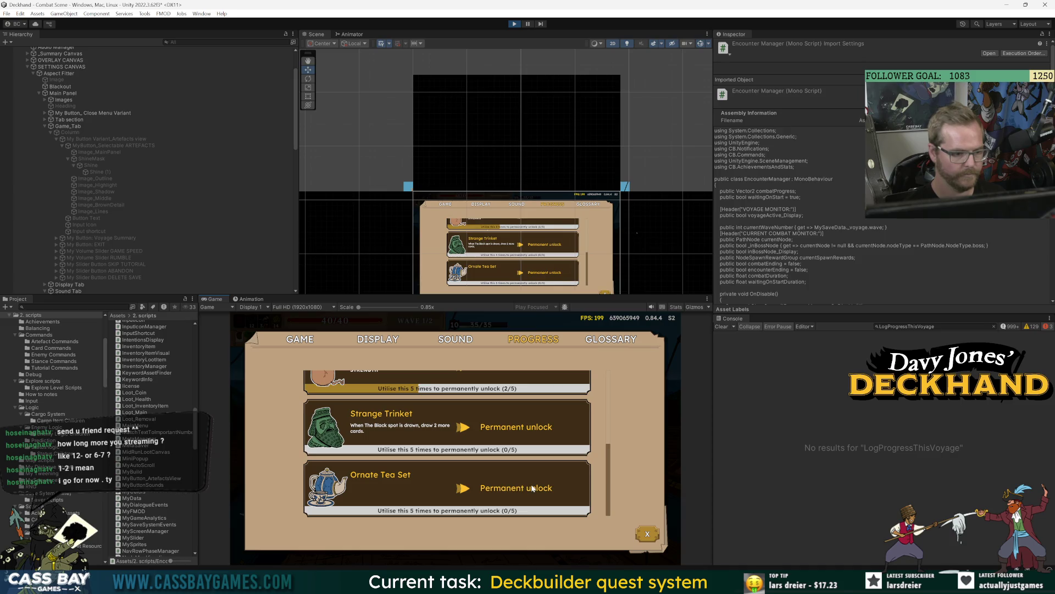
scroll(532, 492, up, 2)
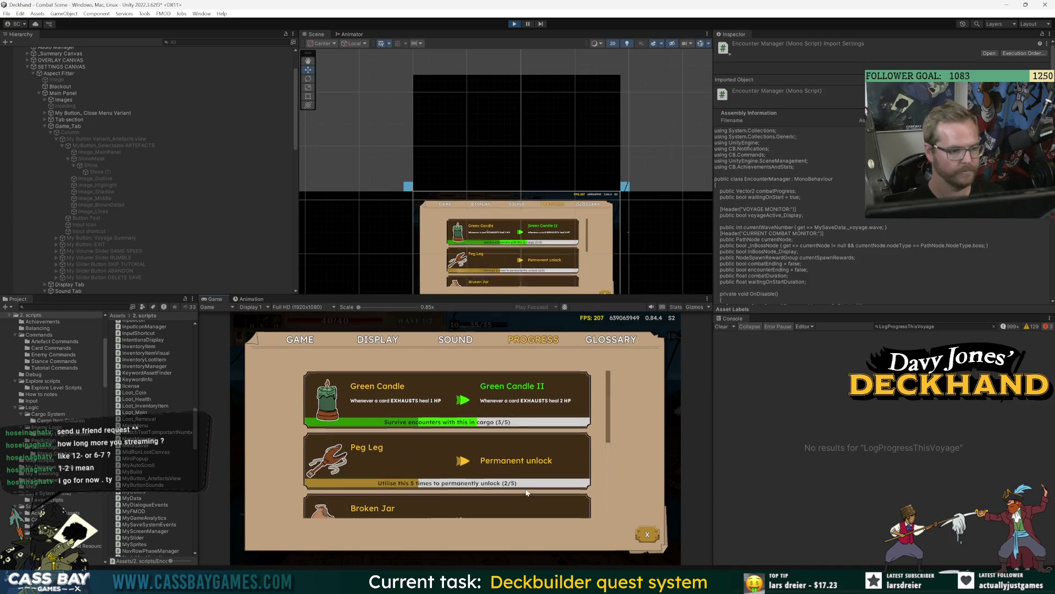
key(Escape)
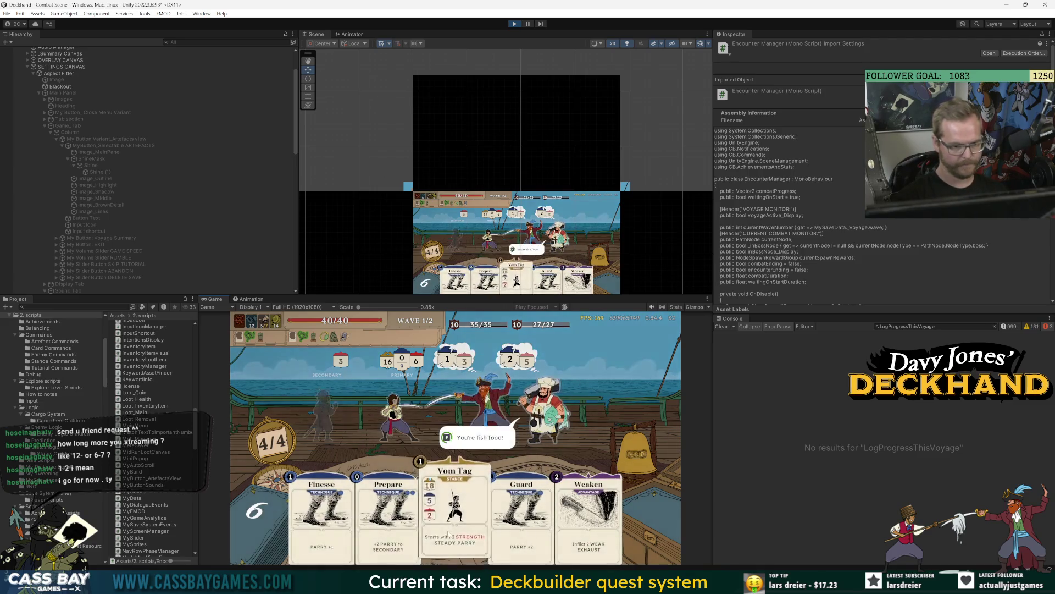
Play Vom Tag, Prepare, Finesse and Weaken, recheck Progress, and end the turn.
click(448, 531)
click(432, 517)
click(385, 517)
click(494, 517)
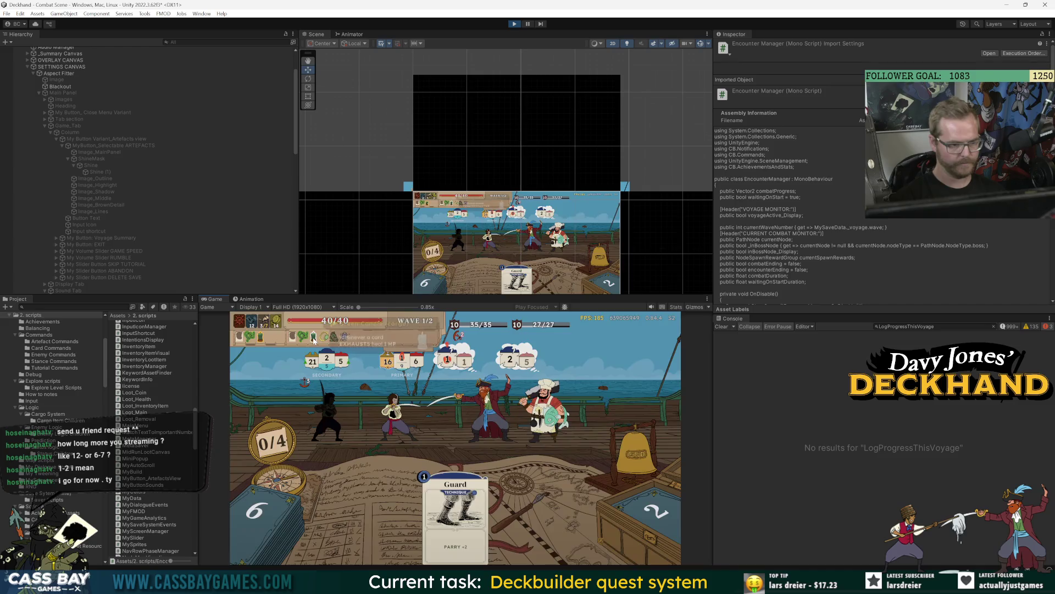
key(Escape)
click(512, 379)
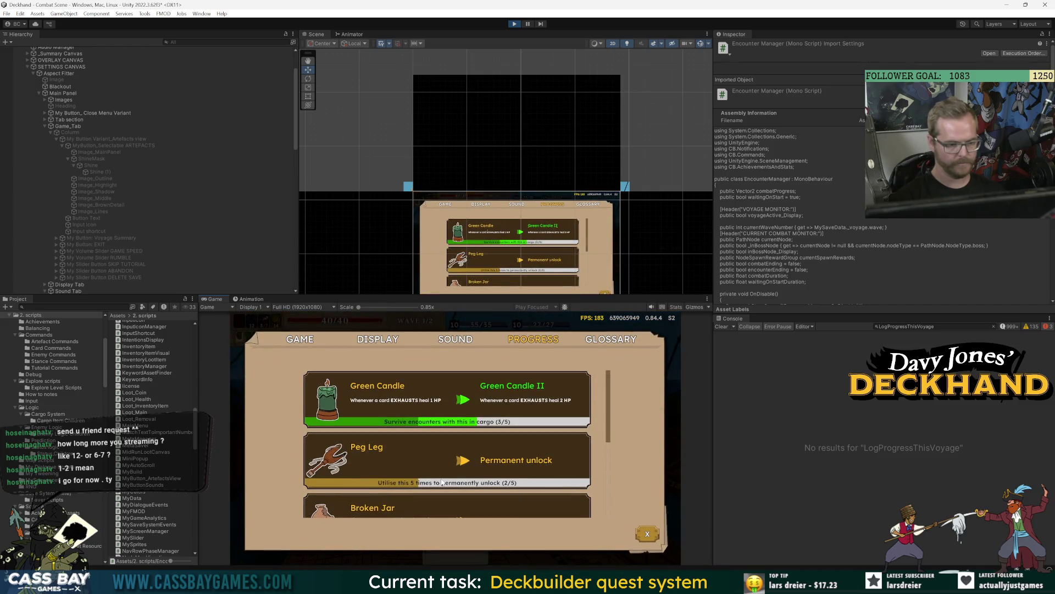
key(Escape)
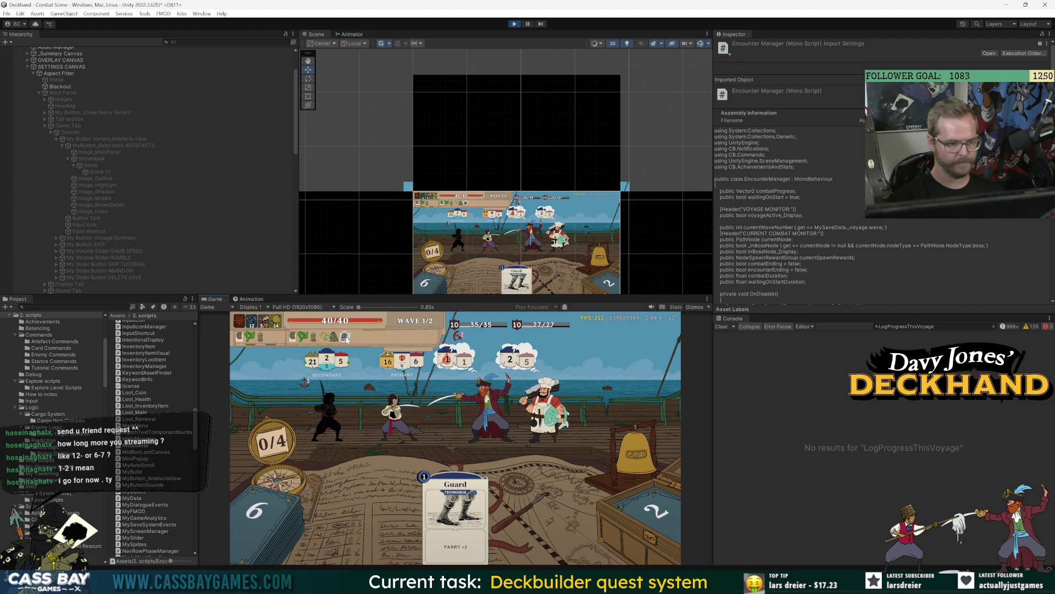
click(632, 454)
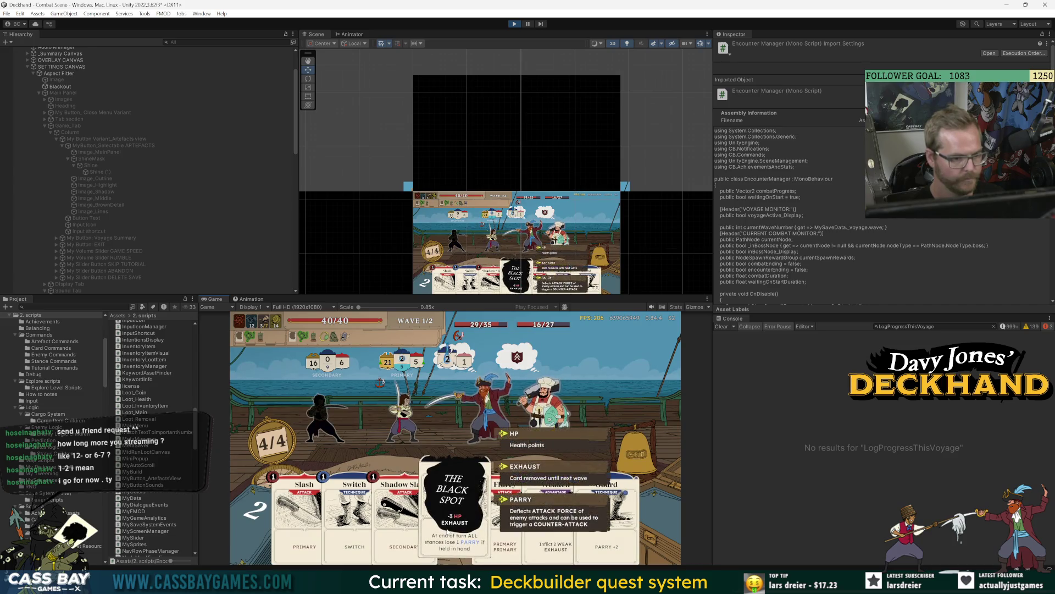
Play Black Spot and Weaken around another Progress check, then win the combat with the W cheat.
drag(447, 530, 525, 393)
key(Escape)
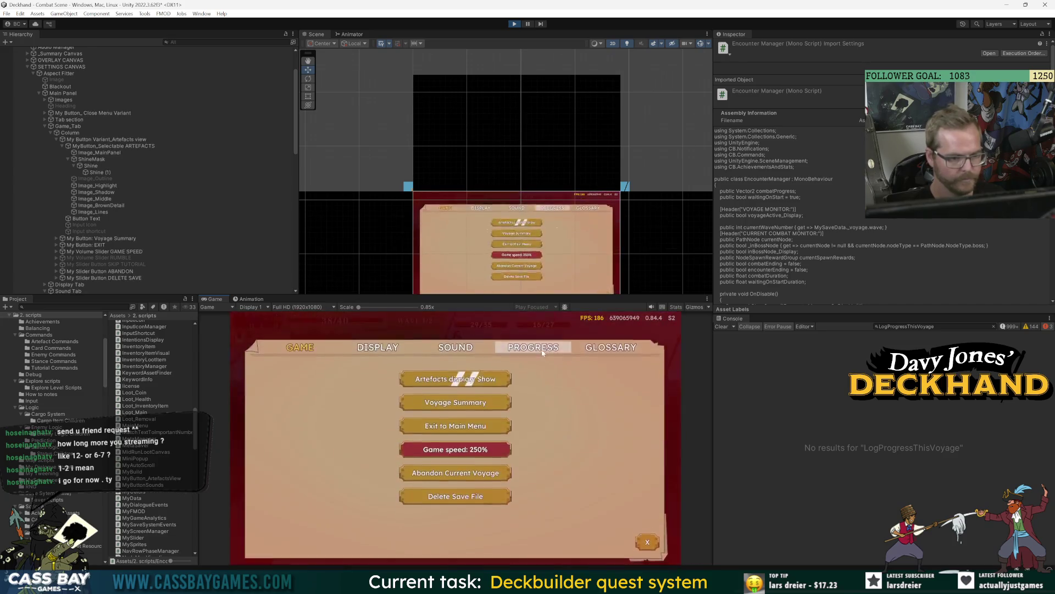
click(538, 344)
scroll(521, 466, down, 2)
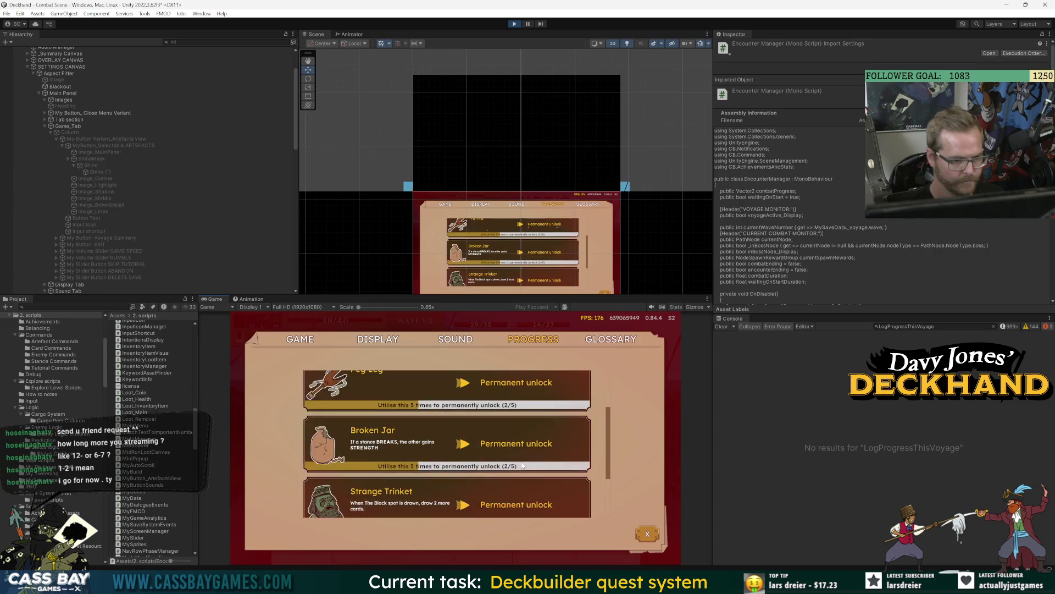
scroll(523, 464, down, 1)
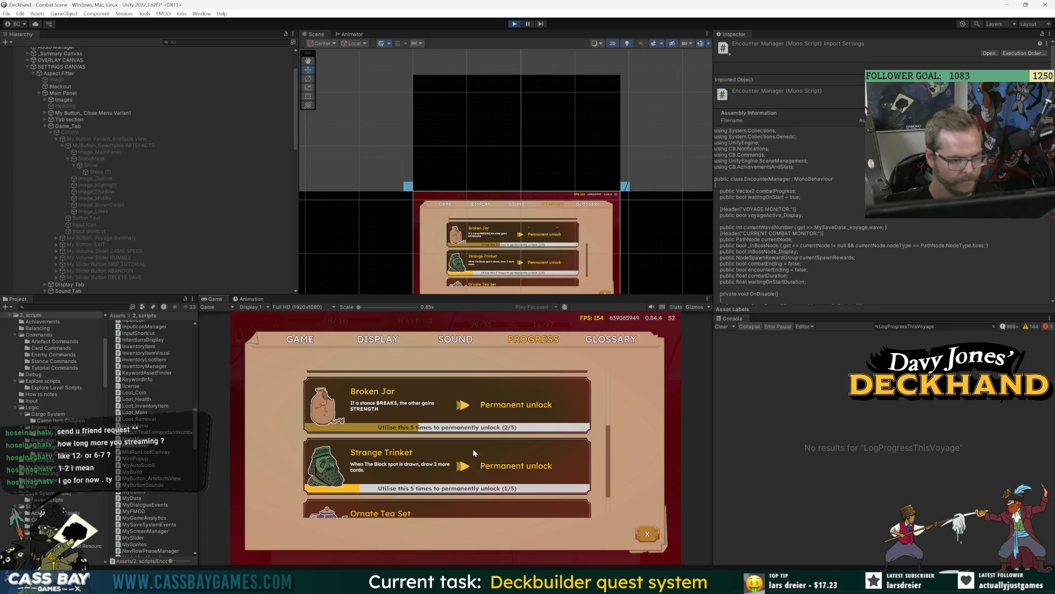
scroll(453, 405, down, 2)
key(Escape)
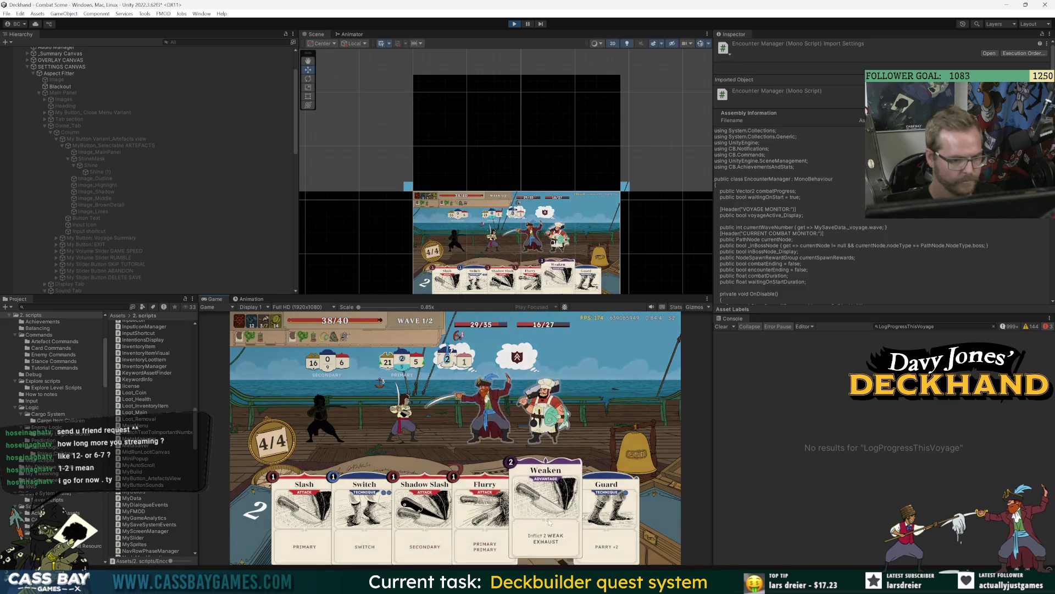
click(550, 523)
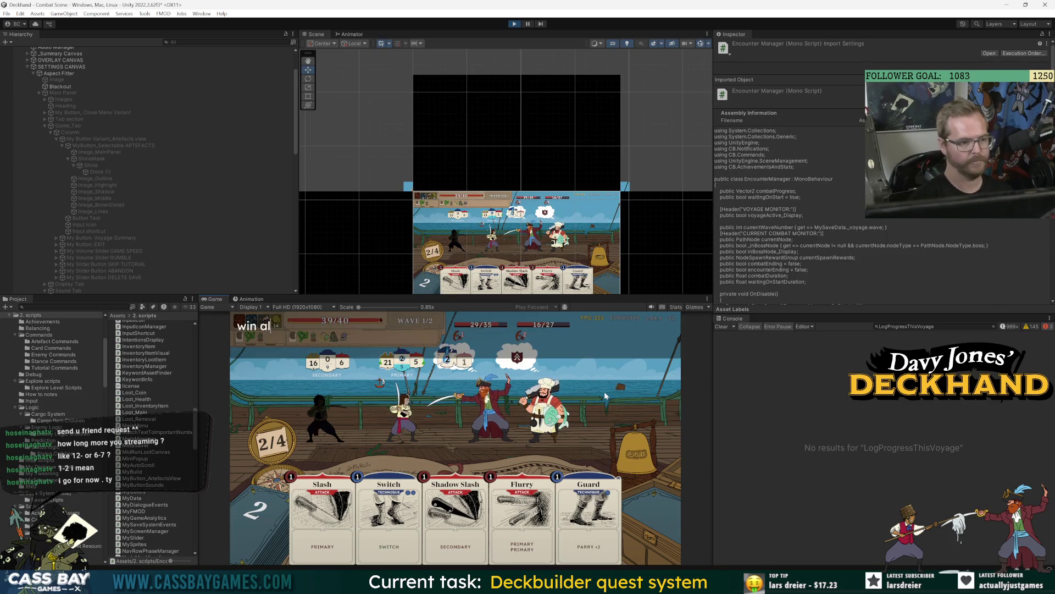
key(w)
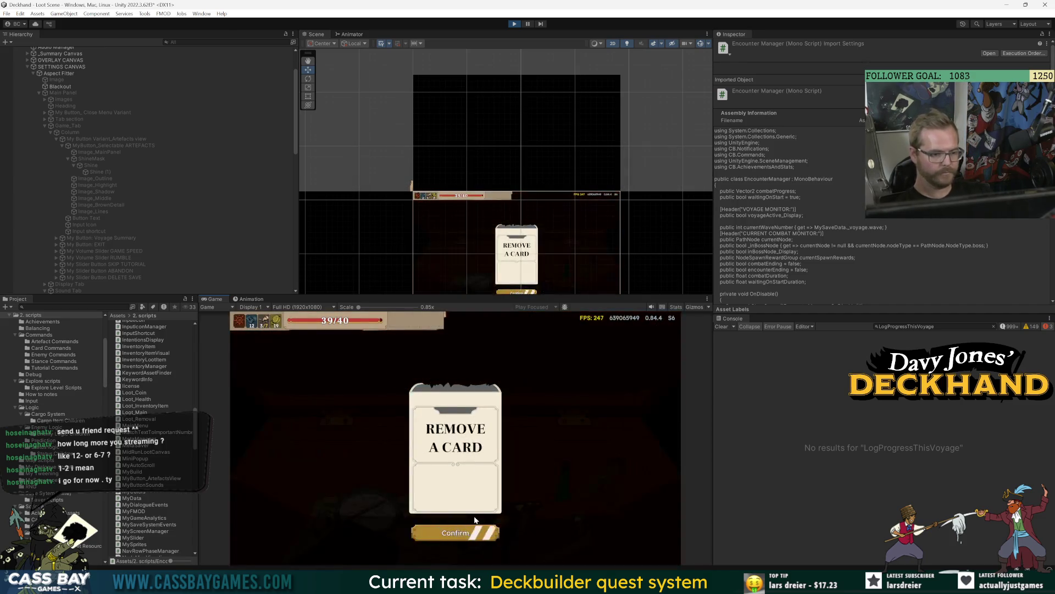
Take the Remove a Card reward and review artefact progress in the Progress list.
click(462, 467)
click(399, 521)
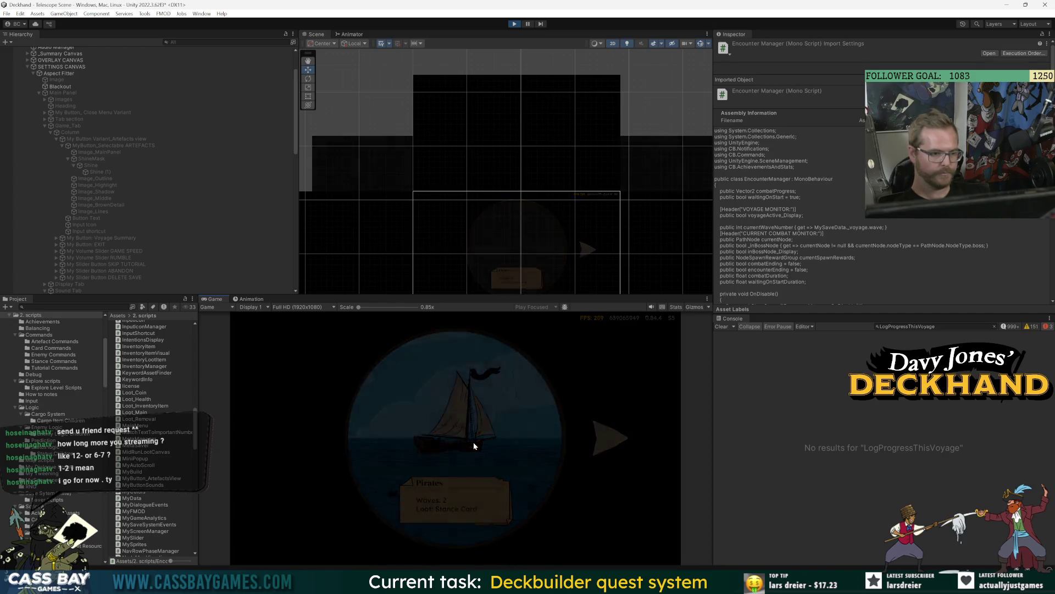
key(Escape)
click(517, 339)
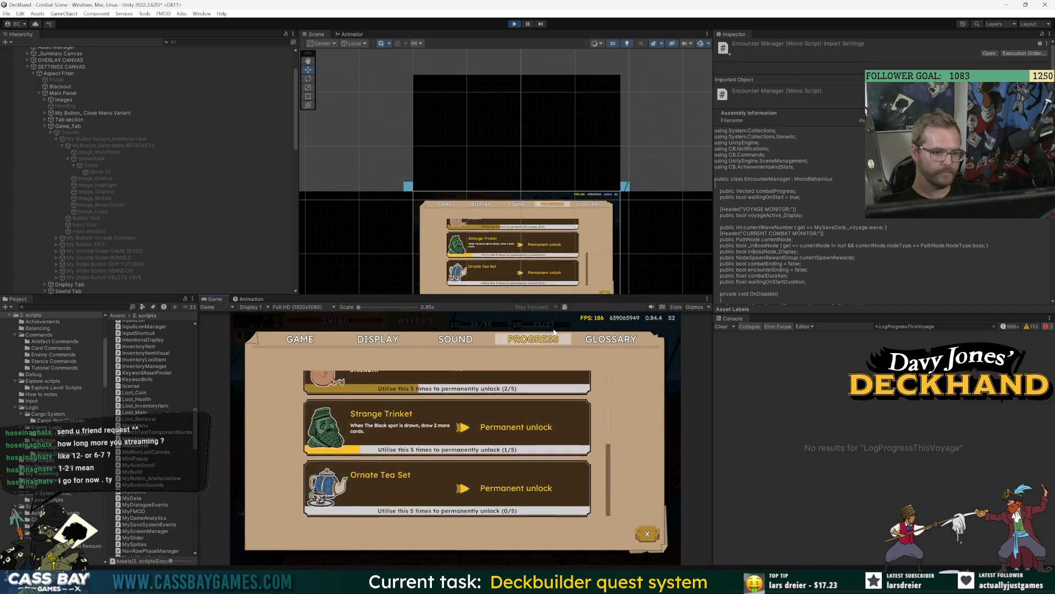
scroll(496, 460, up, 3)
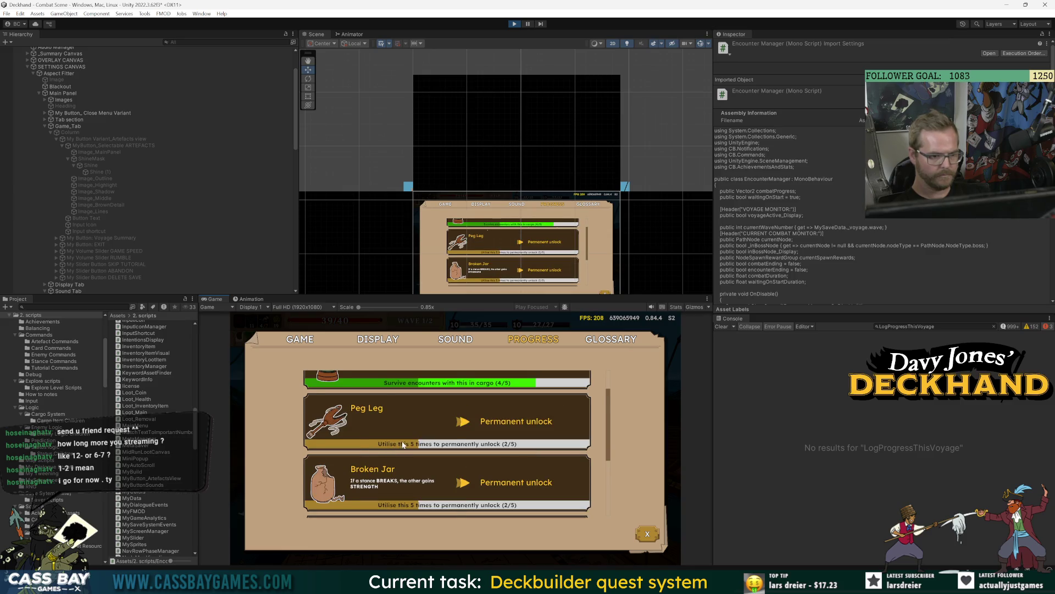
scroll(403, 444, down, 3)
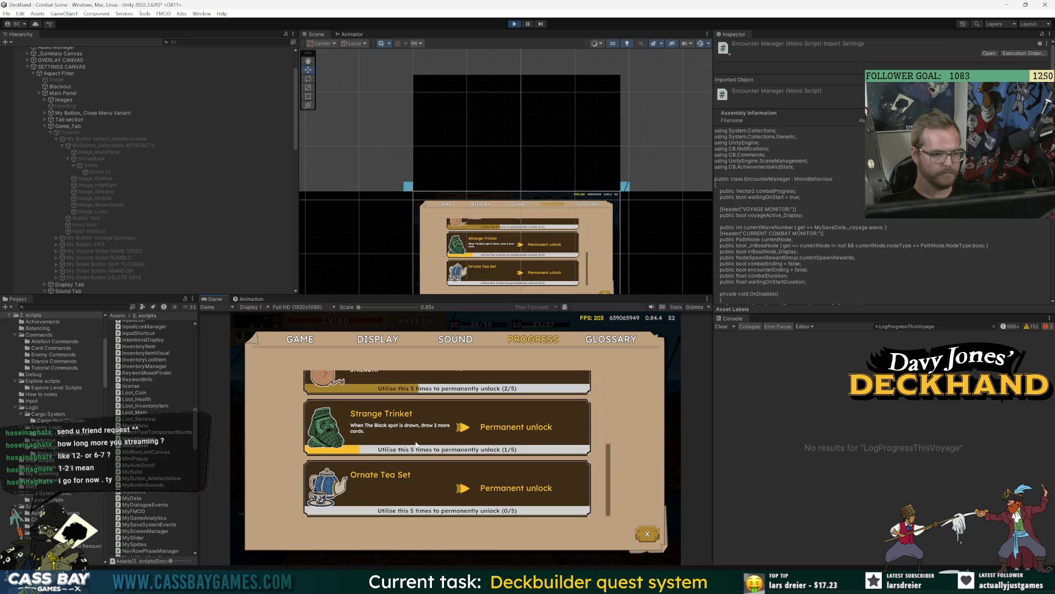
Abandon the current voyage from the settings menu to reach the summary with score 309.
key(Escape)
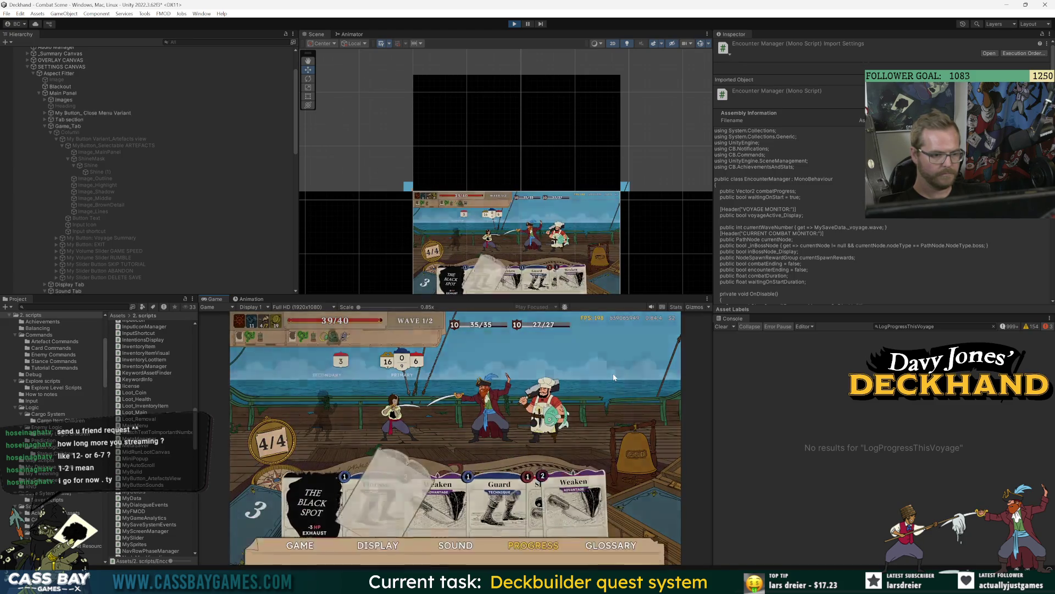
key(Escape)
click(460, 459)
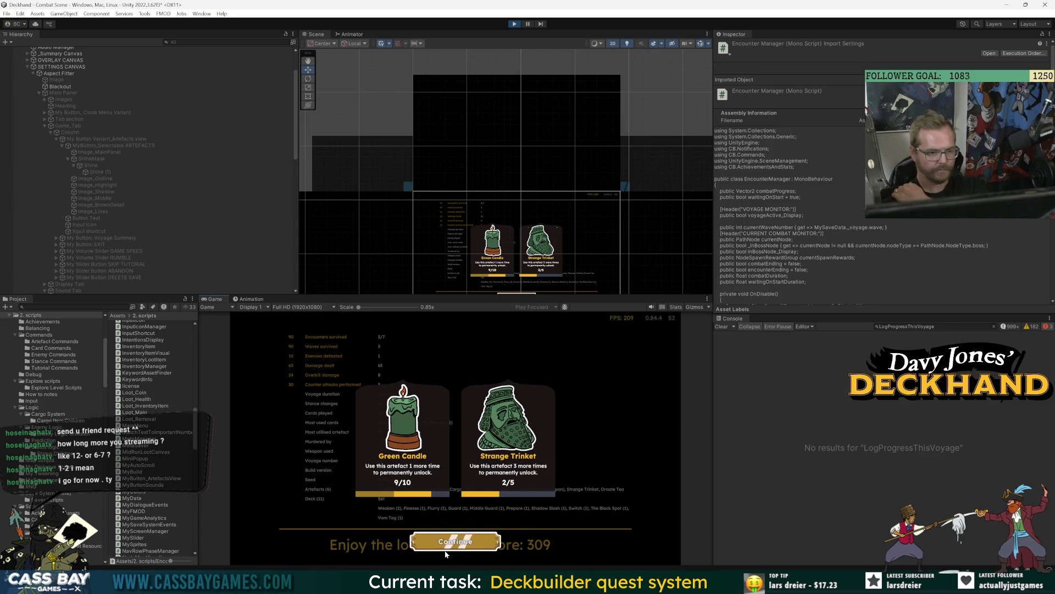
Dismiss the end-of-run summary and stats, then resurrect at the cannon.
click(464, 543)
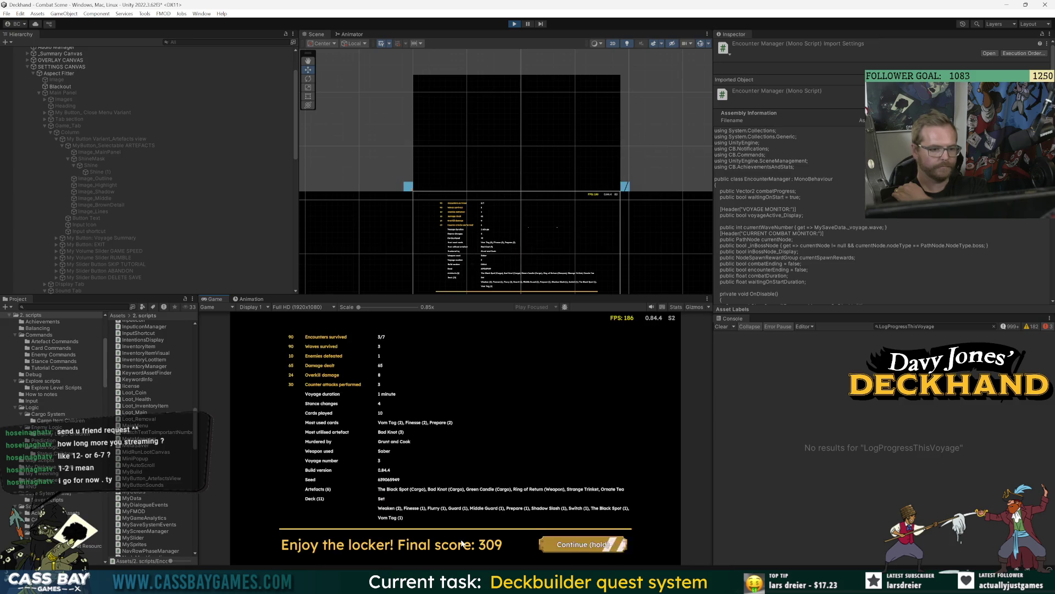
click(576, 549)
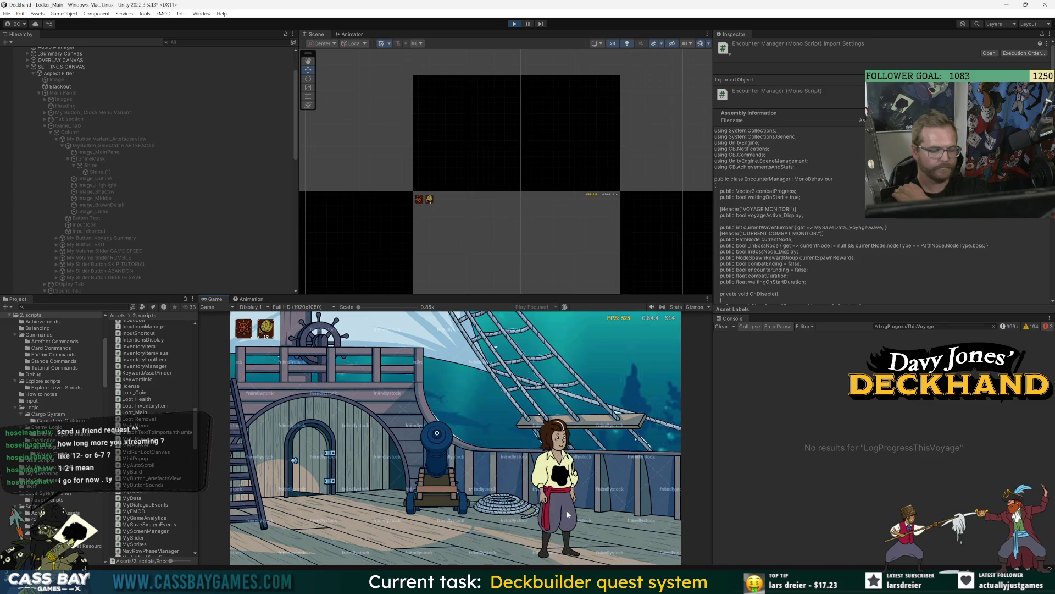
click(445, 365)
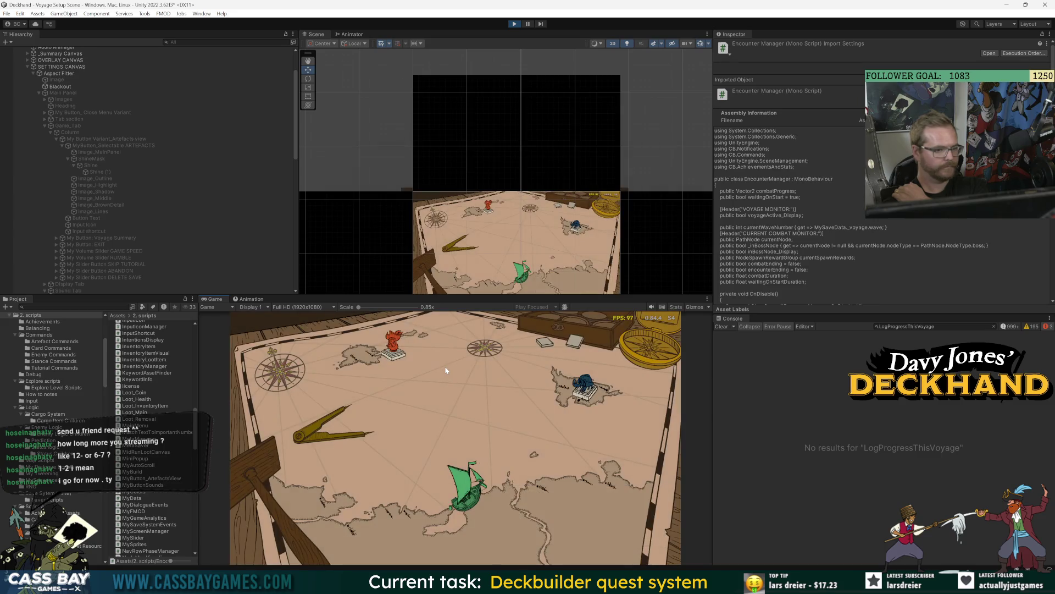
Choose the Saber, load the coin pouch and green candle into cargo, and set sail.
click(348, 393)
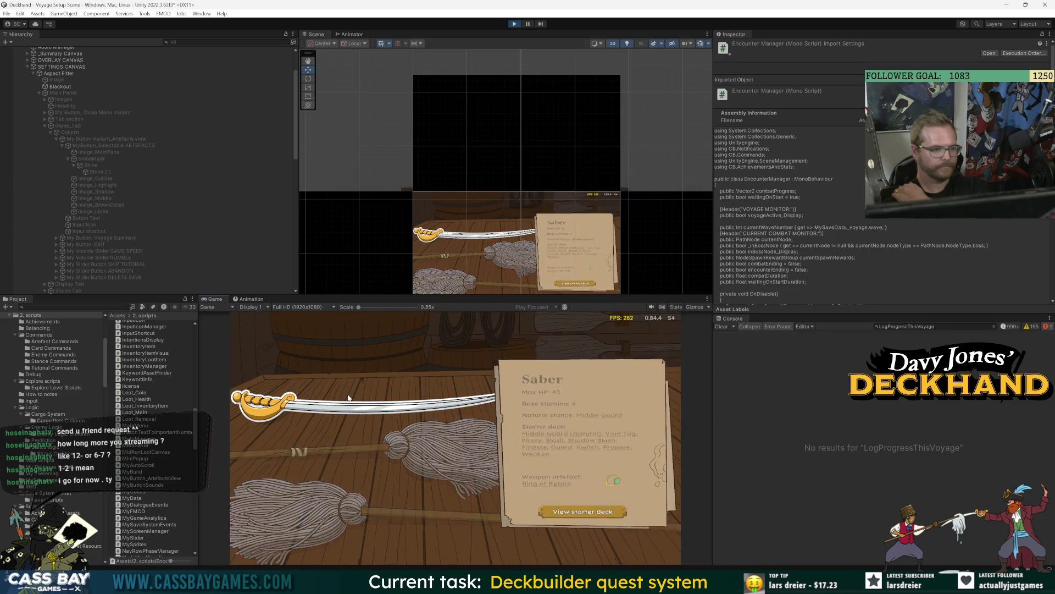
click(559, 379)
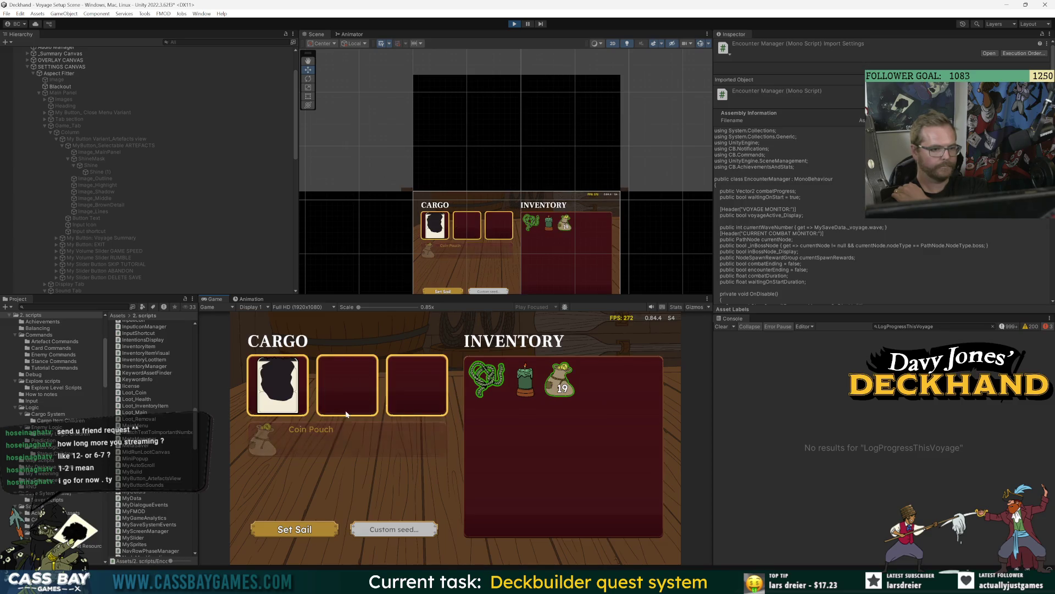
click(525, 380)
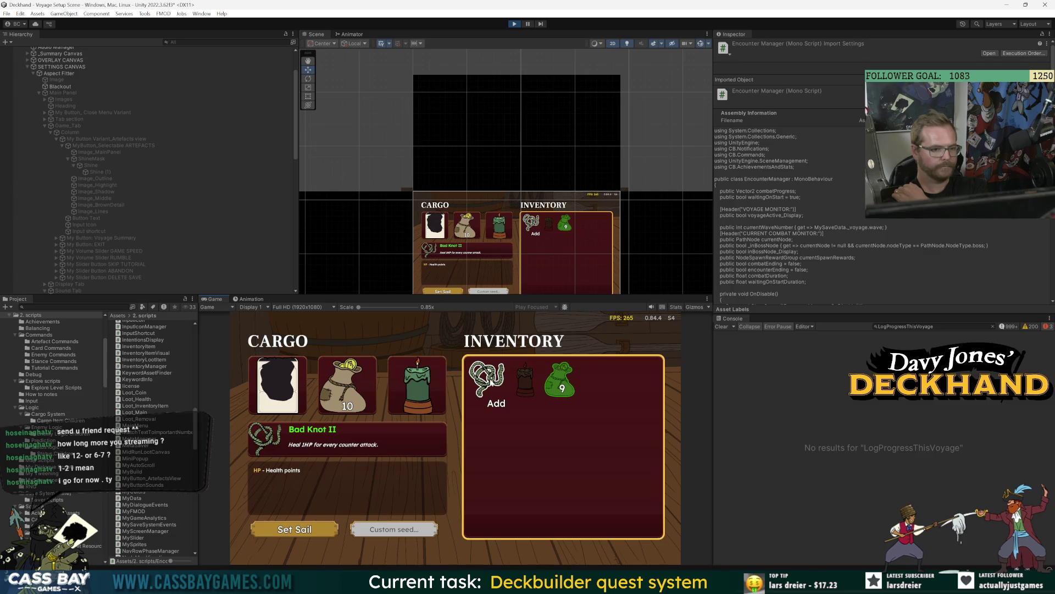
click(286, 527)
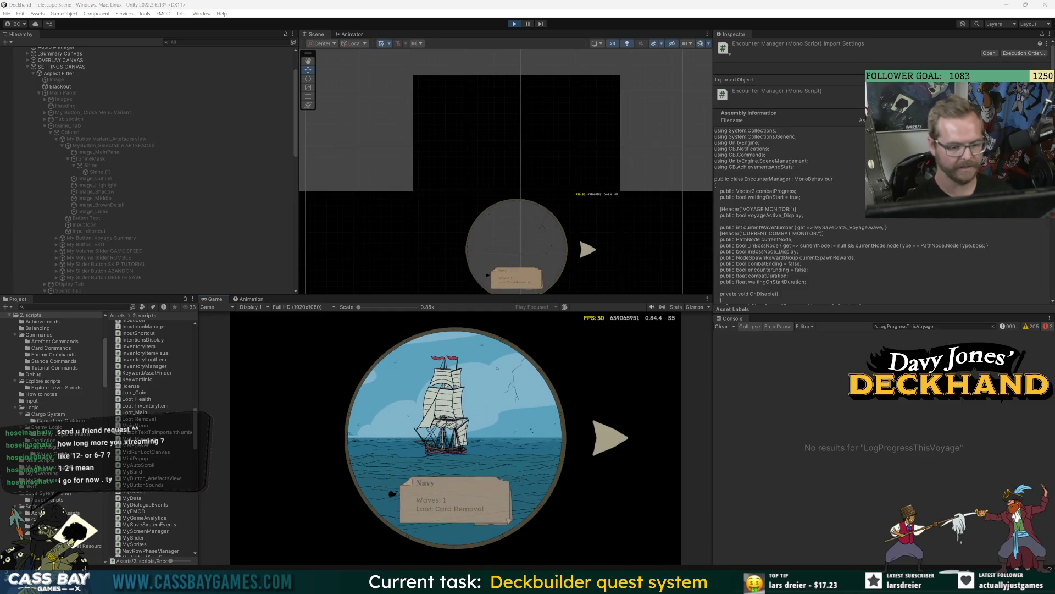
key(alt+Tab)
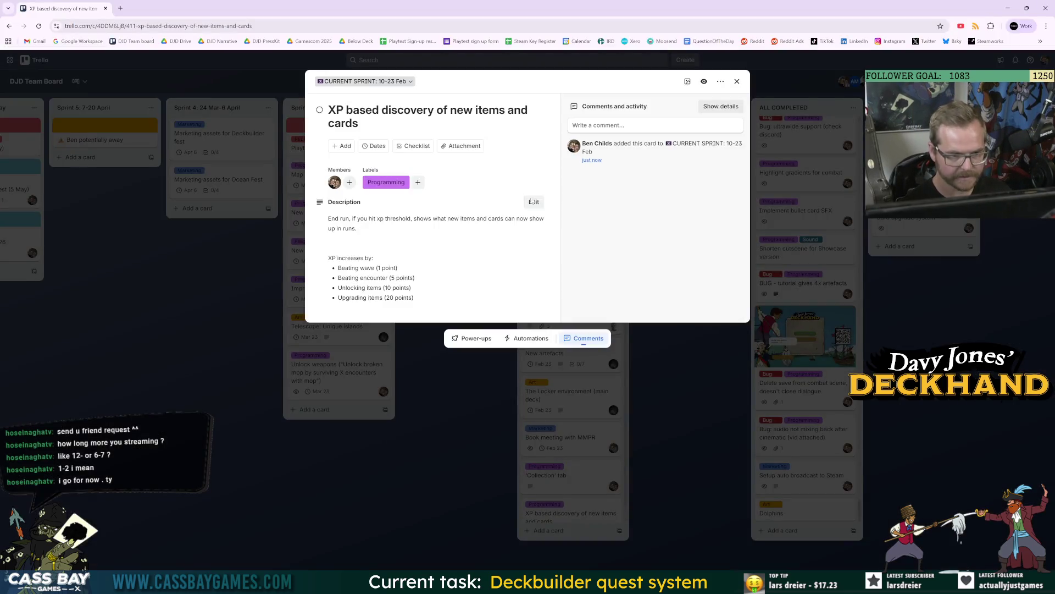
Add a card titled 'End of run coin to inventory animation moment' to CURRENT SPRINT.
key(Escape)
click(556, 530)
text(End of run coin to inventory anim)
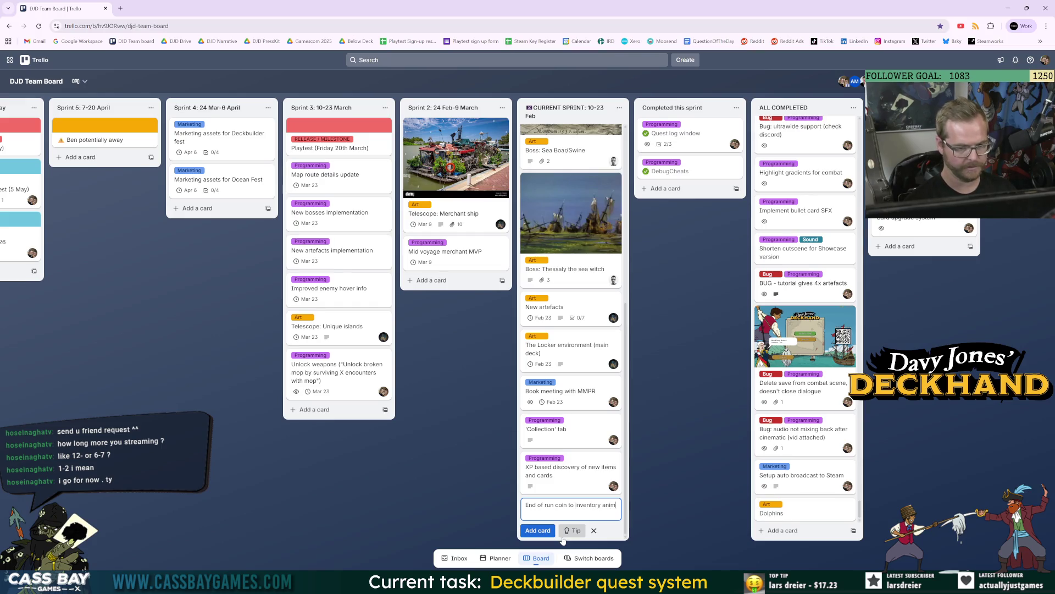
text(ation mome)
text(nt)
key(Return)
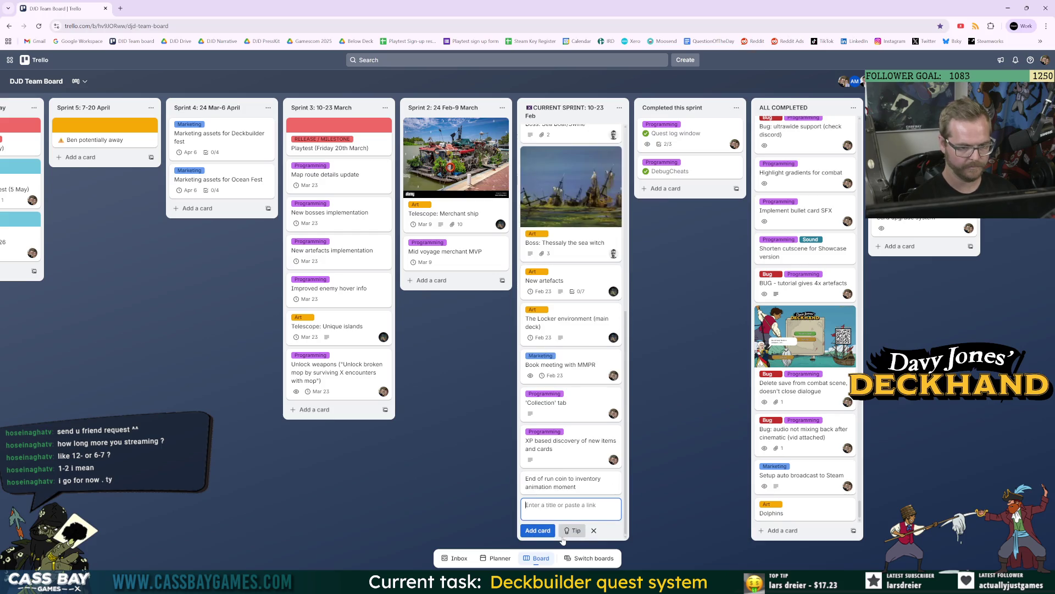
Give the new card the Programming label and assign a member to it.
click(569, 484)
click(376, 146)
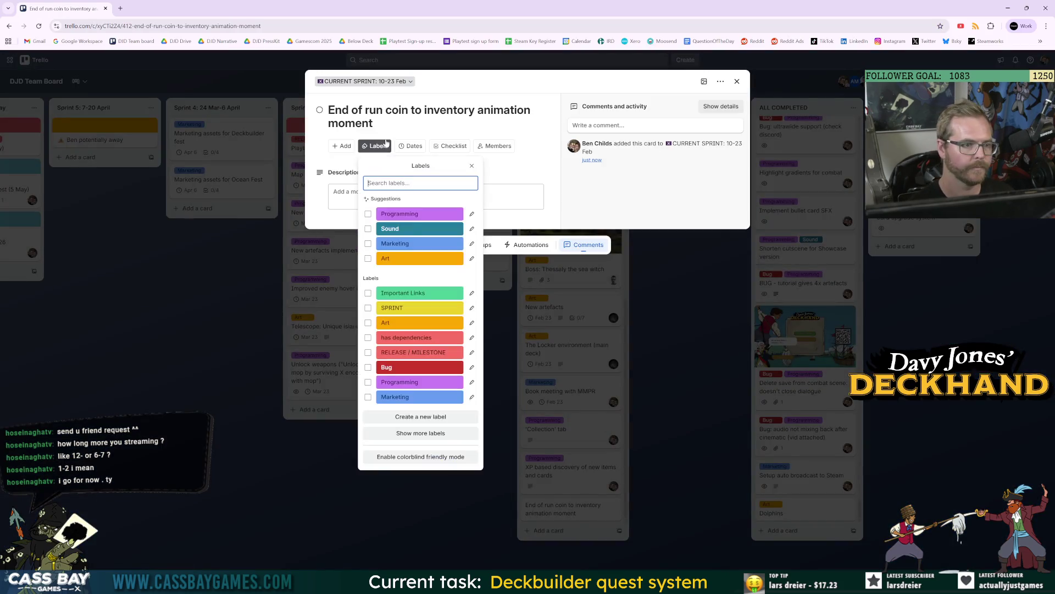
click(412, 216)
click(494, 146)
click(508, 218)
click(406, 228)
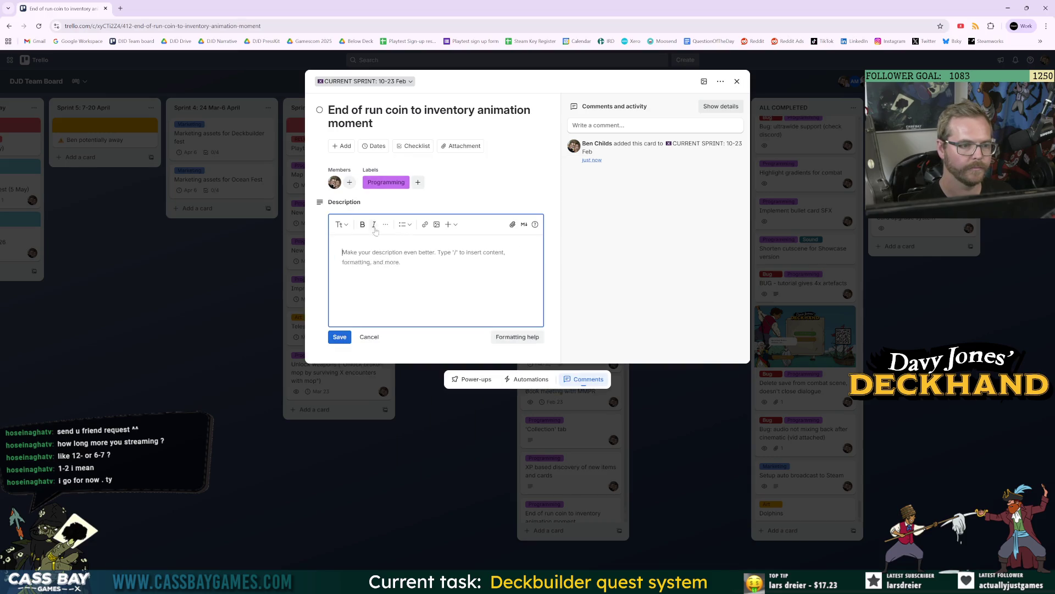